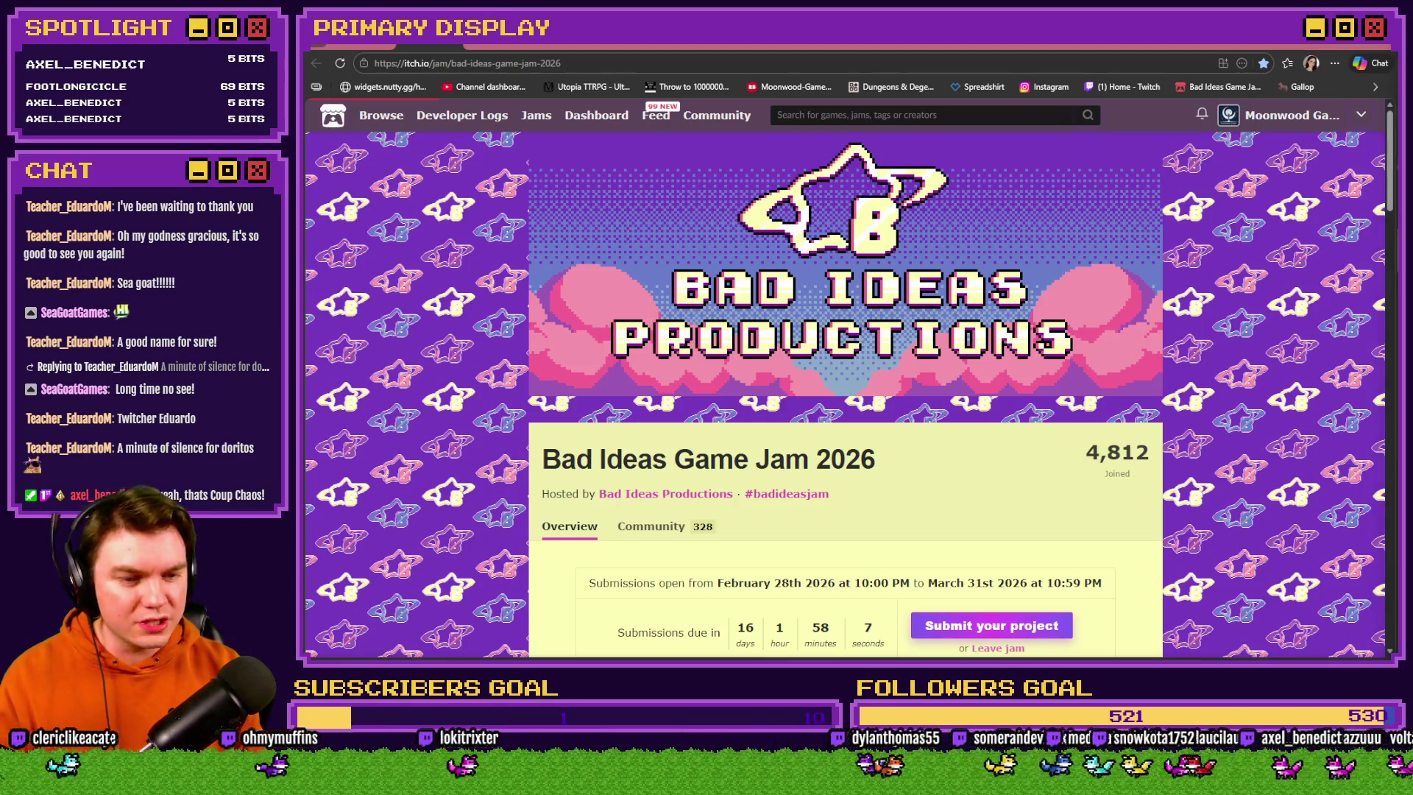
# Bring the PNGTuber Plus chicken avatar over the jam page and open its settings
pyautogui.hotkey('alt', 'Tab')
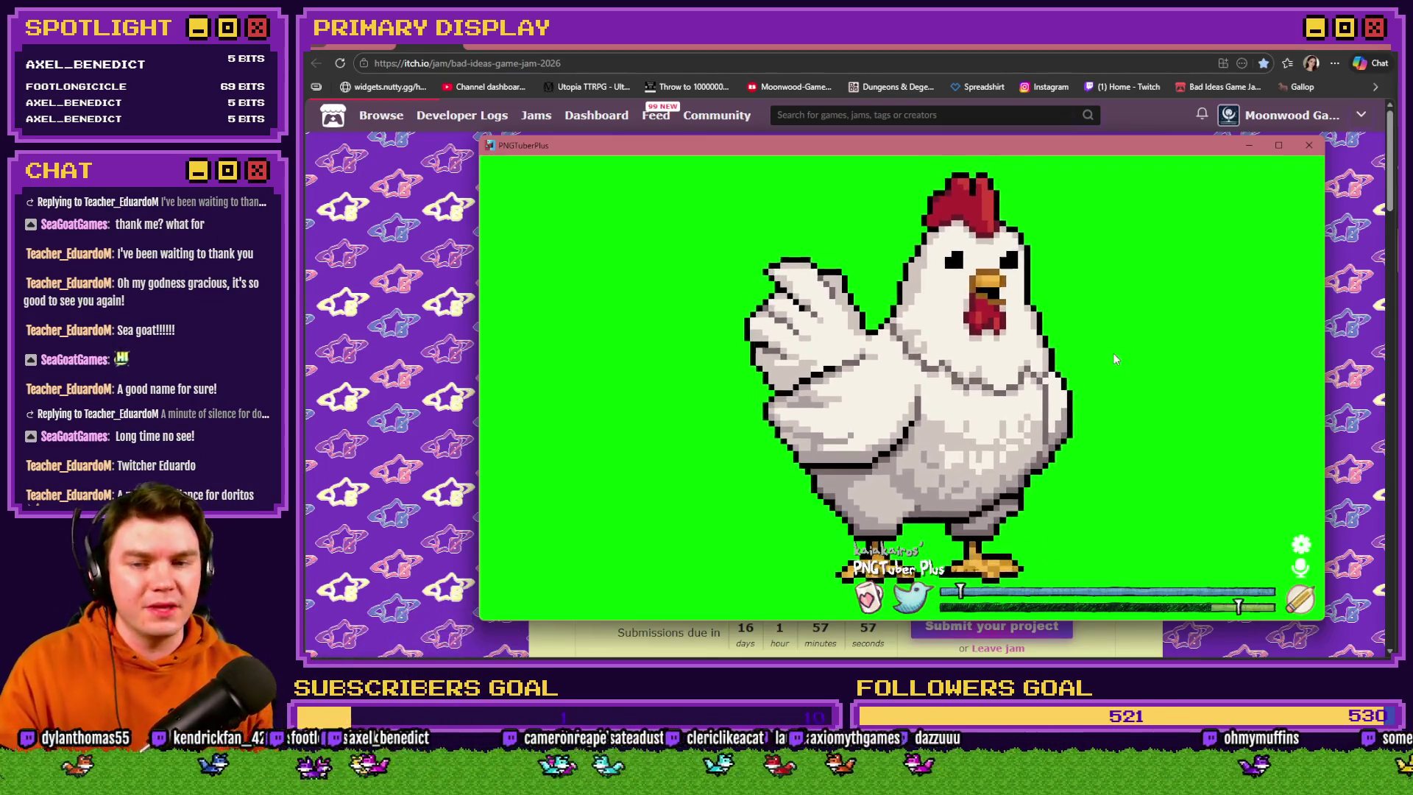
pyautogui.click(1302, 544)
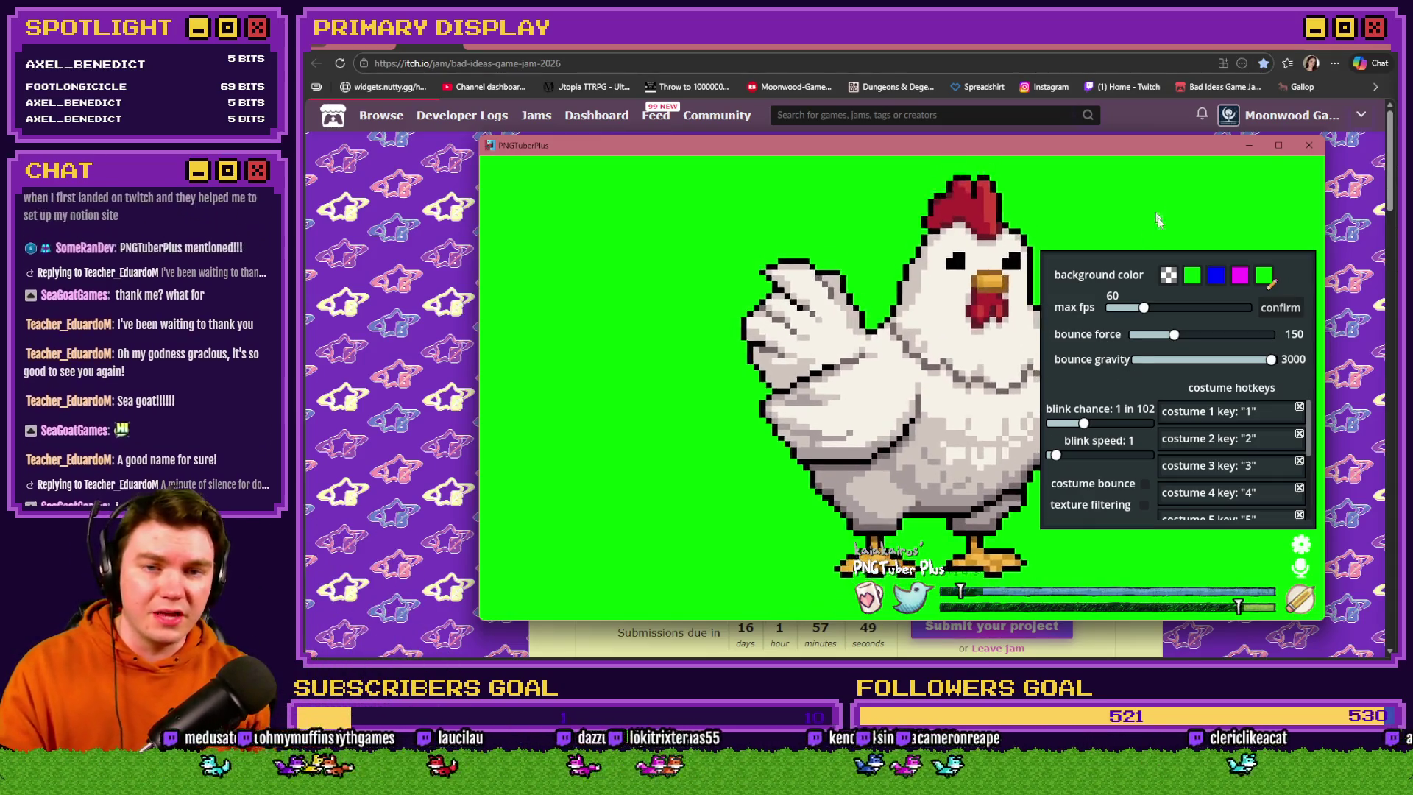
# In edit mode, push Chicken Base.png's squash up to 30, then bring it back down
pyautogui.click(1301, 601)
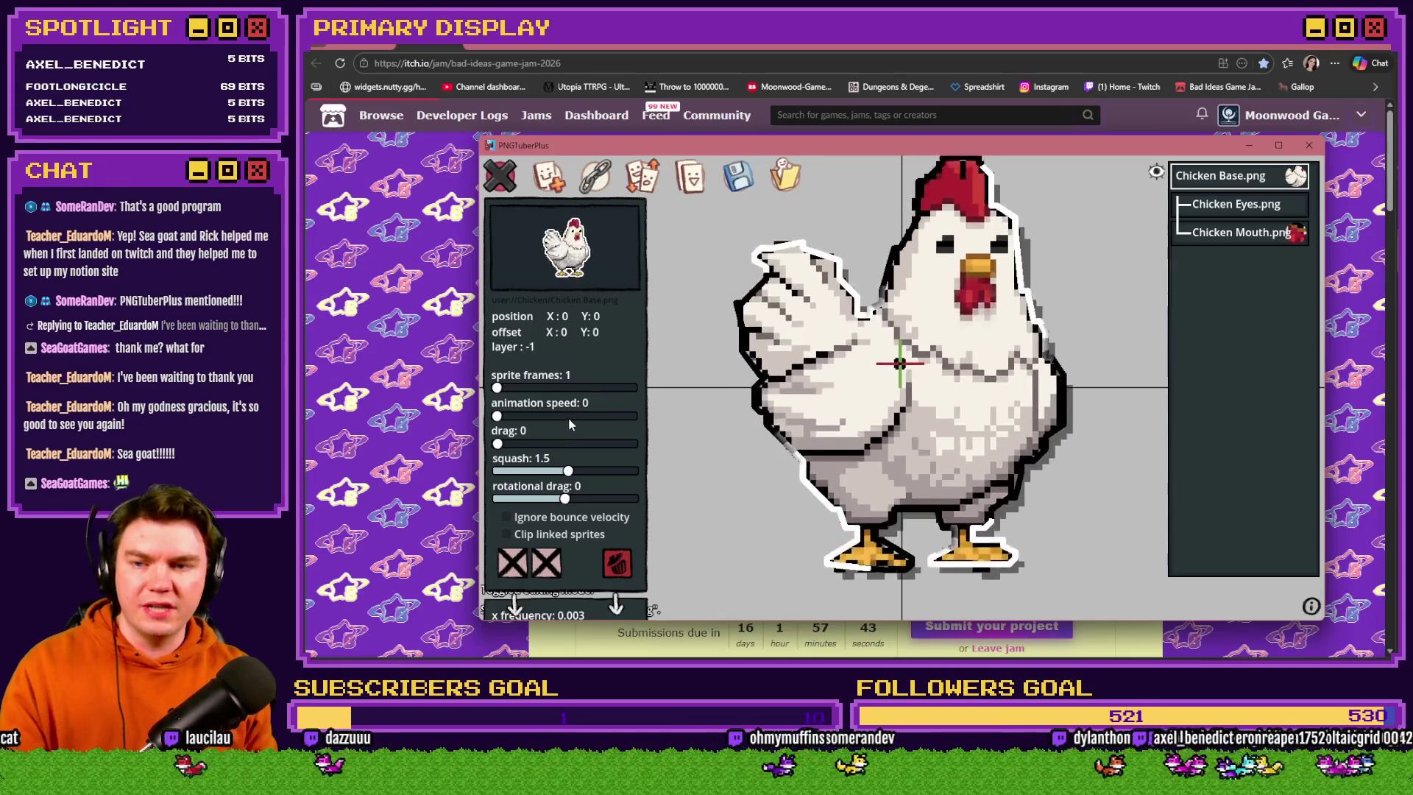
pyautogui.moveTo(568, 471); pyautogui.dragTo(632, 471)
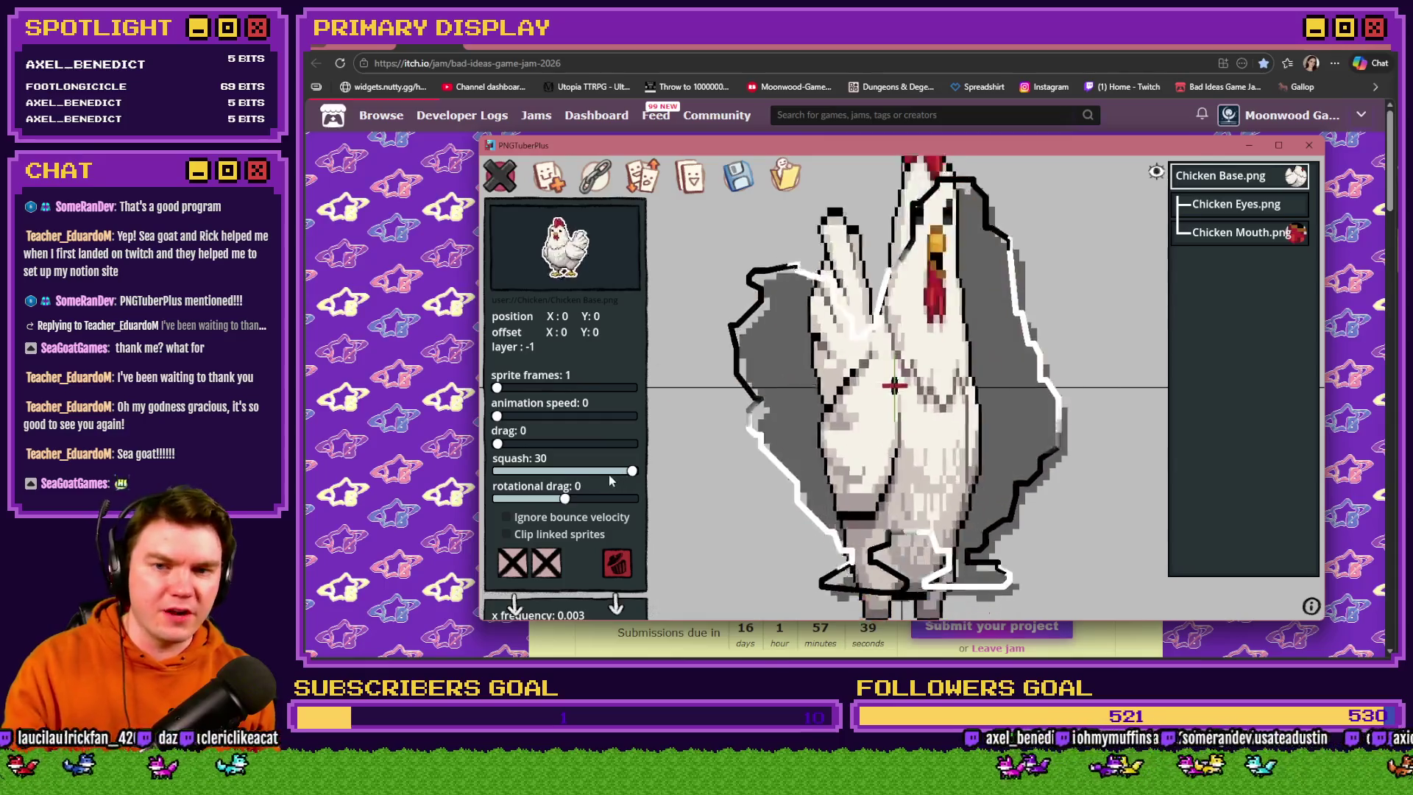
pyautogui.click(676, 485)
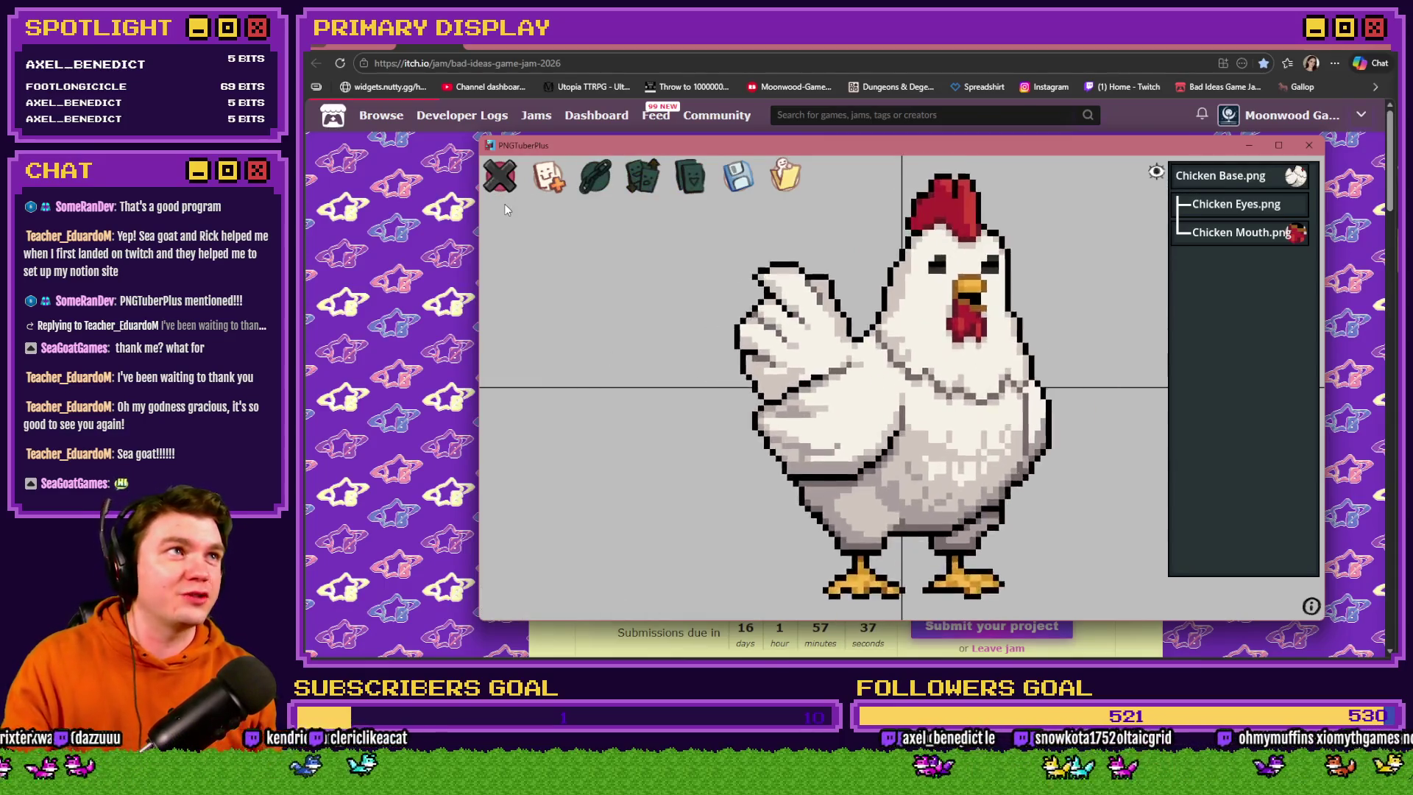
pyautogui.click(1207, 178)
pyautogui.moveTo(594, 471); pyautogui.dragTo(569, 476)
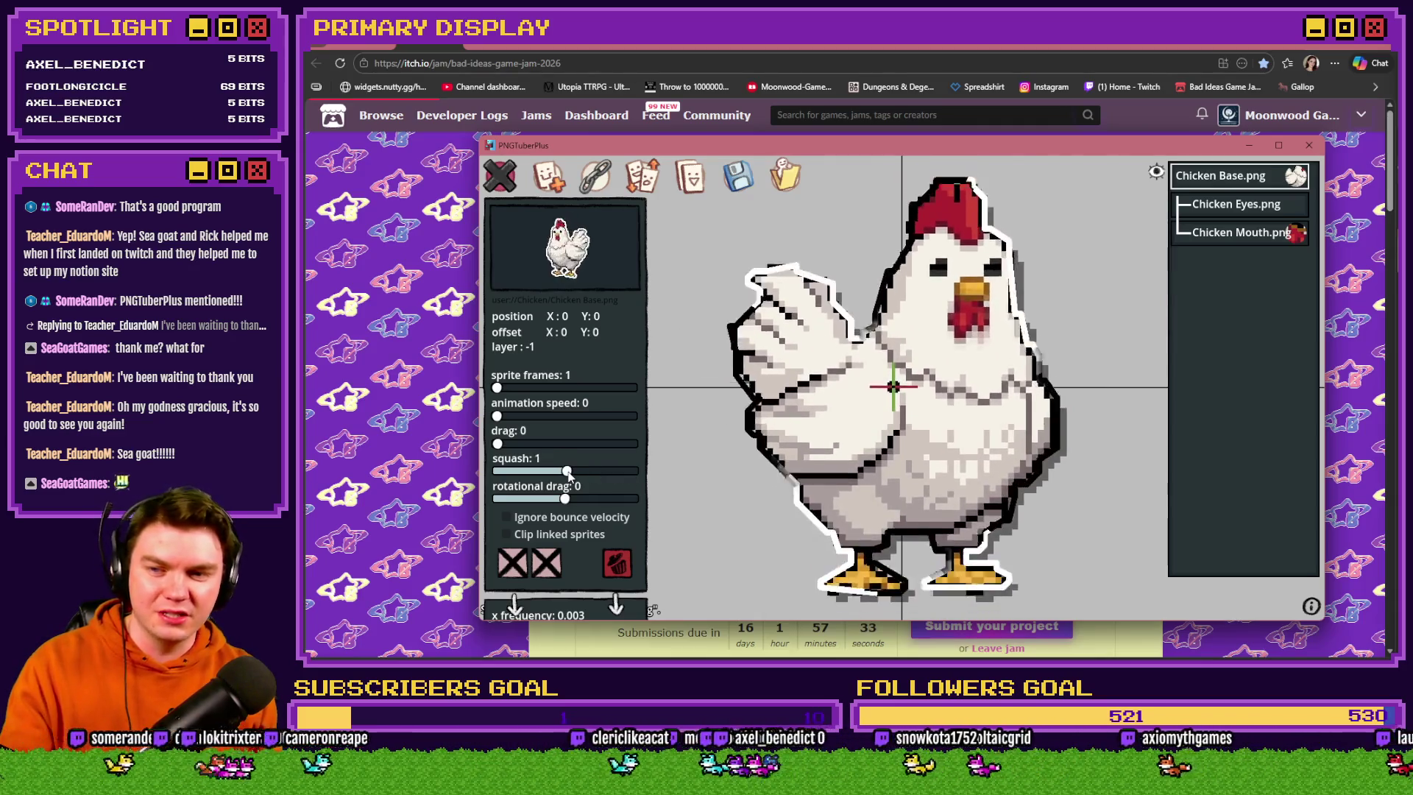
# Deselect the sprite, exit edit mode, close settings and hide the avatar window
pyautogui.scroll(-10, 578, 563)
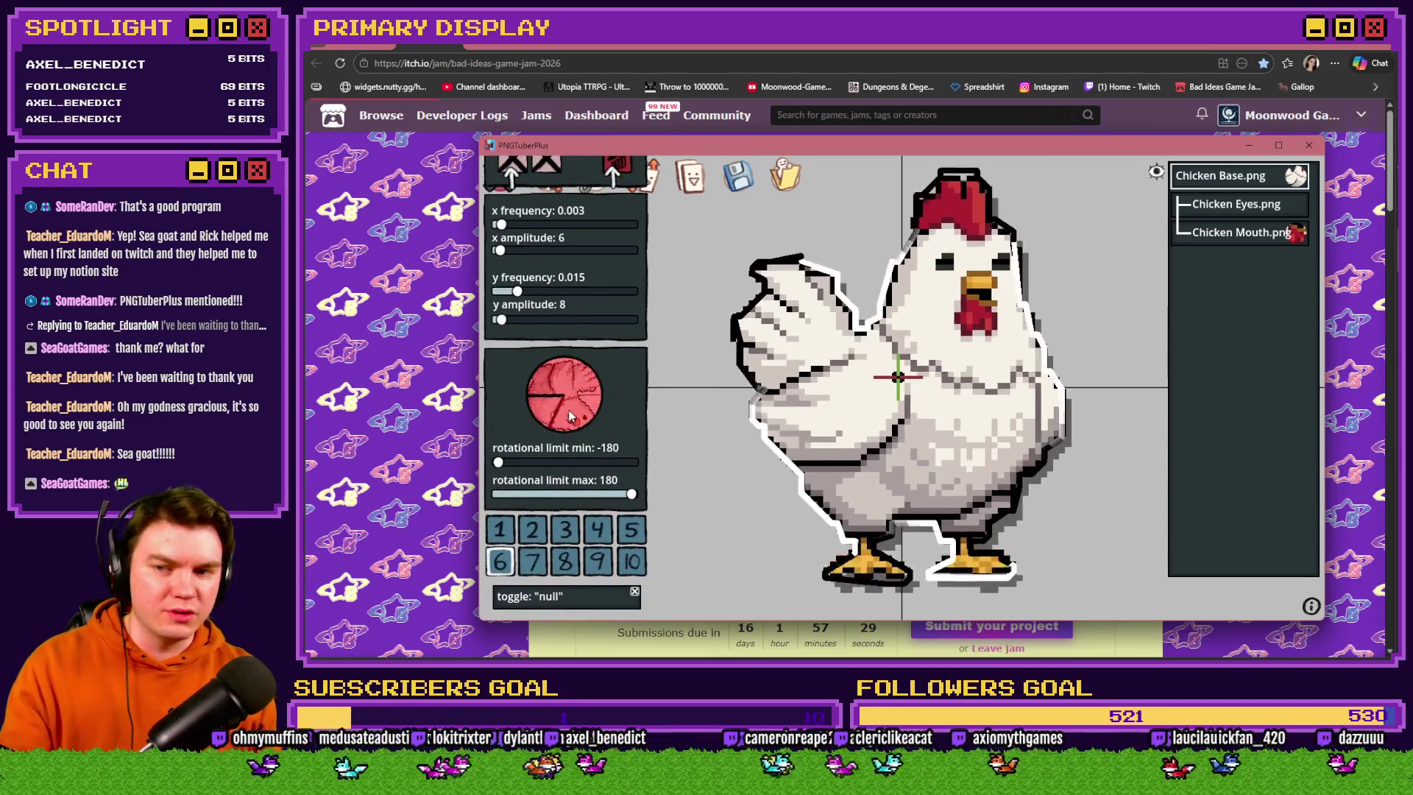
pyautogui.scroll(1, 575, 202)
pyautogui.scroll(10, 572, 174)
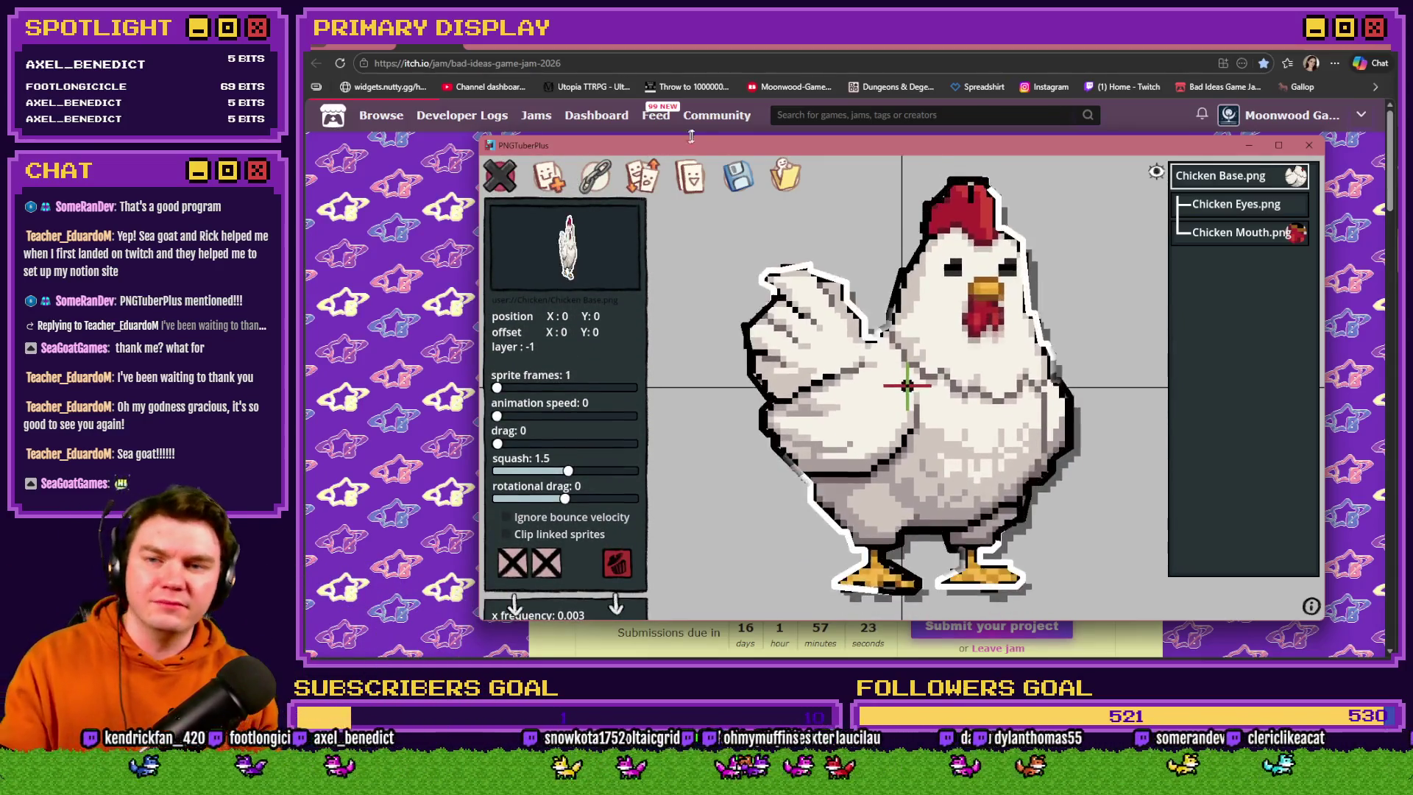
pyautogui.click(683, 243)
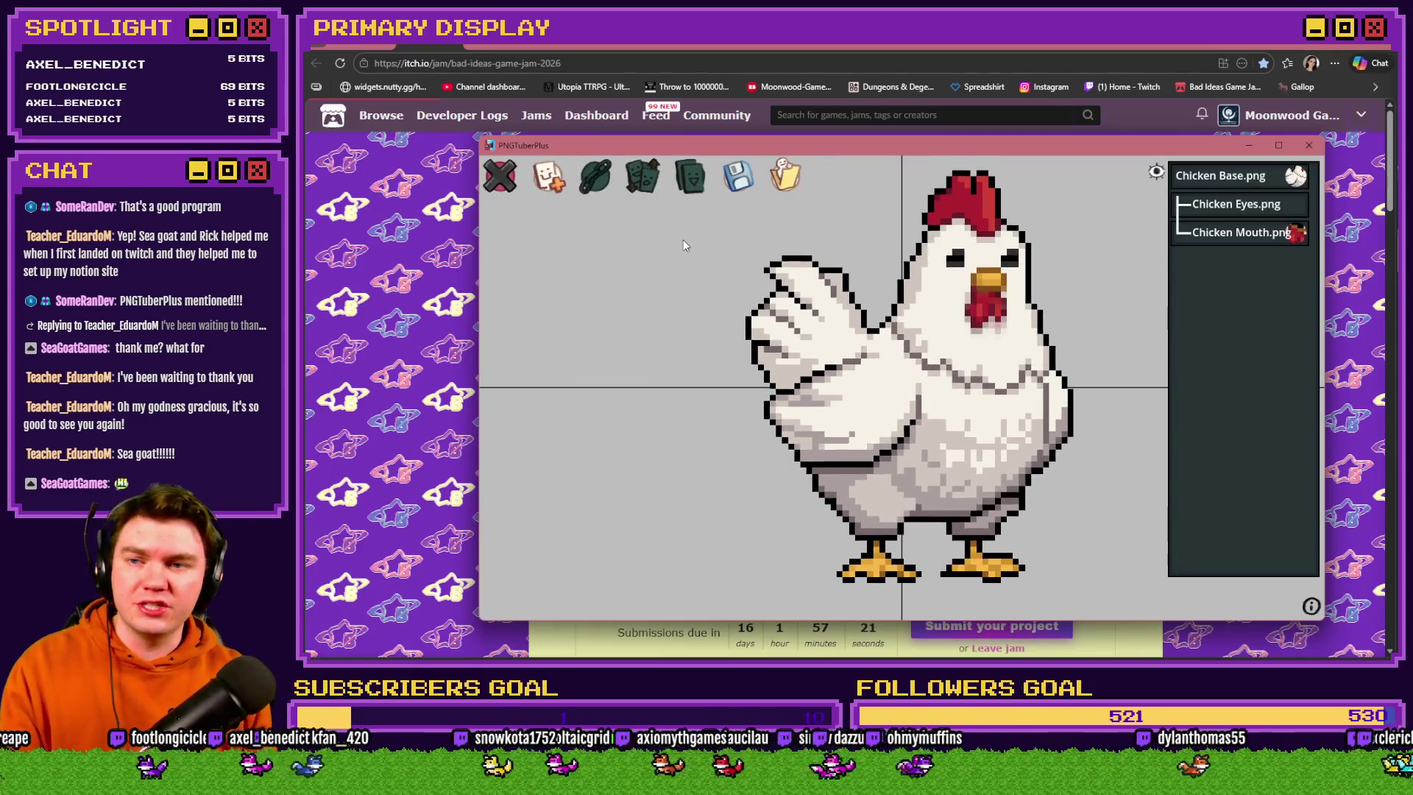
pyautogui.click(500, 177)
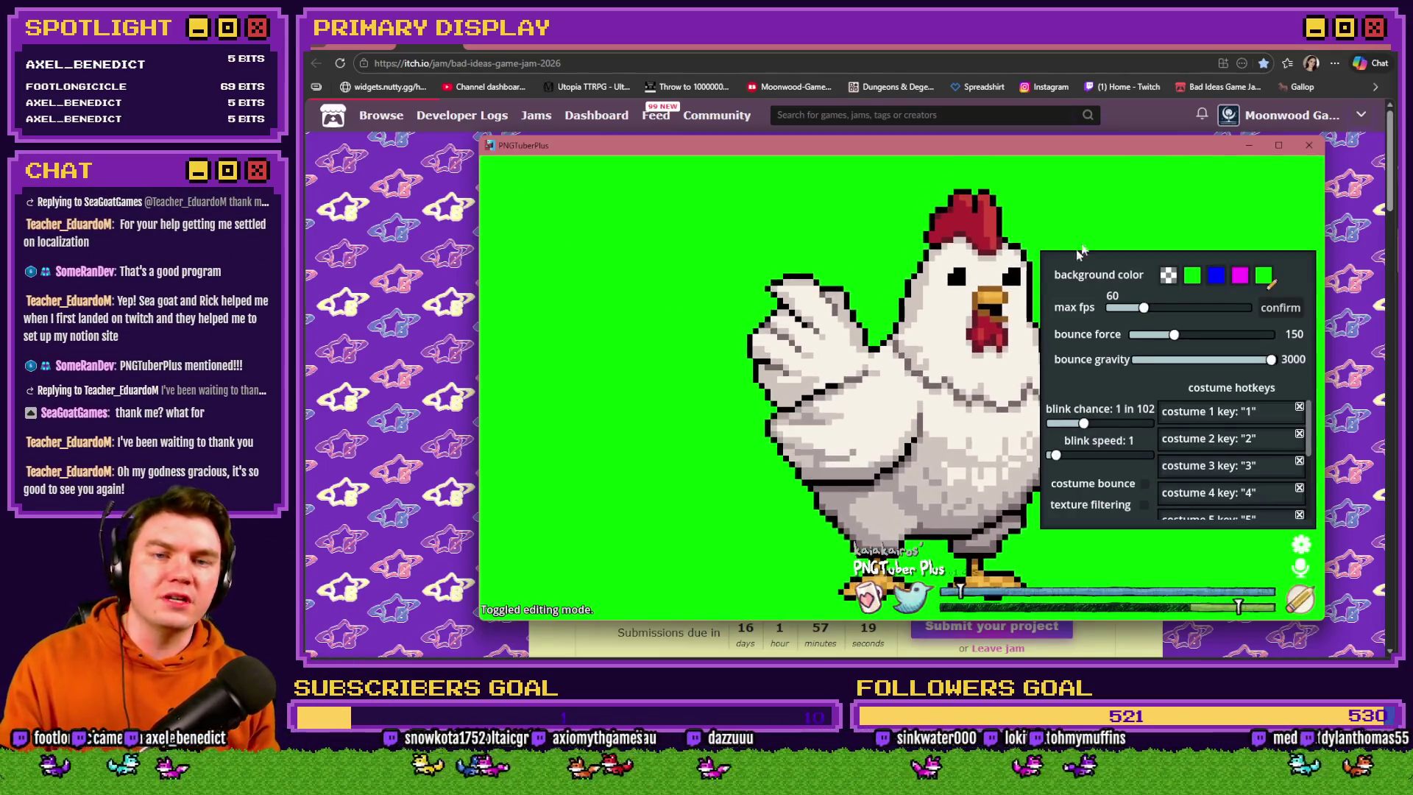
pyautogui.click(1022, 204)
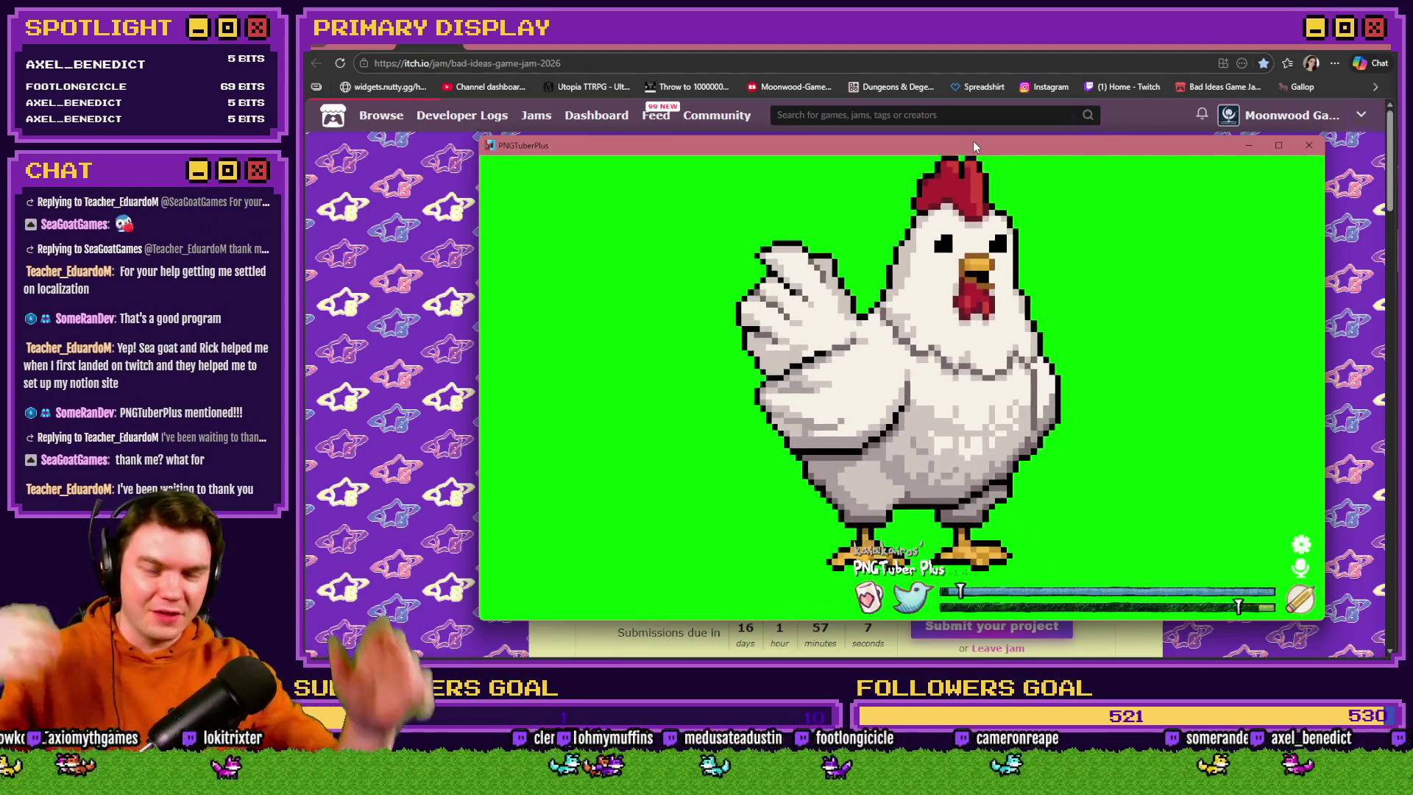
pyautogui.hotkey('alt', 'Tab')
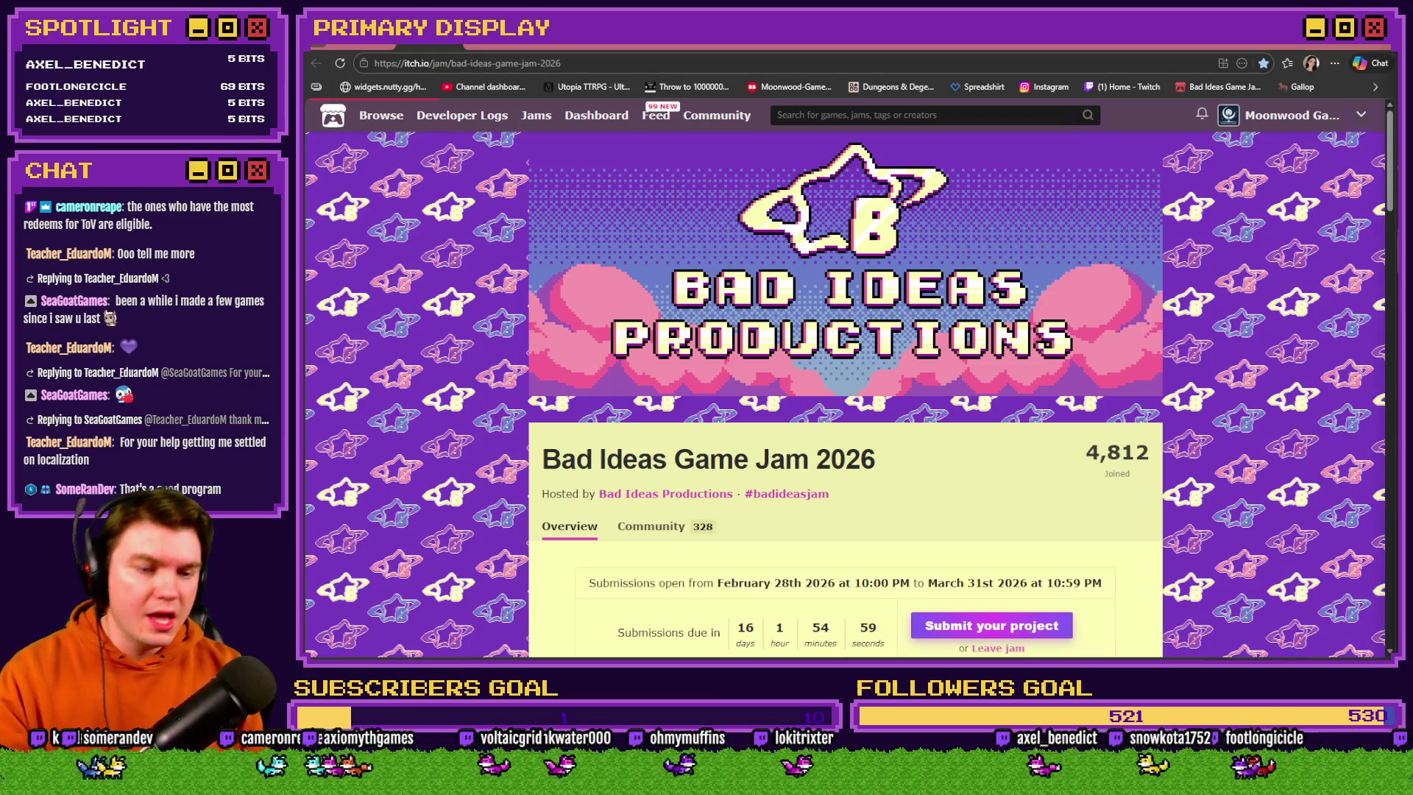
pyautogui.hotkey('alt', 'Tab')
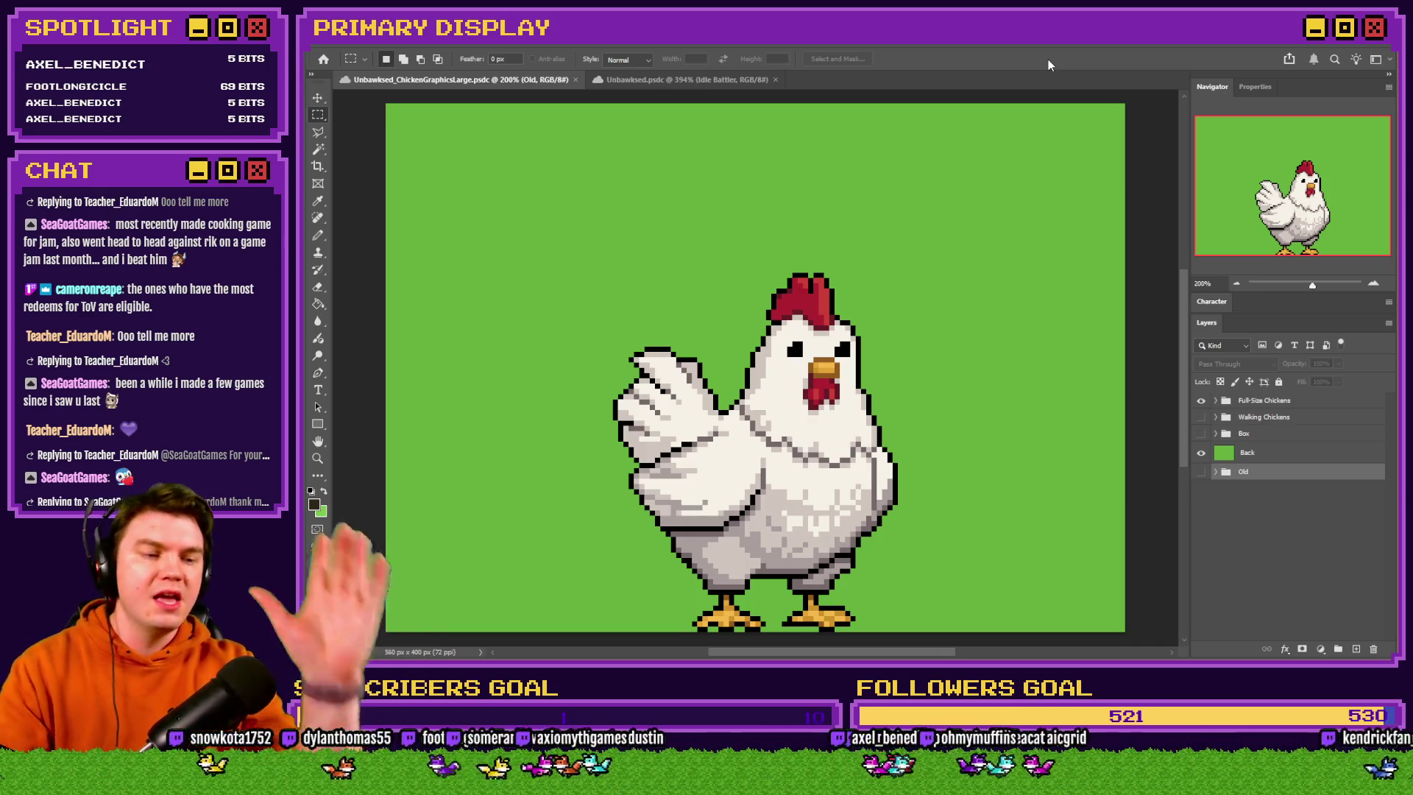
# Expand the Full-Size Chickens group in Unbawksed_ChickenGraphicsLarge to list its chicken layers
pyautogui.click(1217, 401)
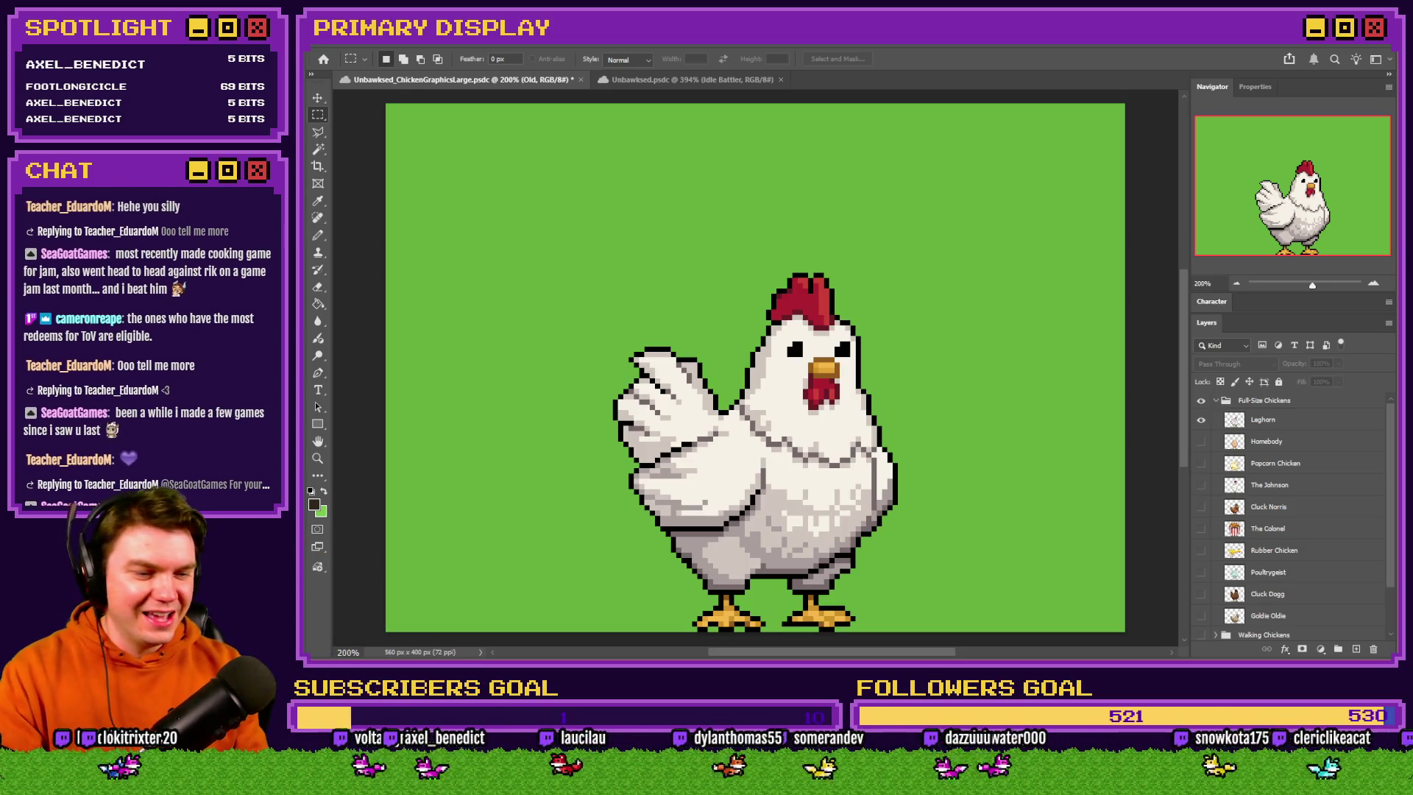
pyautogui.click(524, 81)
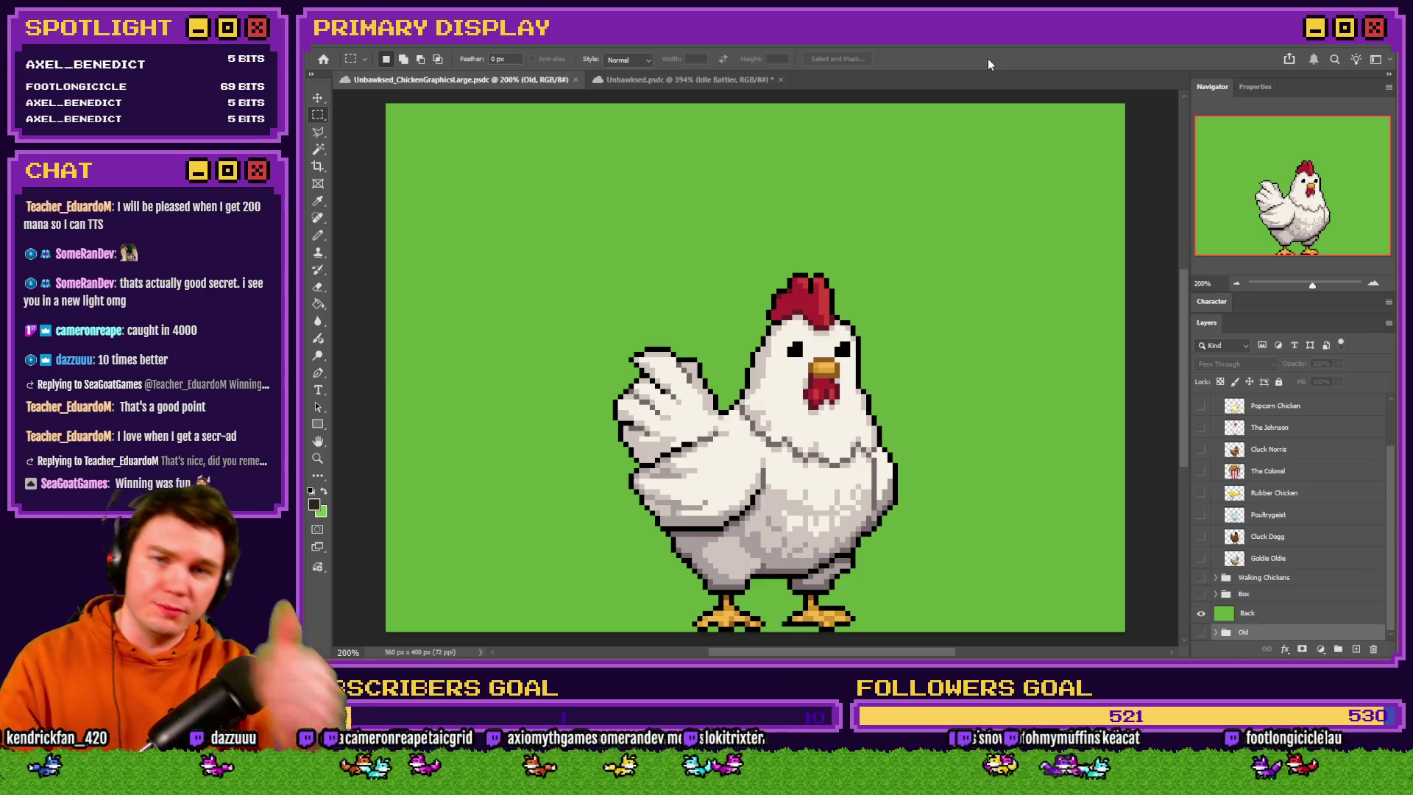
# Hide the Leghorn layer so only the Homebody egg shows
pyautogui.scroll(2, 1267, 429)
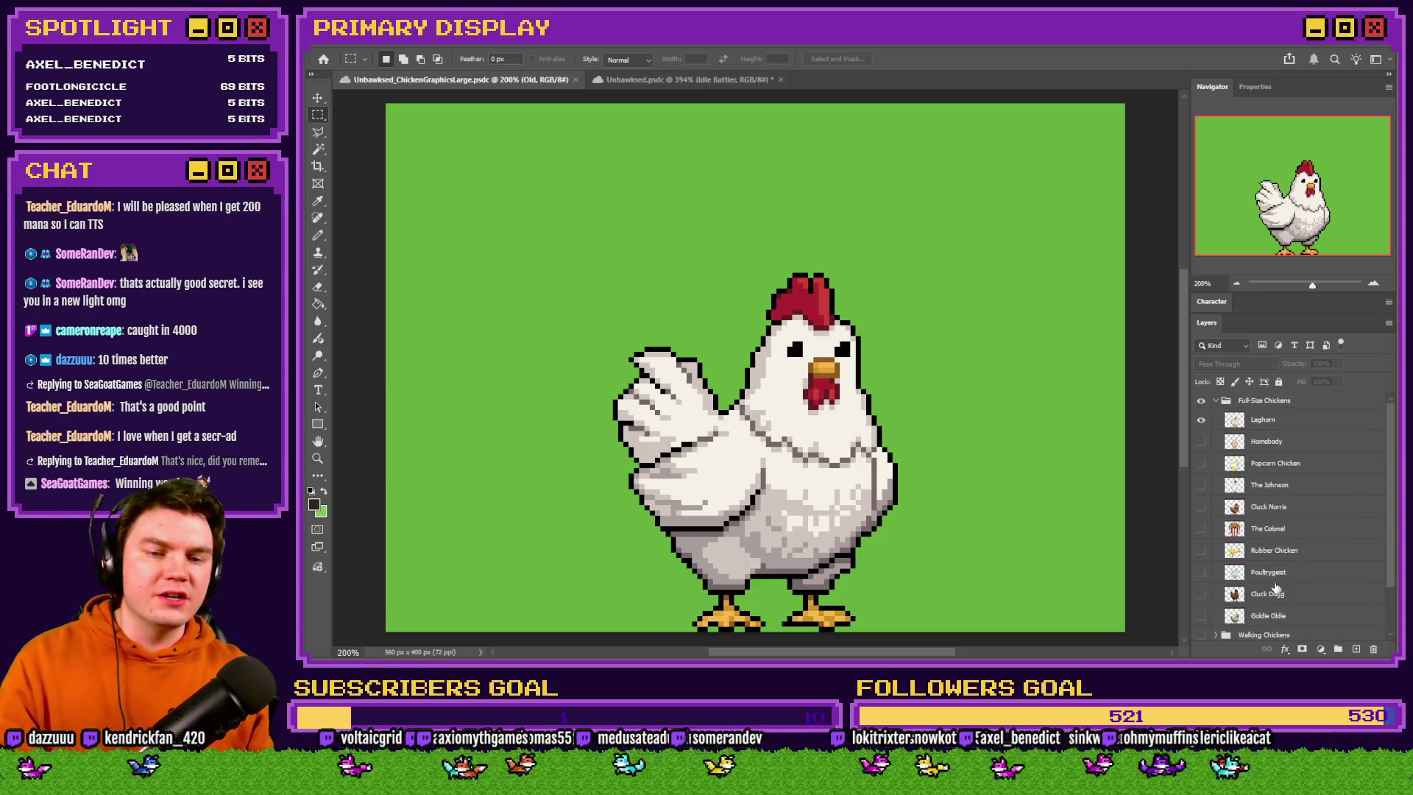
pyautogui.click(1203, 441)
pyautogui.click(1202, 421)
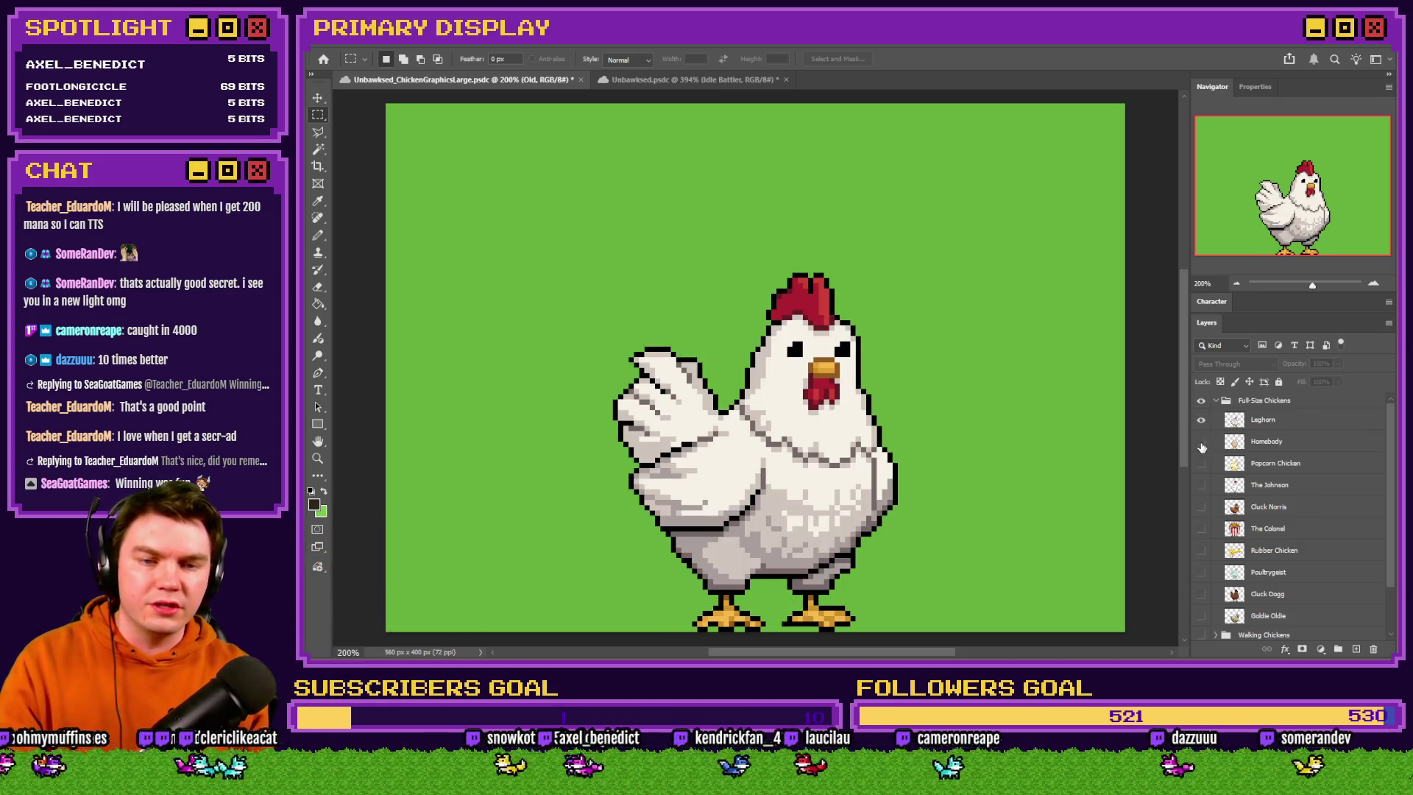
pyautogui.click(1200, 424)
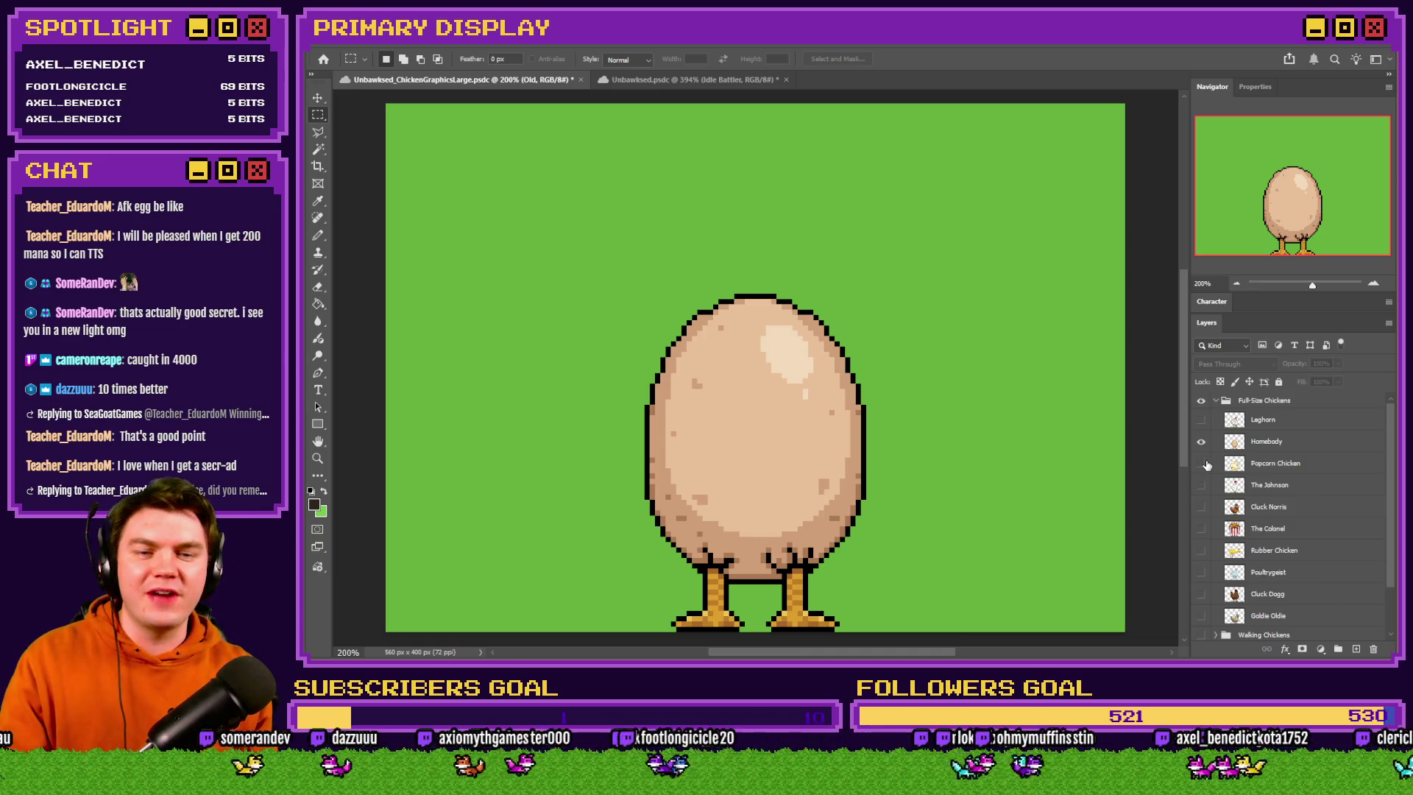
# Swap the egg for Popcorn Chicken, then for The Johnson white rooster
pyautogui.click(1201, 463)
pyautogui.click(1201, 441)
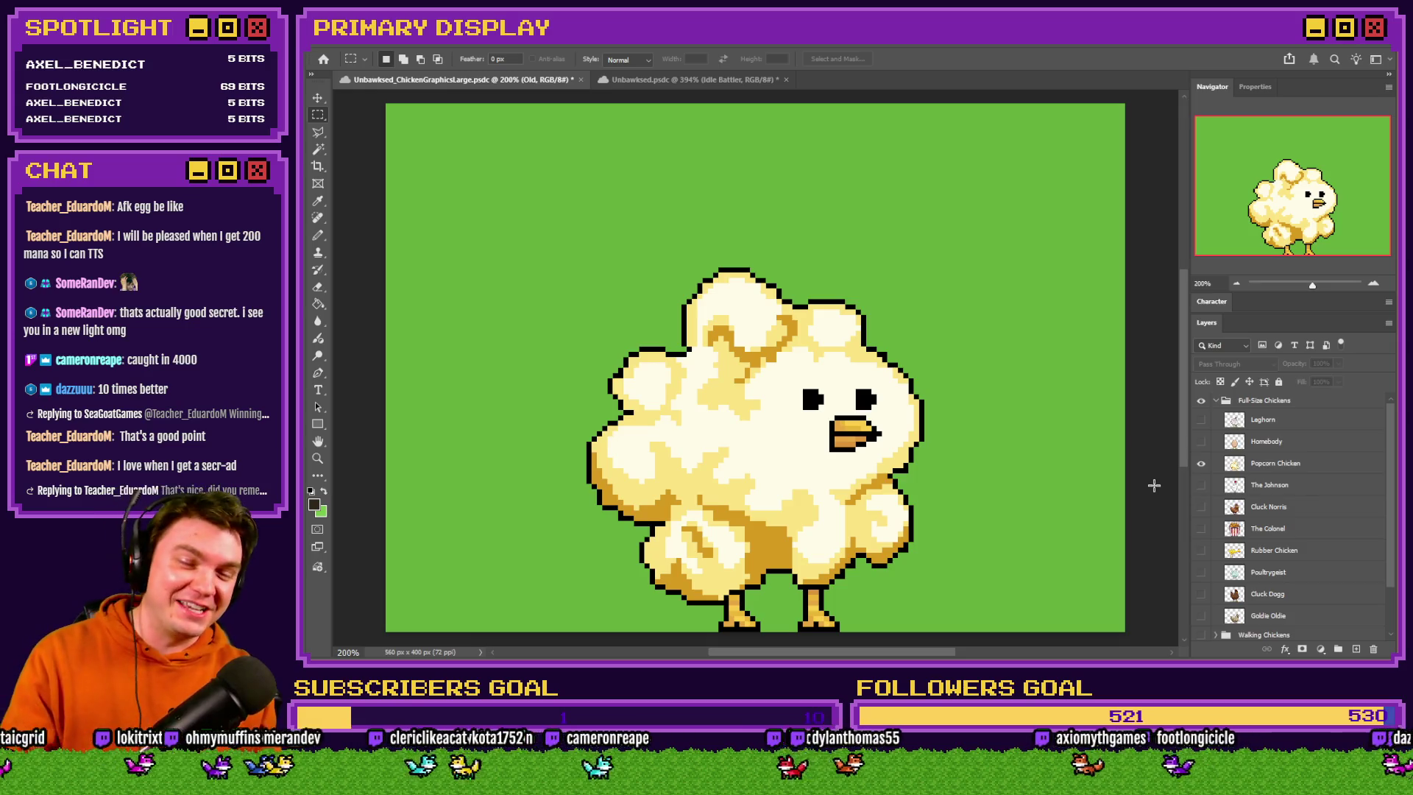
pyautogui.click(1202, 463)
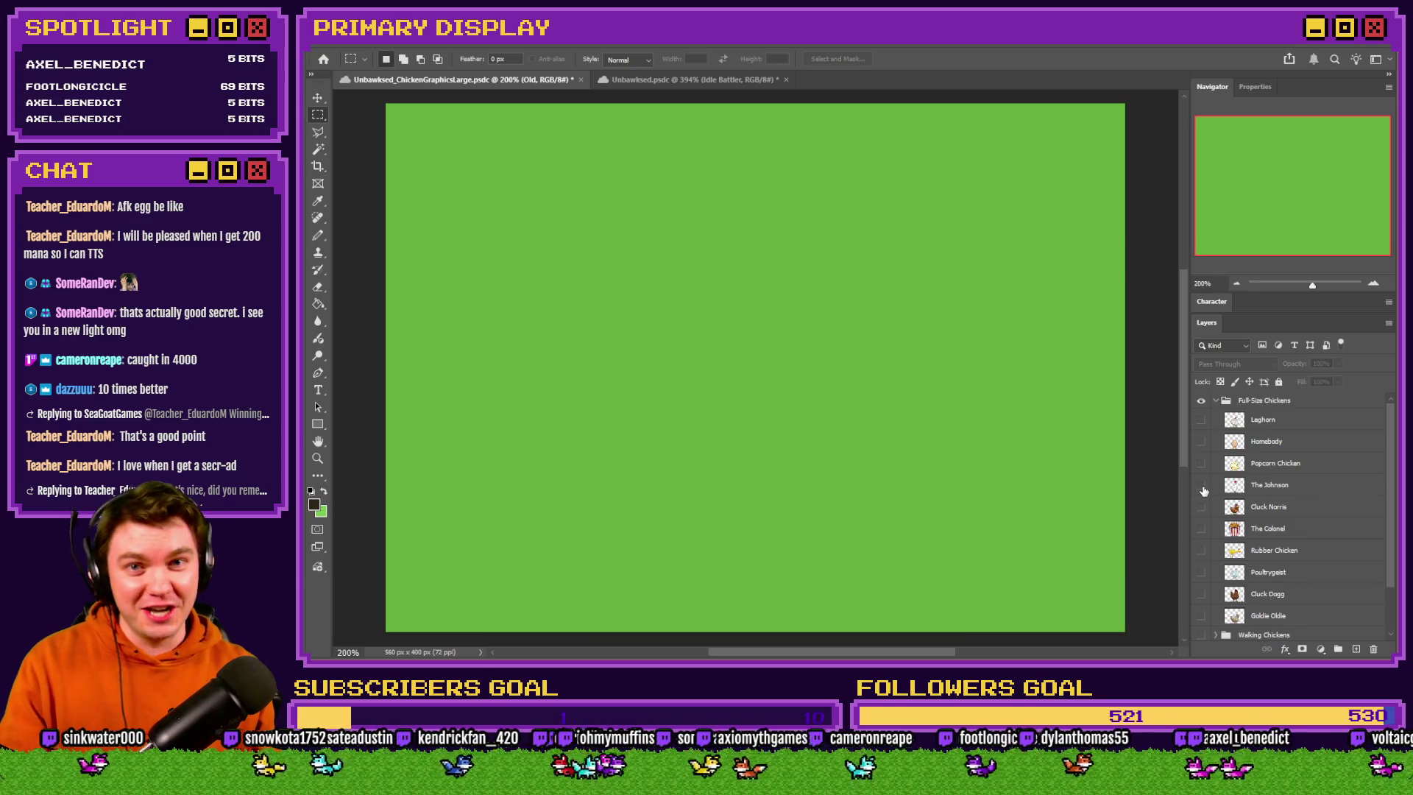
pyautogui.click(1202, 485)
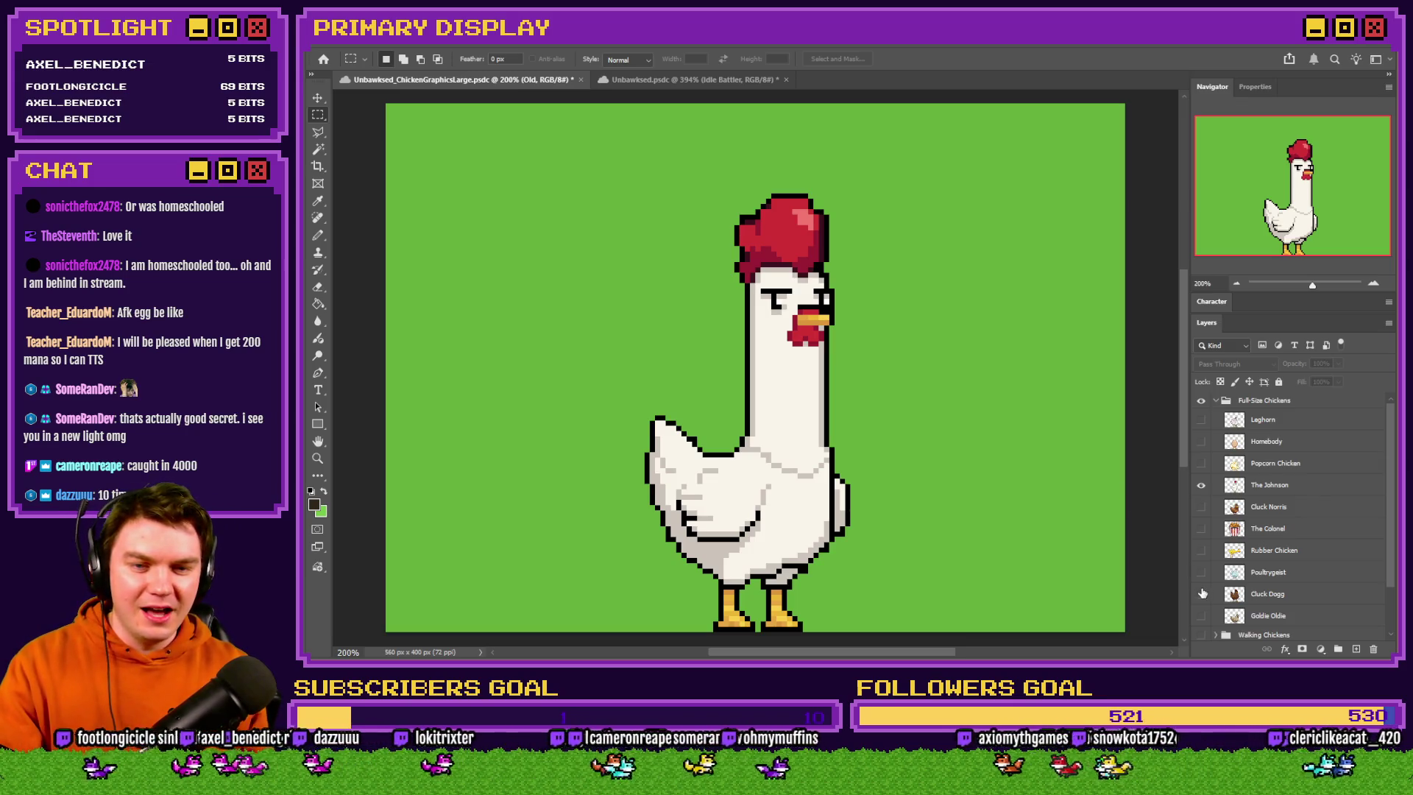
# Swap The Johnson for brown Cluck Norris and back, then turn on the Leghorn layer
pyautogui.click(1202, 484)
pyautogui.click(1201, 507)
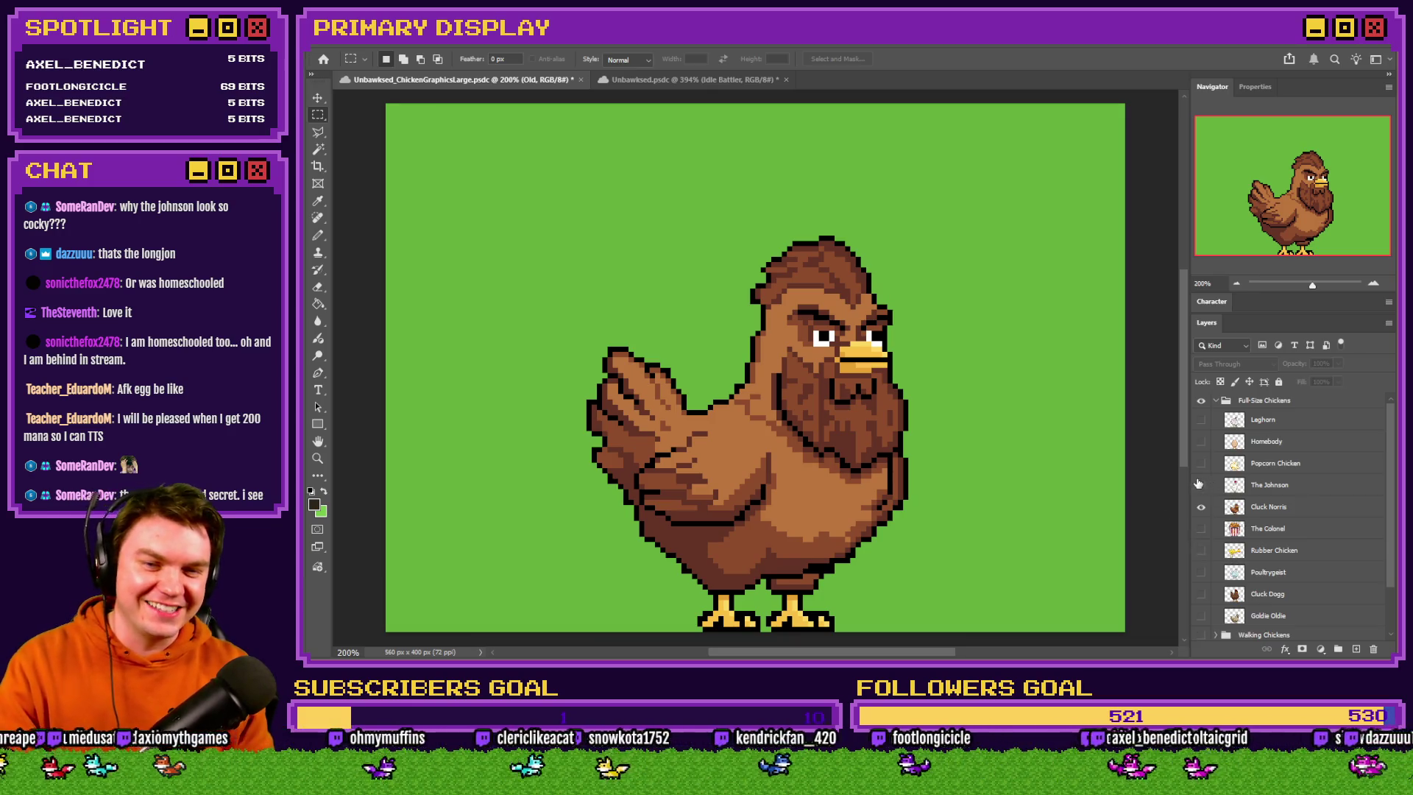
pyautogui.click(1201, 484)
pyautogui.click(1202, 506)
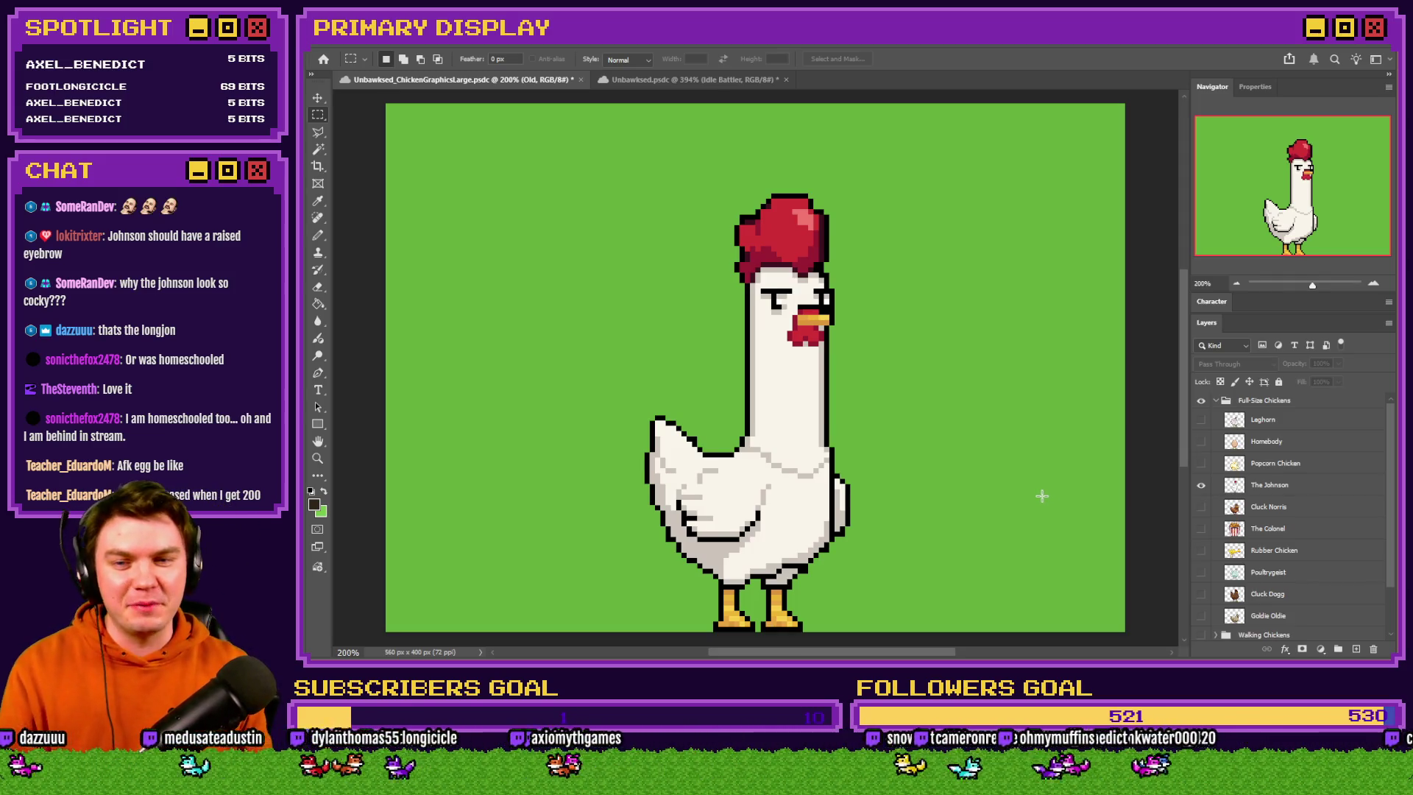
pyautogui.click(1201, 420)
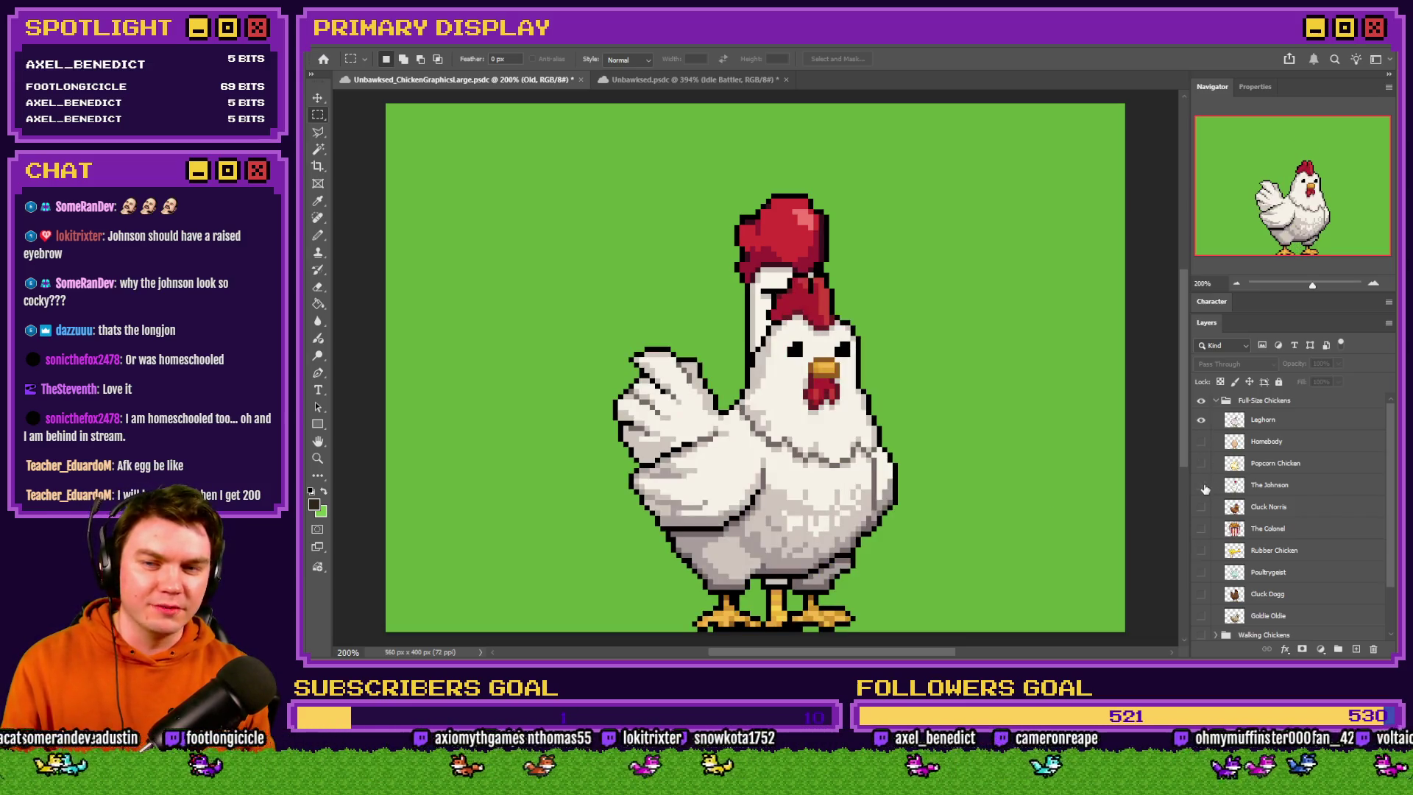
# Toggle the Leghorn and The Johnson layers, then swap in Cluck Norris
pyautogui.click(1202, 486)
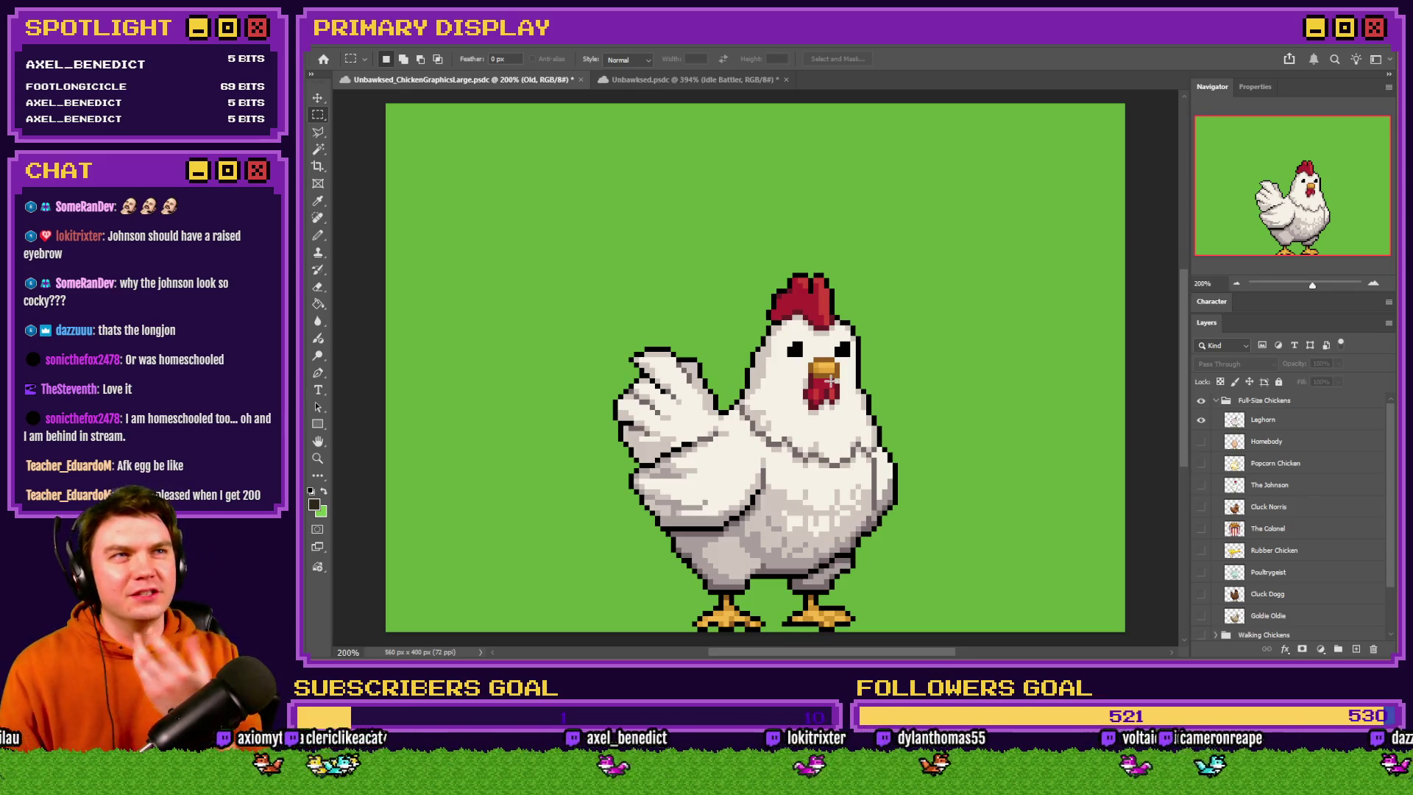
pyautogui.click(1201, 421)
pyautogui.click(1211, 488)
pyautogui.click(1208, 487)
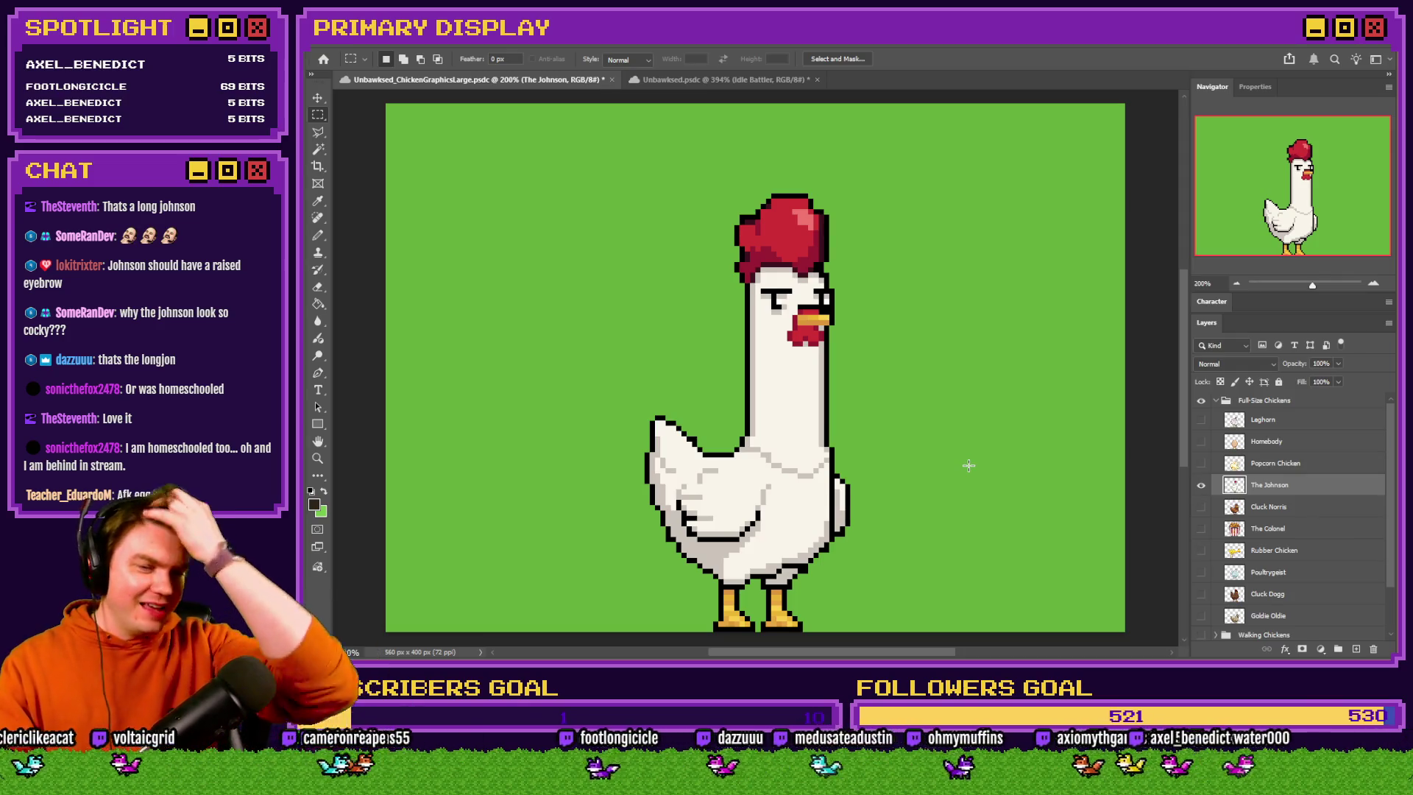
pyautogui.click(1202, 506)
pyautogui.click(1201, 485)
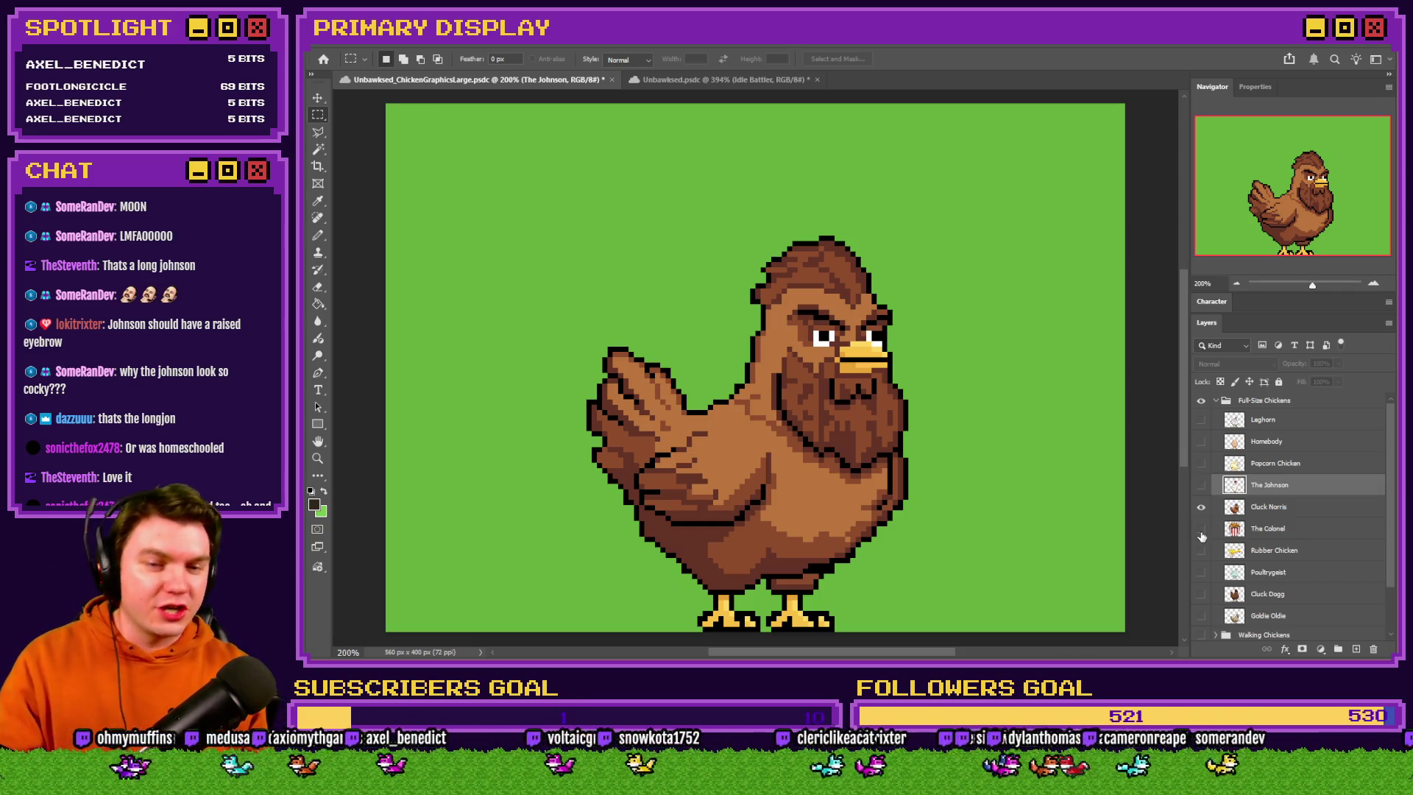
# Step through The Colonel, Rubber Chicken and Poultrygeist, ending on Cluck Dogg
pyautogui.click(1201, 508)
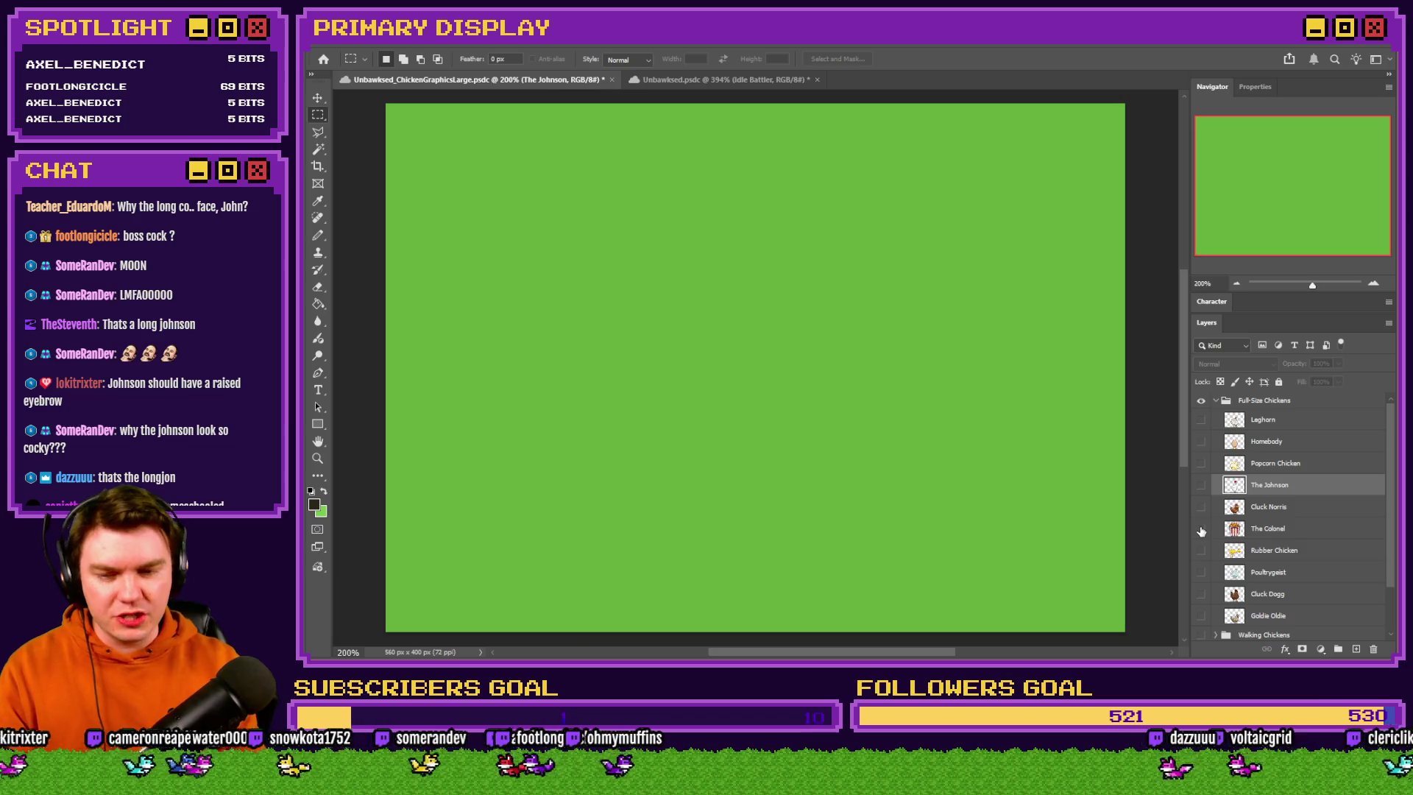
pyautogui.click(1202, 530)
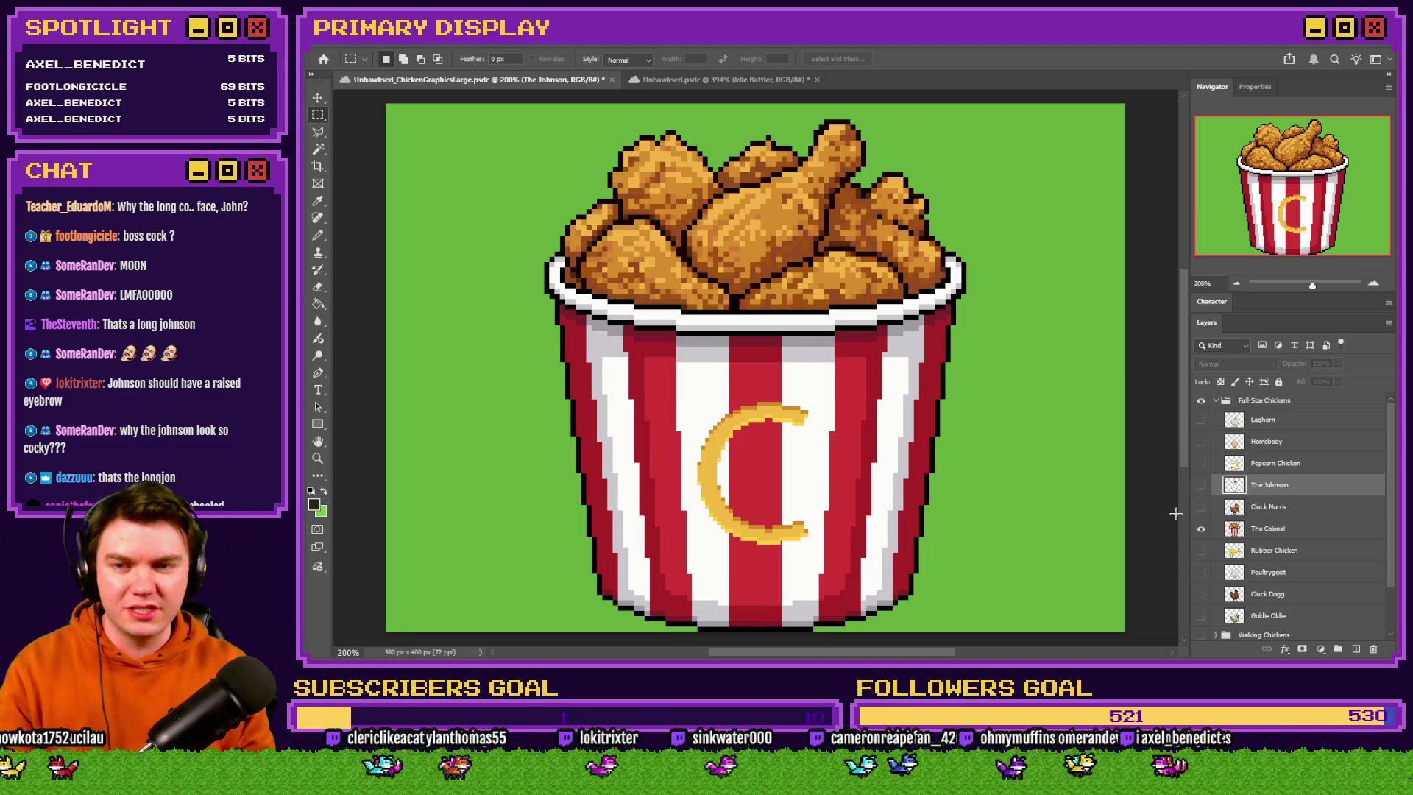
pyautogui.keyDown('alt'); pyautogui.click(1202, 551); pyautogui.keyUp('alt')
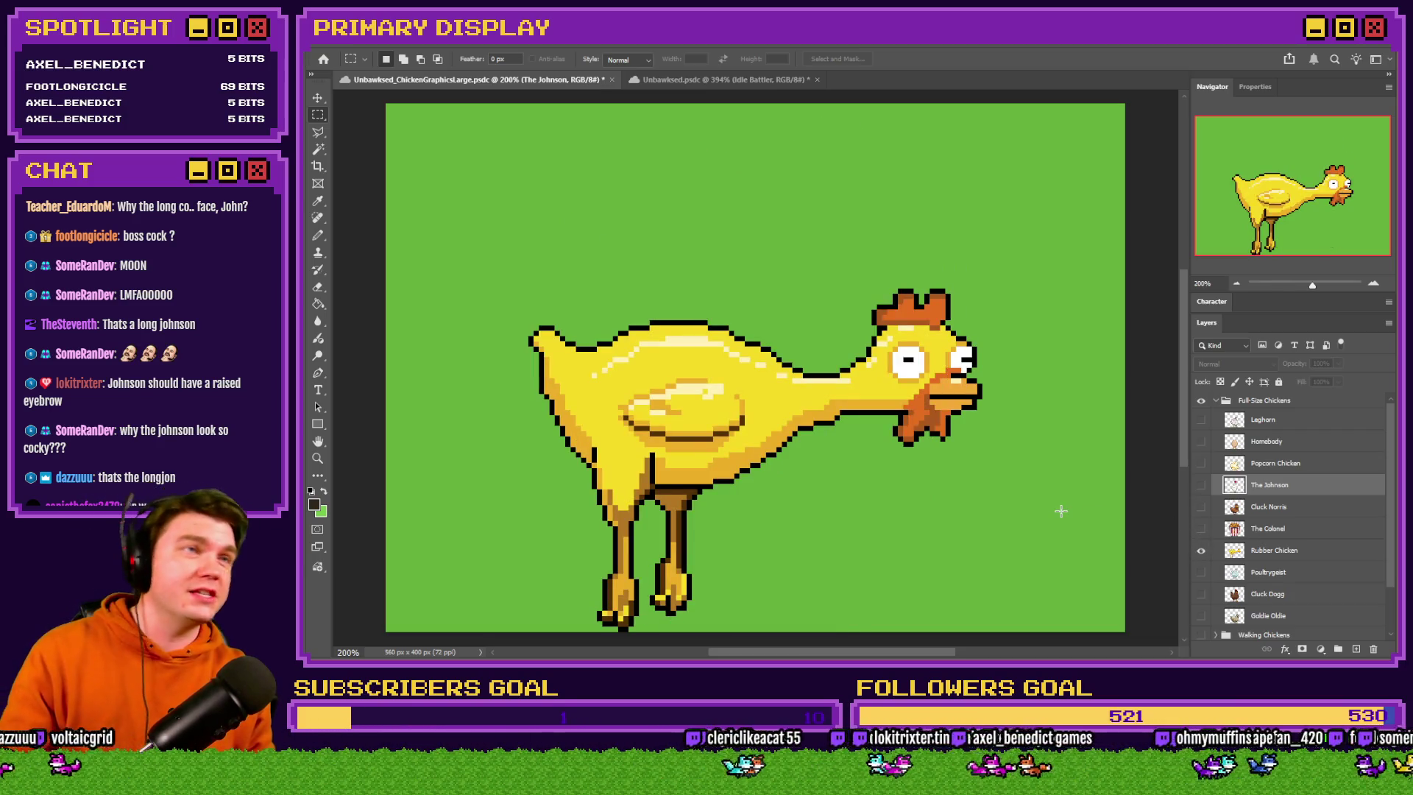
pyautogui.keyDown('alt'); pyautogui.click(1202, 571); pyautogui.keyUp('alt')
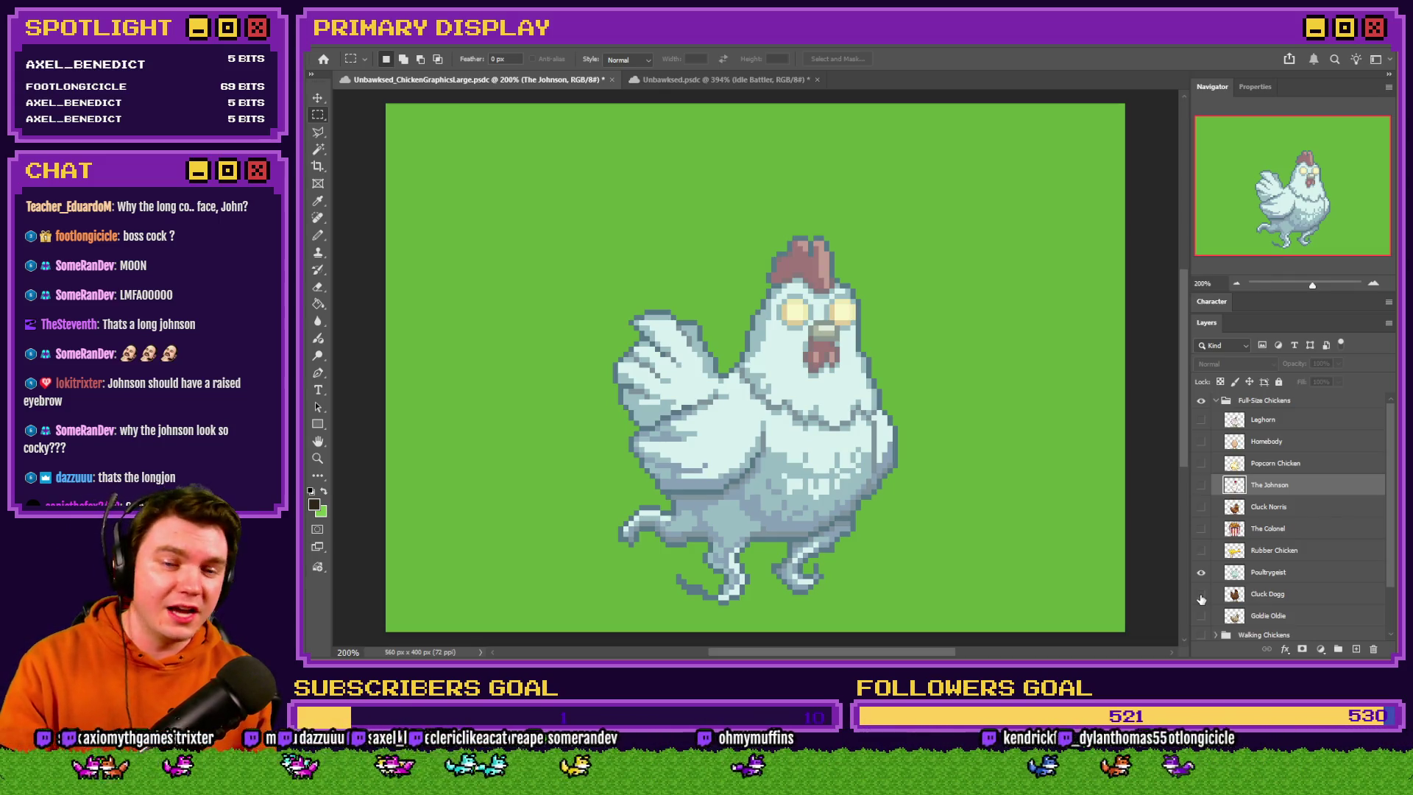
pyautogui.click(1202, 595)
pyautogui.click(1201, 572)
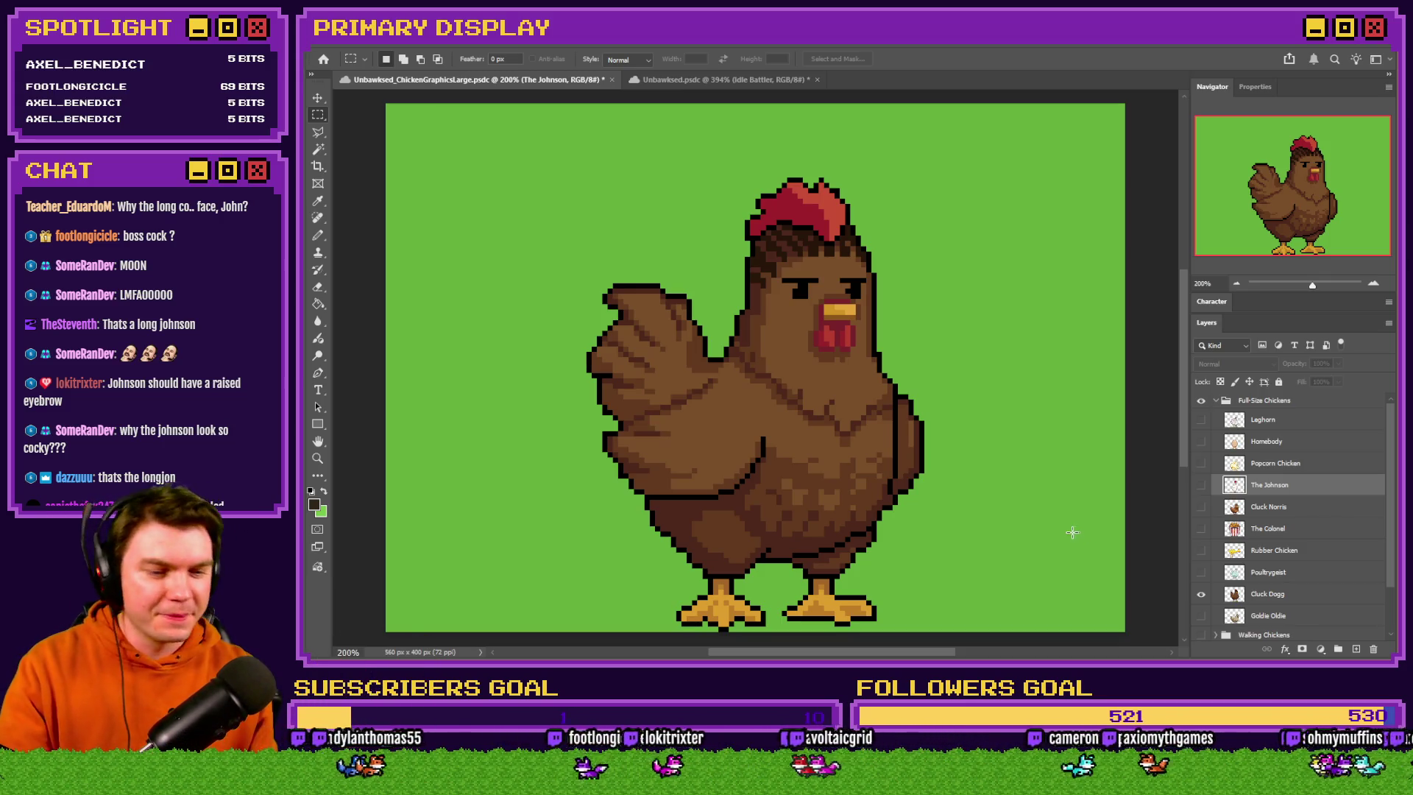
# Review Goldie Oldie, The Colonel, Rubber Chicken and the Homebody egg one at a time
pyautogui.click(1202, 595)
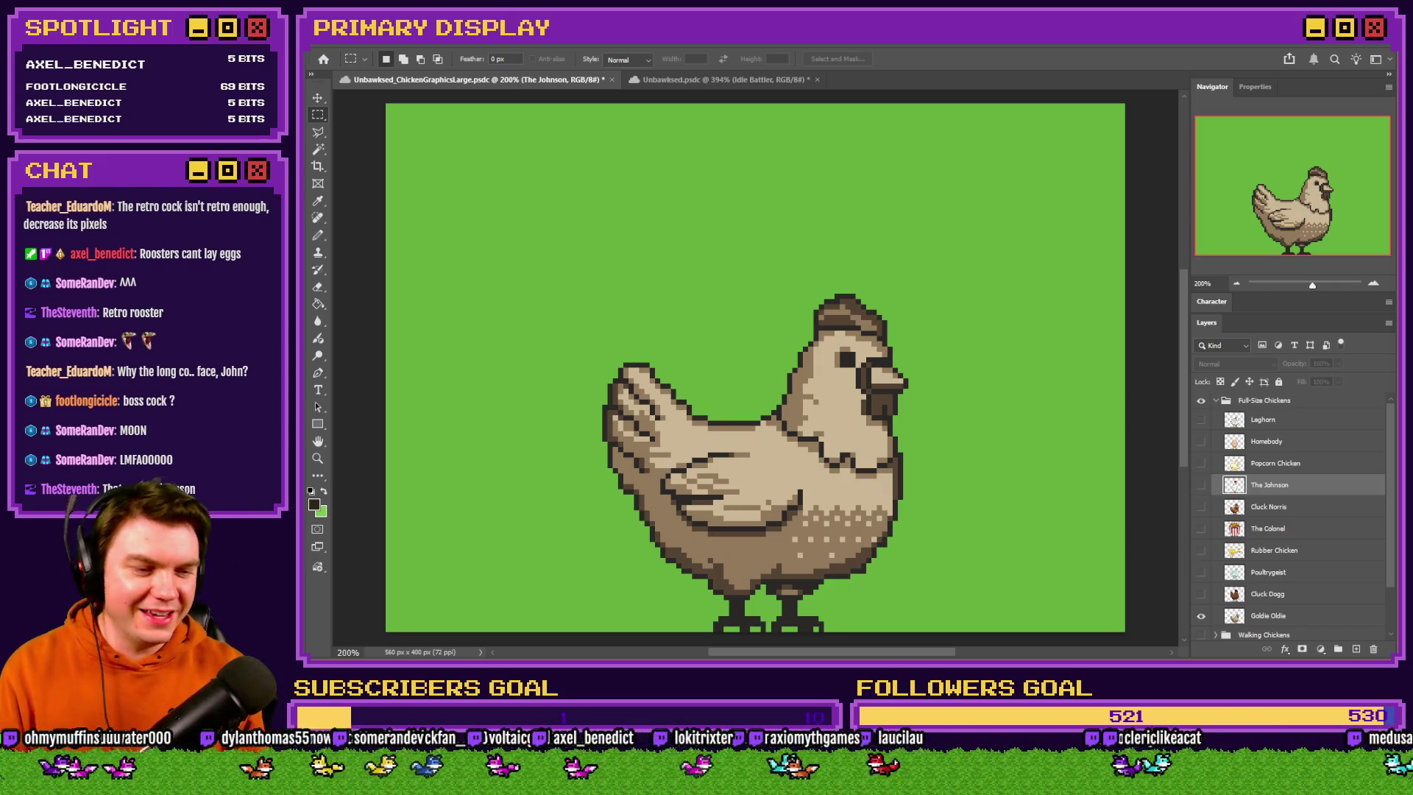
pyautogui.click(1202, 615)
pyautogui.click(1202, 529)
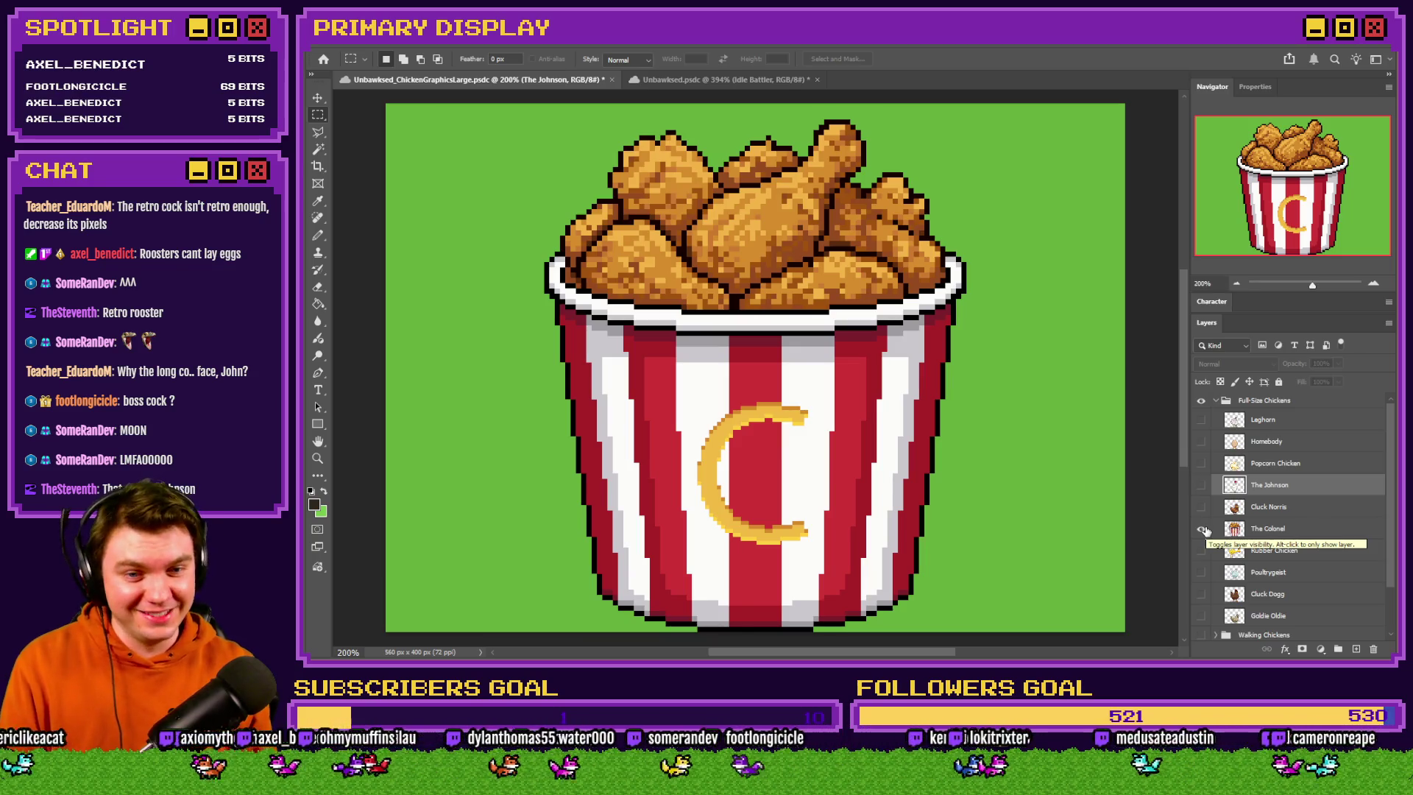
pyautogui.click(1202, 529)
pyautogui.click(1202, 551)
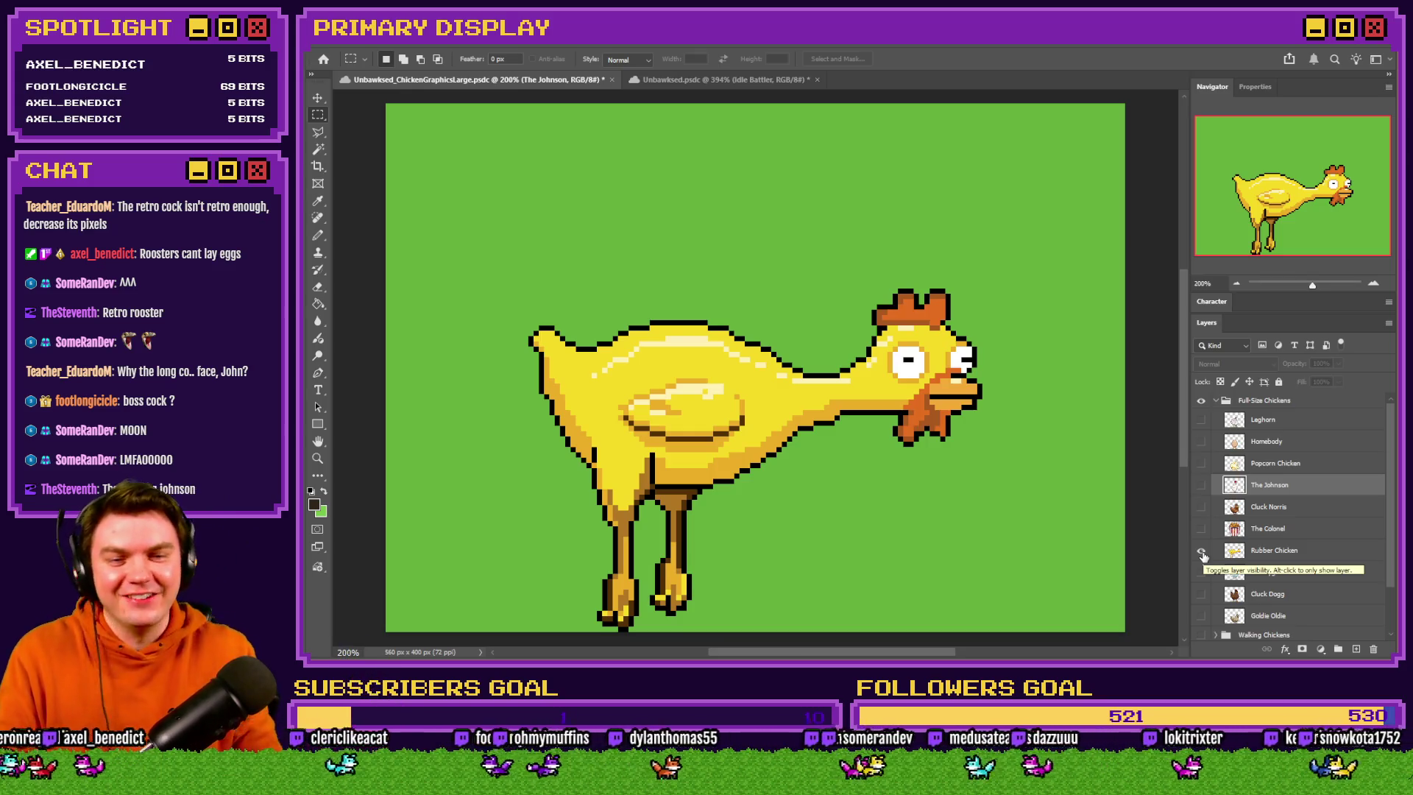
pyautogui.click(1202, 551)
pyautogui.click(1202, 441)
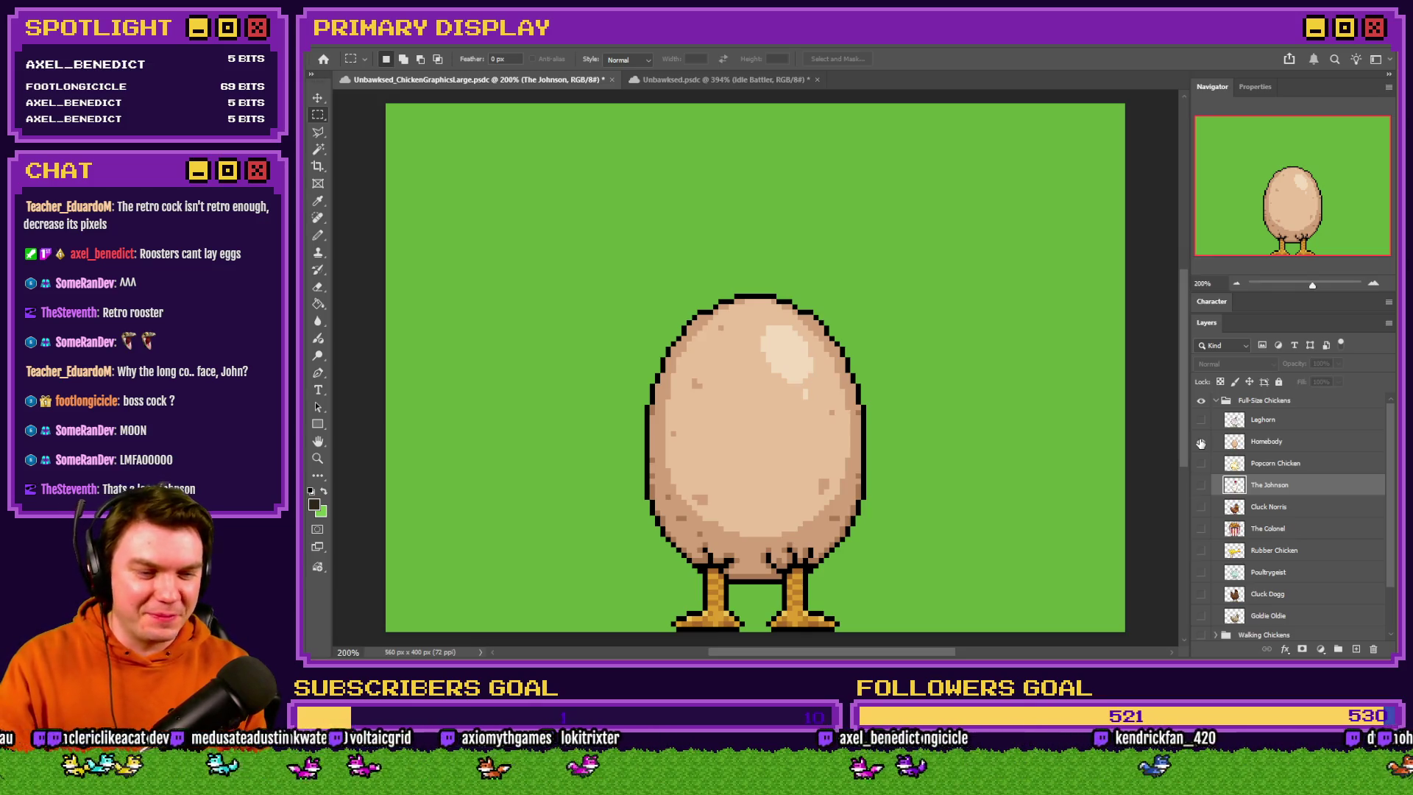
# Restore Goldie Oldie, hide Homebody, then collapse and hide the Full-Size Chickens group
pyautogui.scroll(-2, 1226, 584)
pyautogui.click(1202, 566)
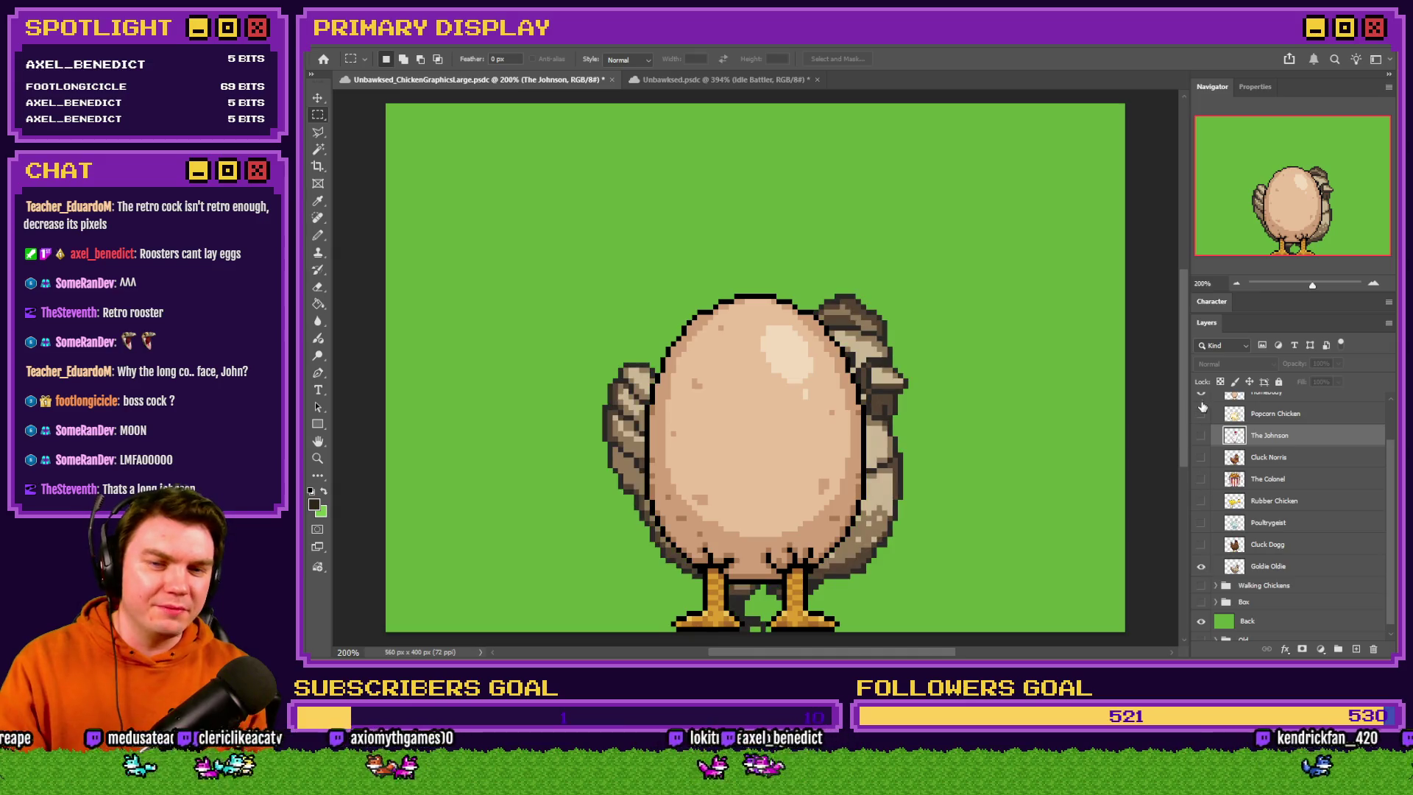
pyautogui.click(1201, 396)
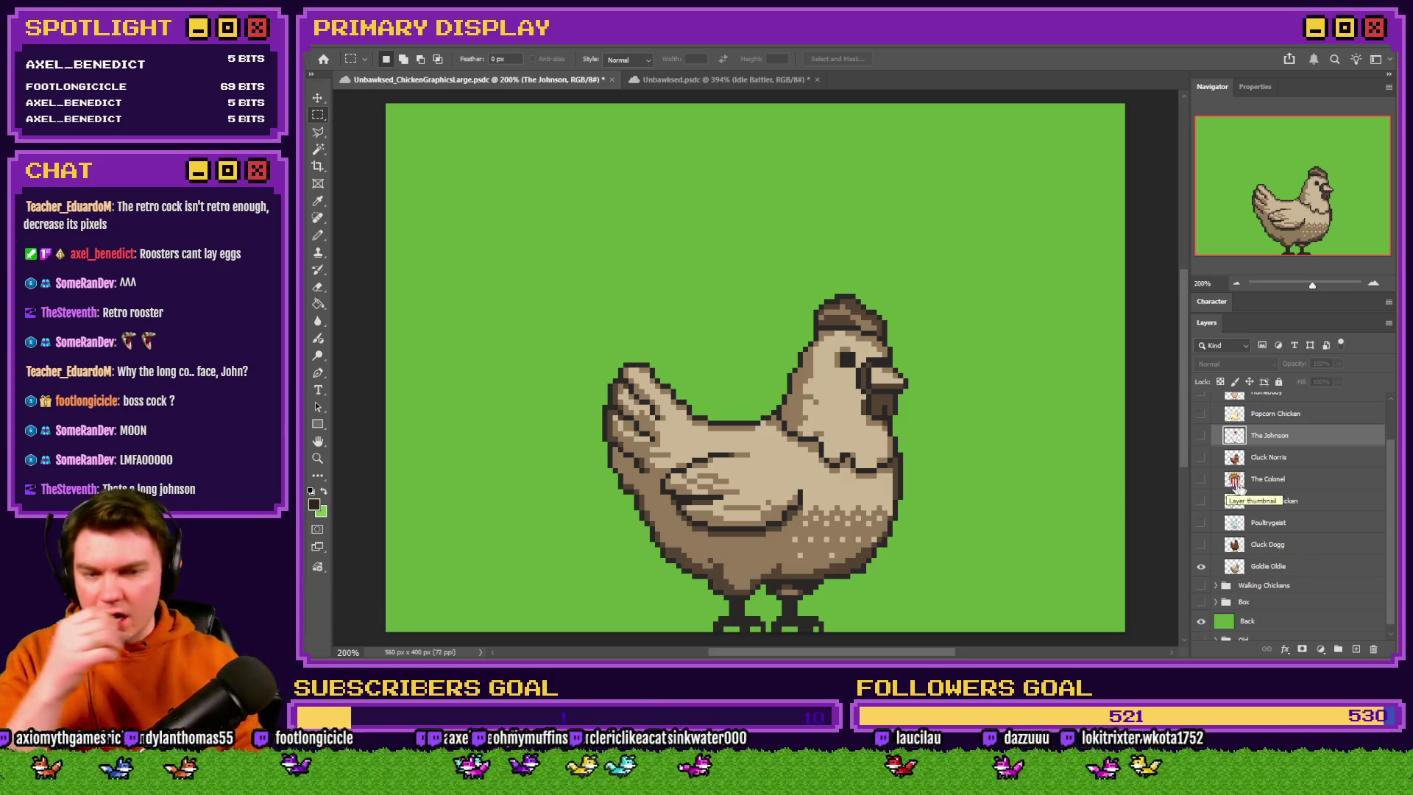
pyautogui.scroll(3, 1216, 482)
pyautogui.click(1213, 401)
pyautogui.click(1202, 400)
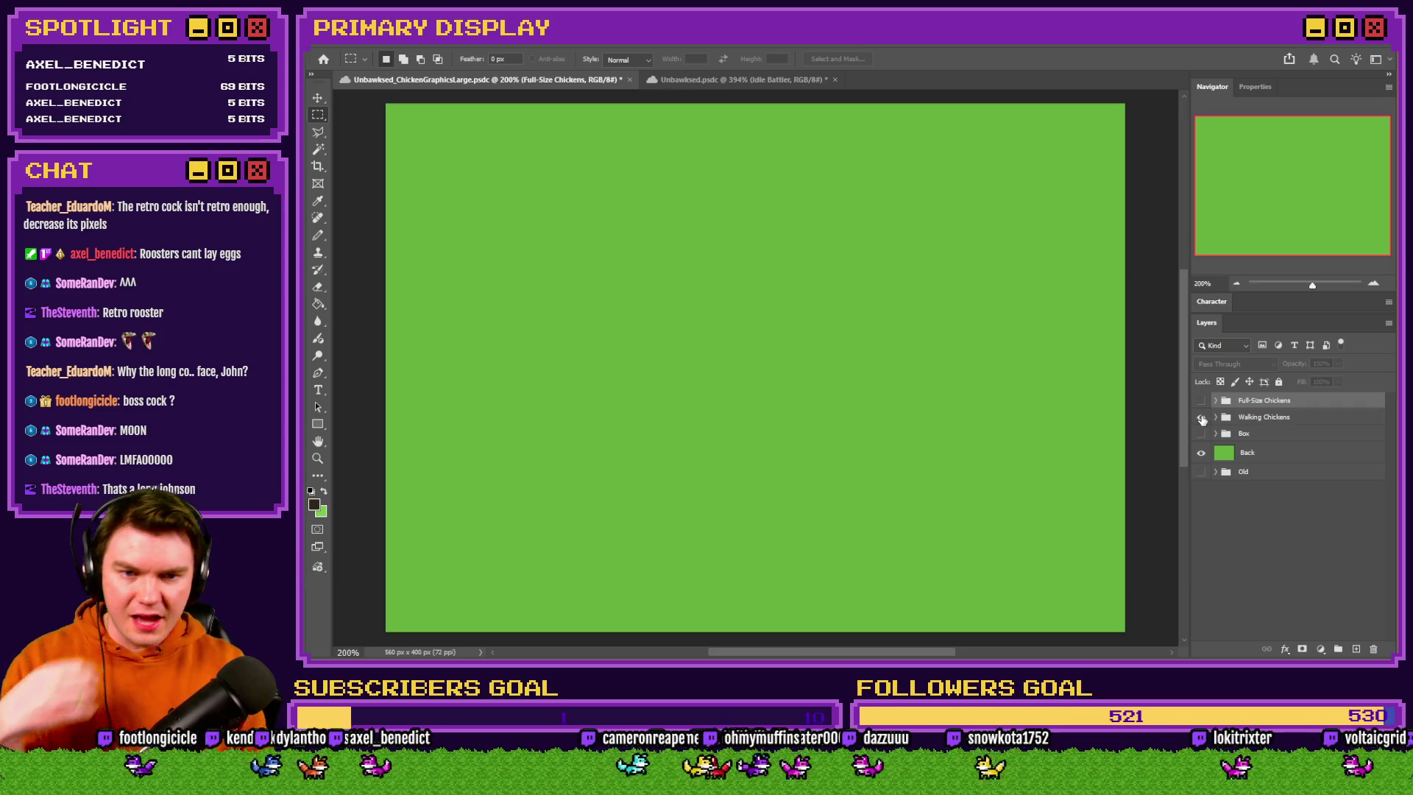
# Turn on the Walking Chickens group and zoom to inspect the two rows of five sprites
pyautogui.click(1201, 417)
pyautogui.scroll(5, 1115, 460)
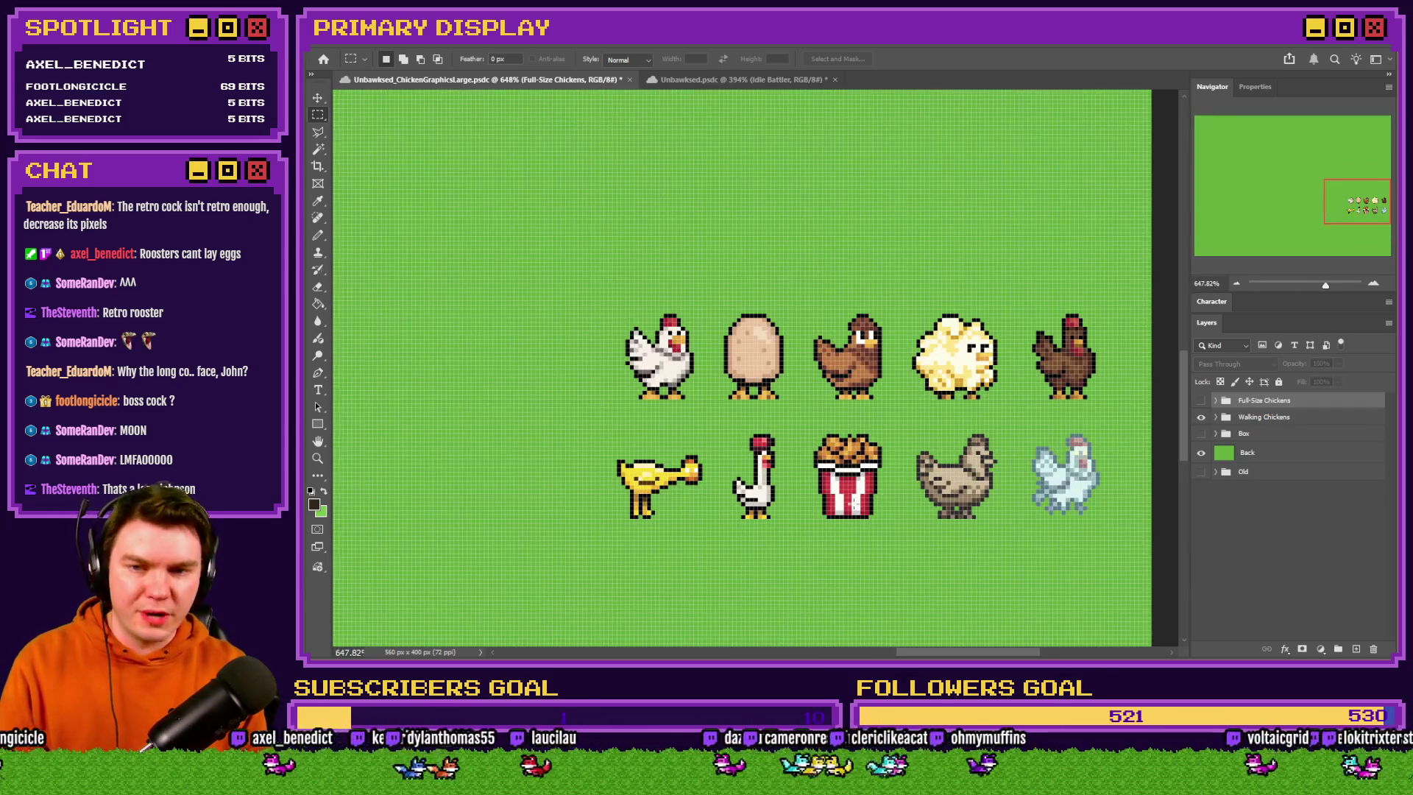
pyautogui.scroll(-3, 1016, 464)
pyautogui.scroll(2, 893, 471)
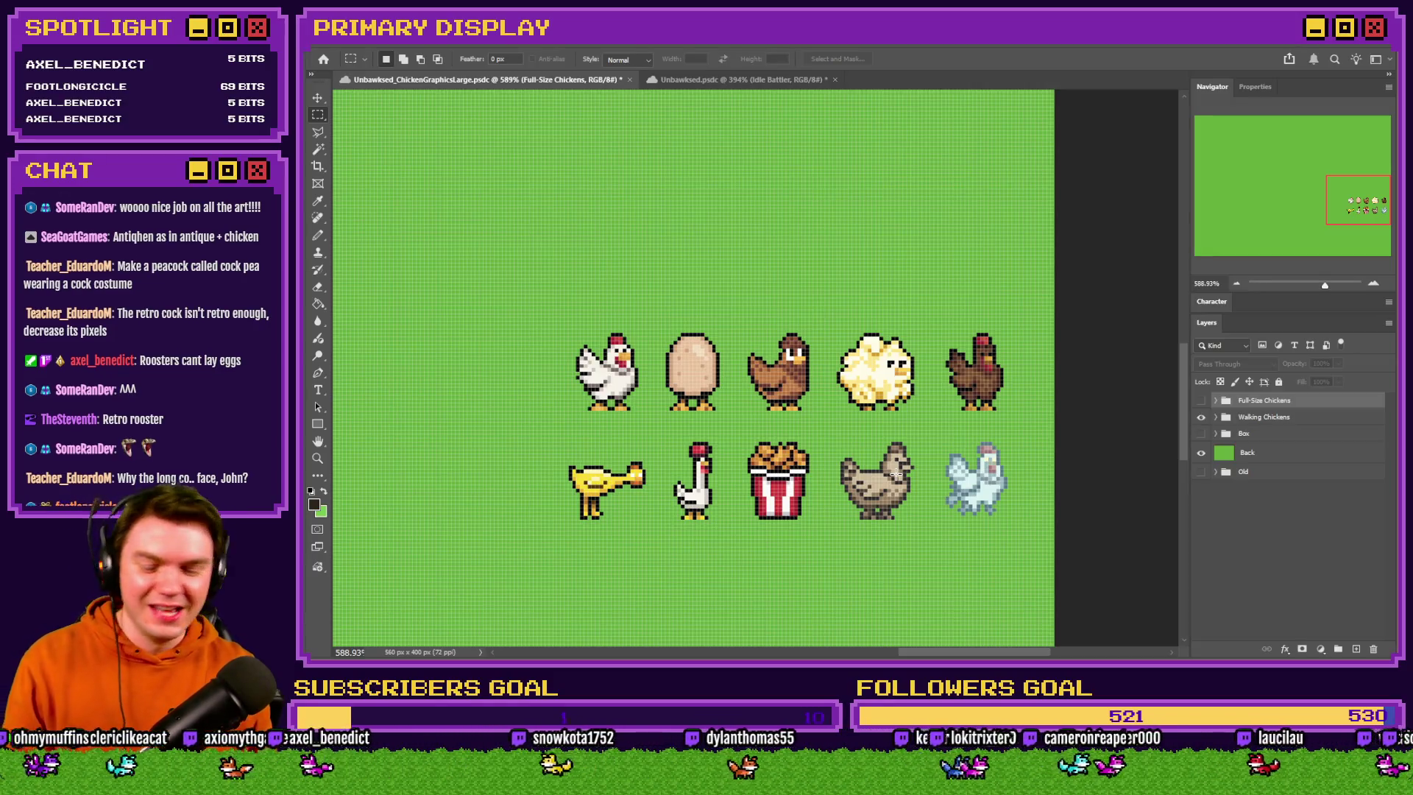
pyautogui.scroll(-5, 896, 475)
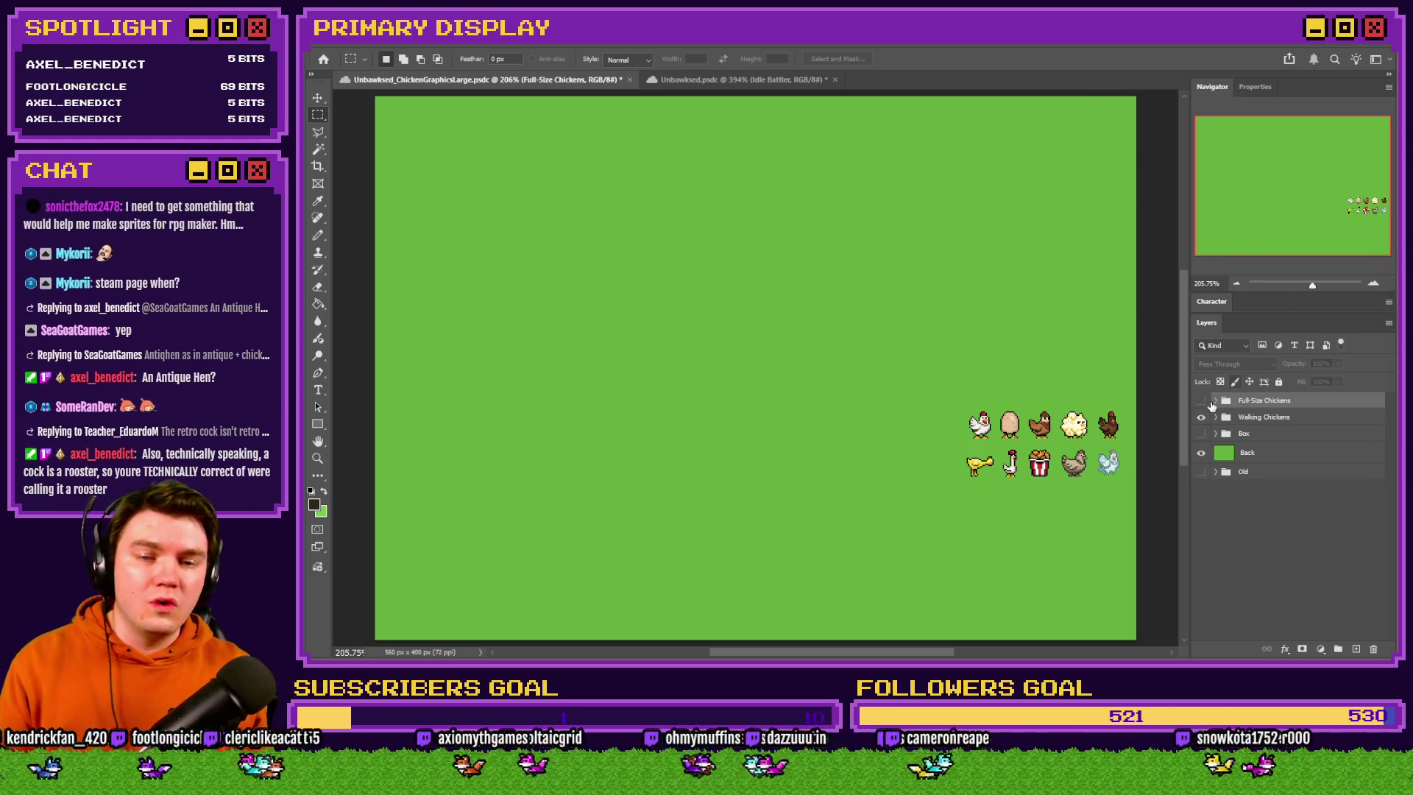
# Show Full-Size Chickens with Leghorn instead of Goldie Oldie, then switch to the itch.io page
pyautogui.click(1201, 400)
pyautogui.click(1216, 401)
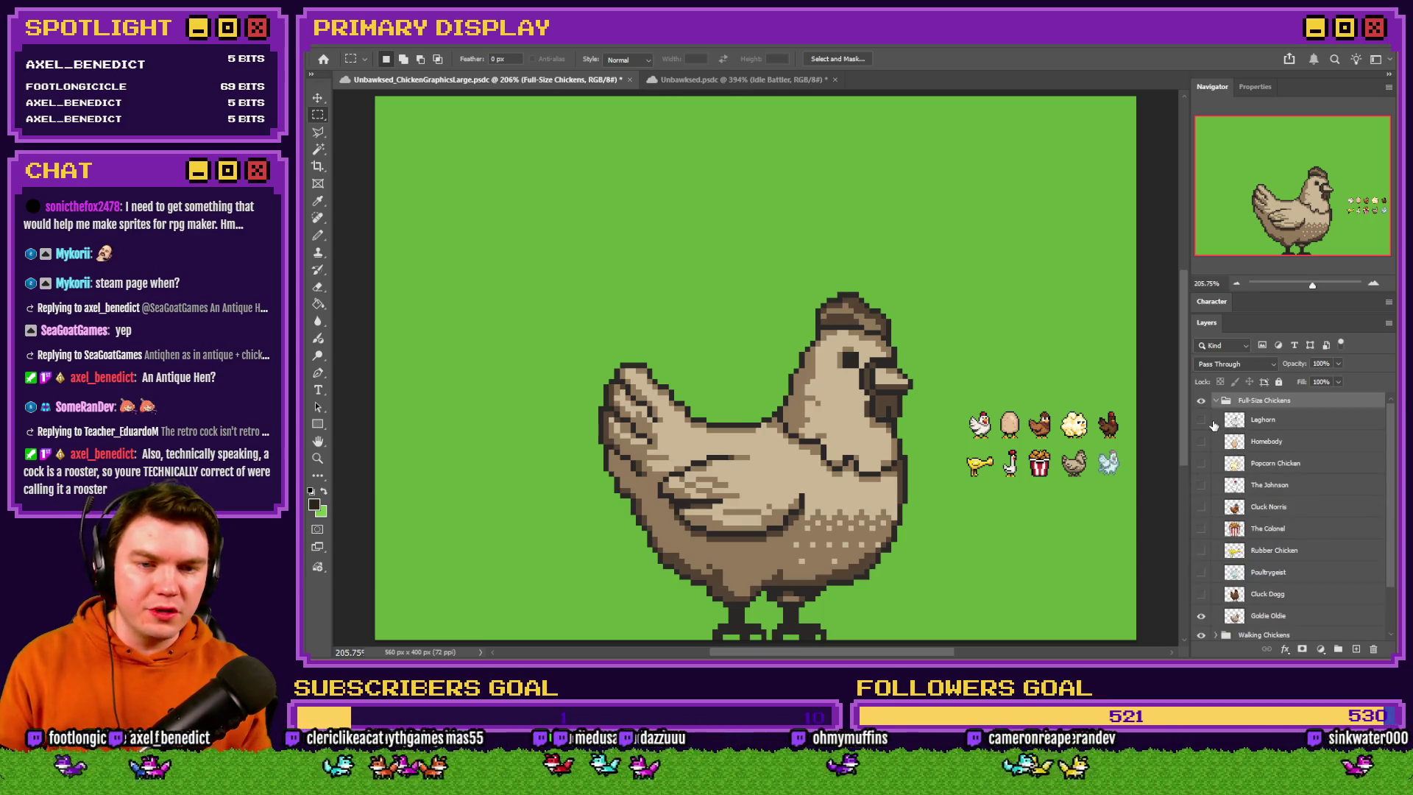
pyautogui.click(1214, 421)
pyautogui.click(1201, 420)
pyautogui.click(1201, 616)
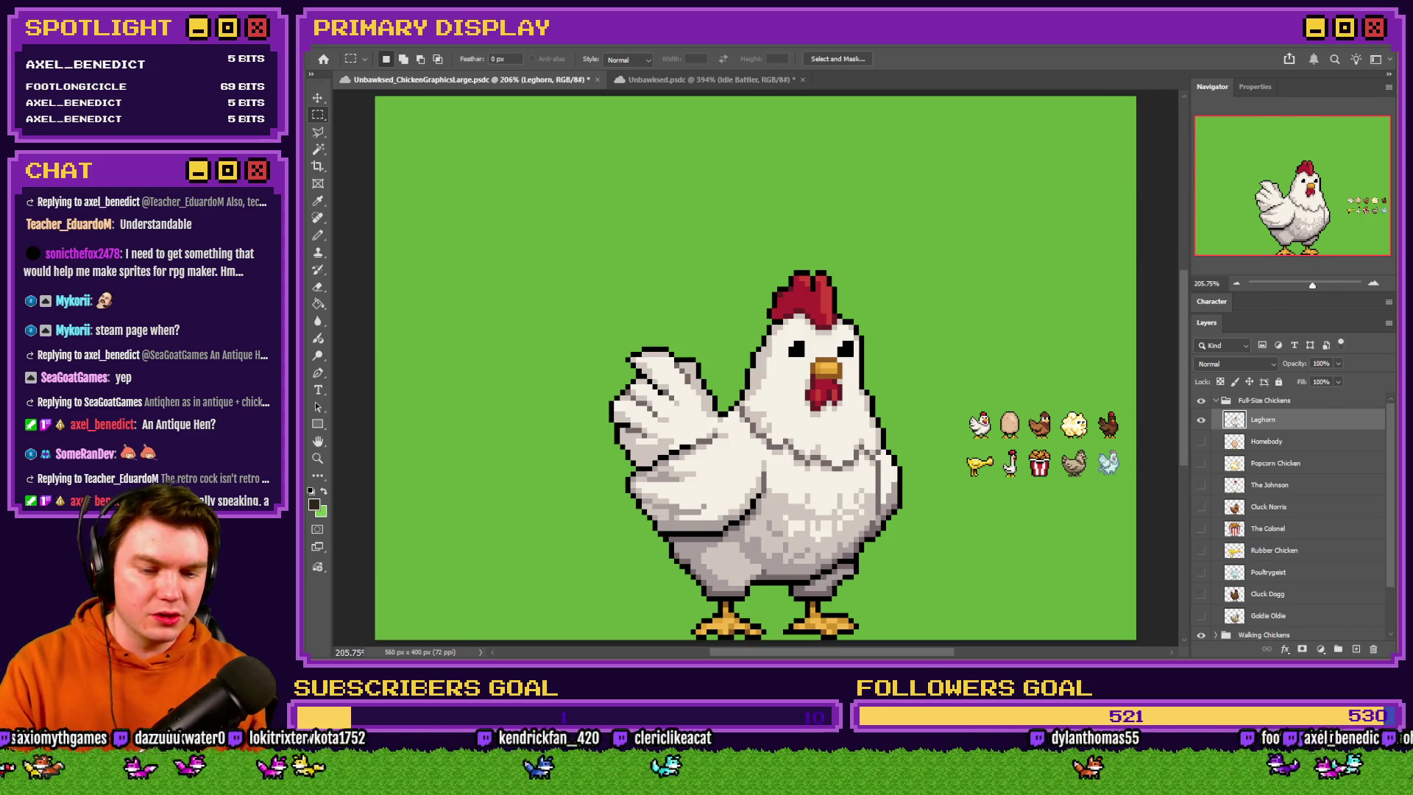
pyautogui.hotkey('alt', 'Tab')
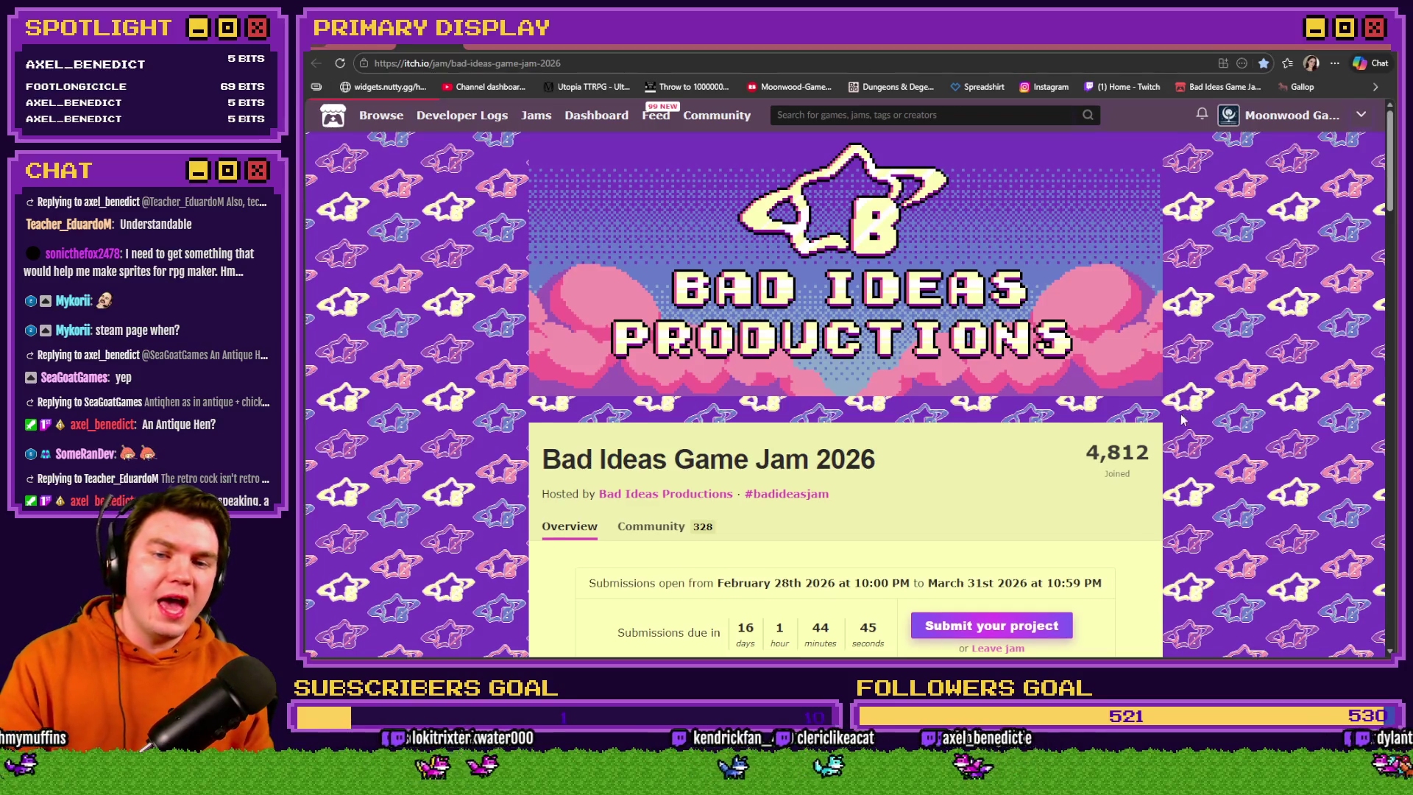
pyautogui.scroll(-10, 1182, 418)
pyautogui.scroll(-15, 1182, 418)
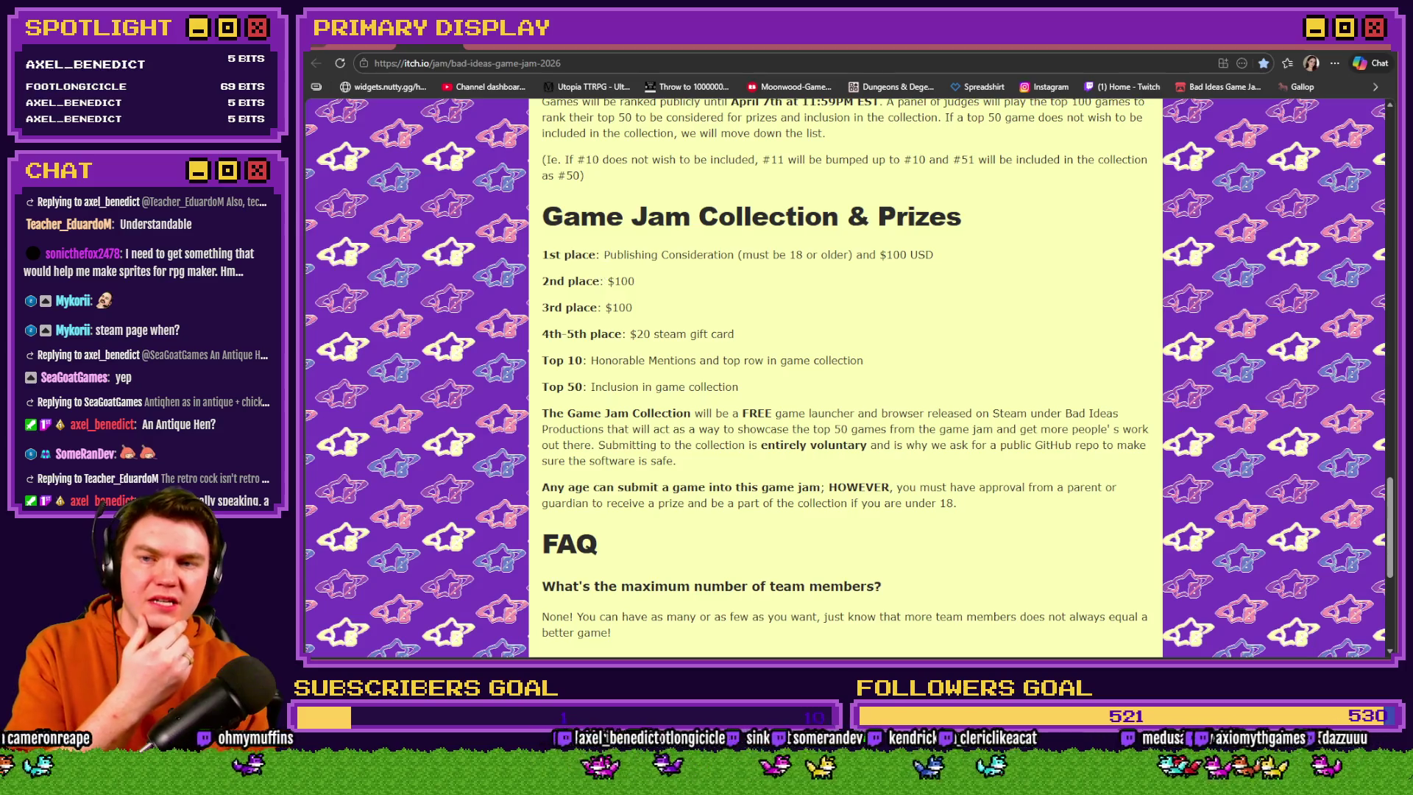
pyautogui.moveTo(608, 255); pyautogui.dragTo(925, 258)
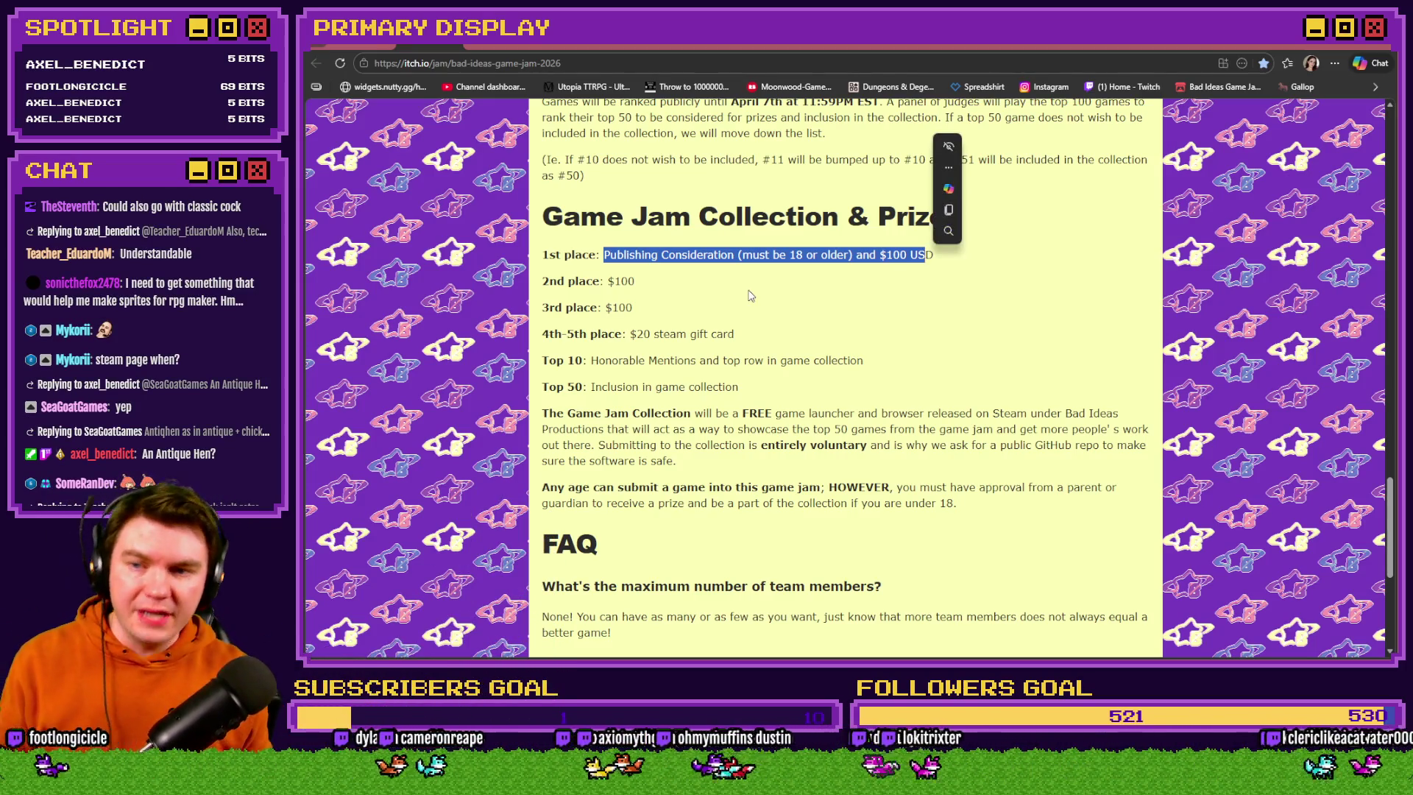
pyautogui.moveTo(564, 281)
pyautogui.mouseDown()
pyautogui.moveTo(609, 281)
pyautogui.moveTo(620, 309)
pyautogui.mouseUp()
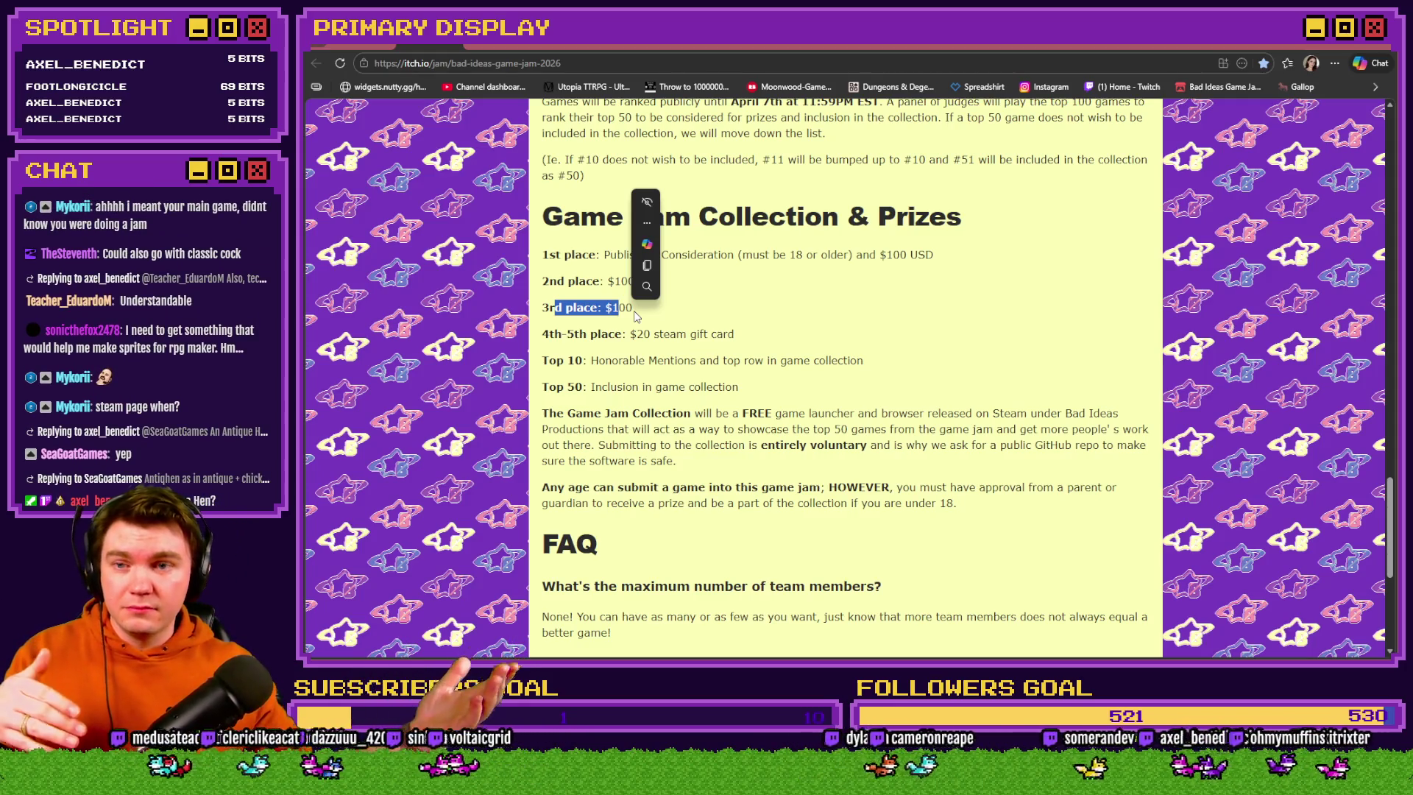
pyautogui.click(634, 310)
pyautogui.scroll(10, 1151, 383)
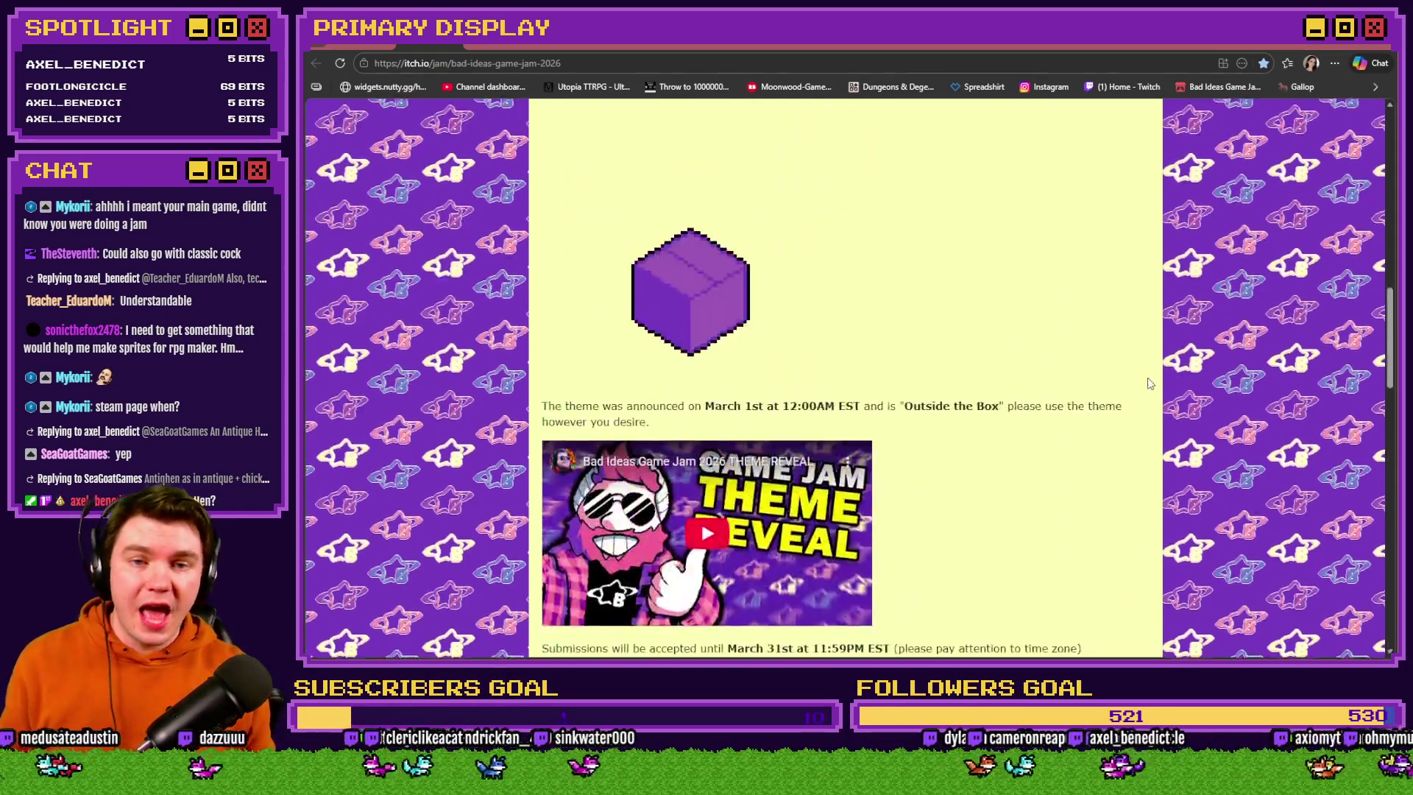
pyautogui.scroll(10, 1151, 382)
pyautogui.moveTo(1086, 451); pyautogui.dragTo(1154, 454)
pyautogui.click(1206, 456)
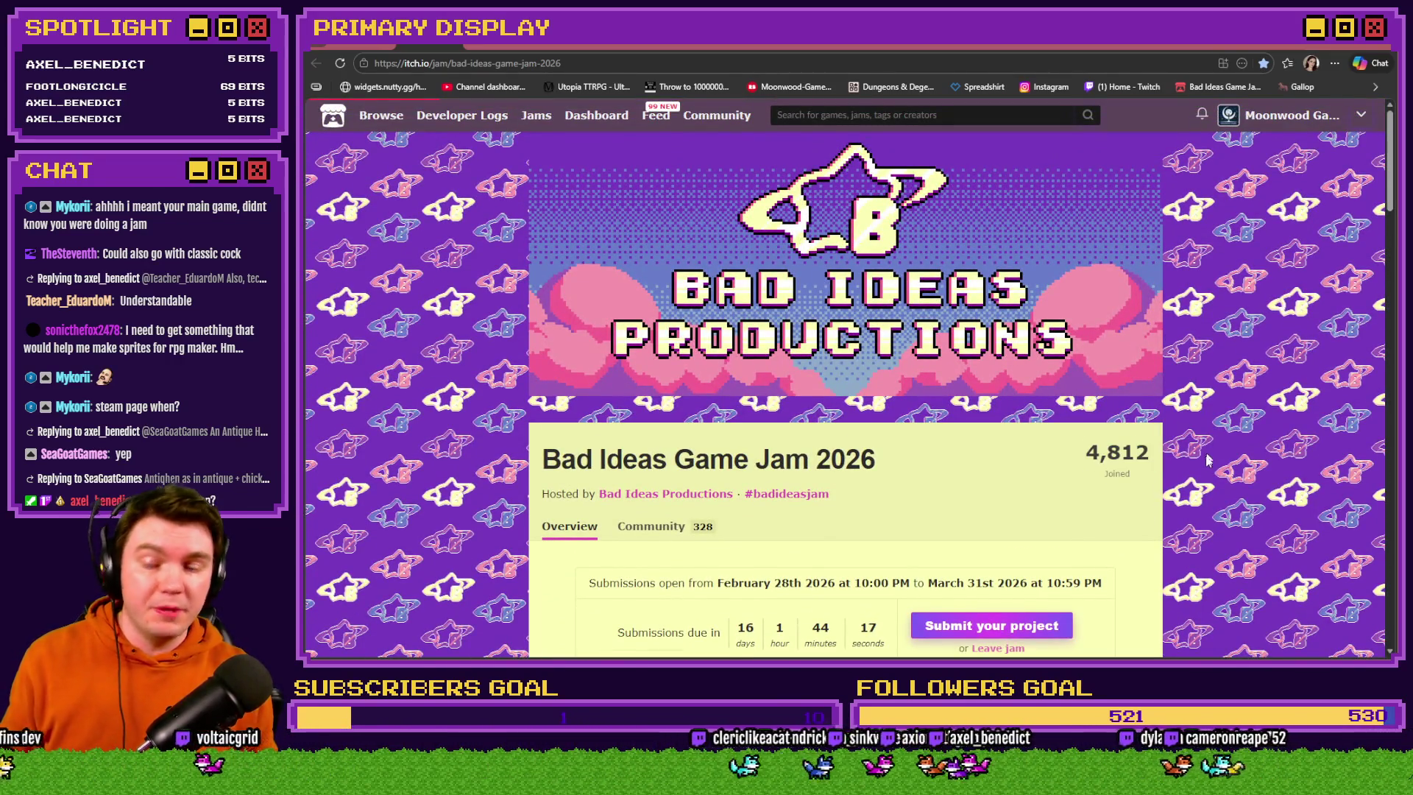
# Highlight the 1st through 3rd place prizes on the jam page, then return to Photoshop
pyautogui.scroll(-10, 1208, 462)
pyautogui.scroll(-10, 1205, 464)
pyautogui.moveTo(543, 190)
pyautogui.mouseDown()
pyautogui.moveTo(618, 221)
pyautogui.moveTo(638, 246)
pyautogui.mouseUp()
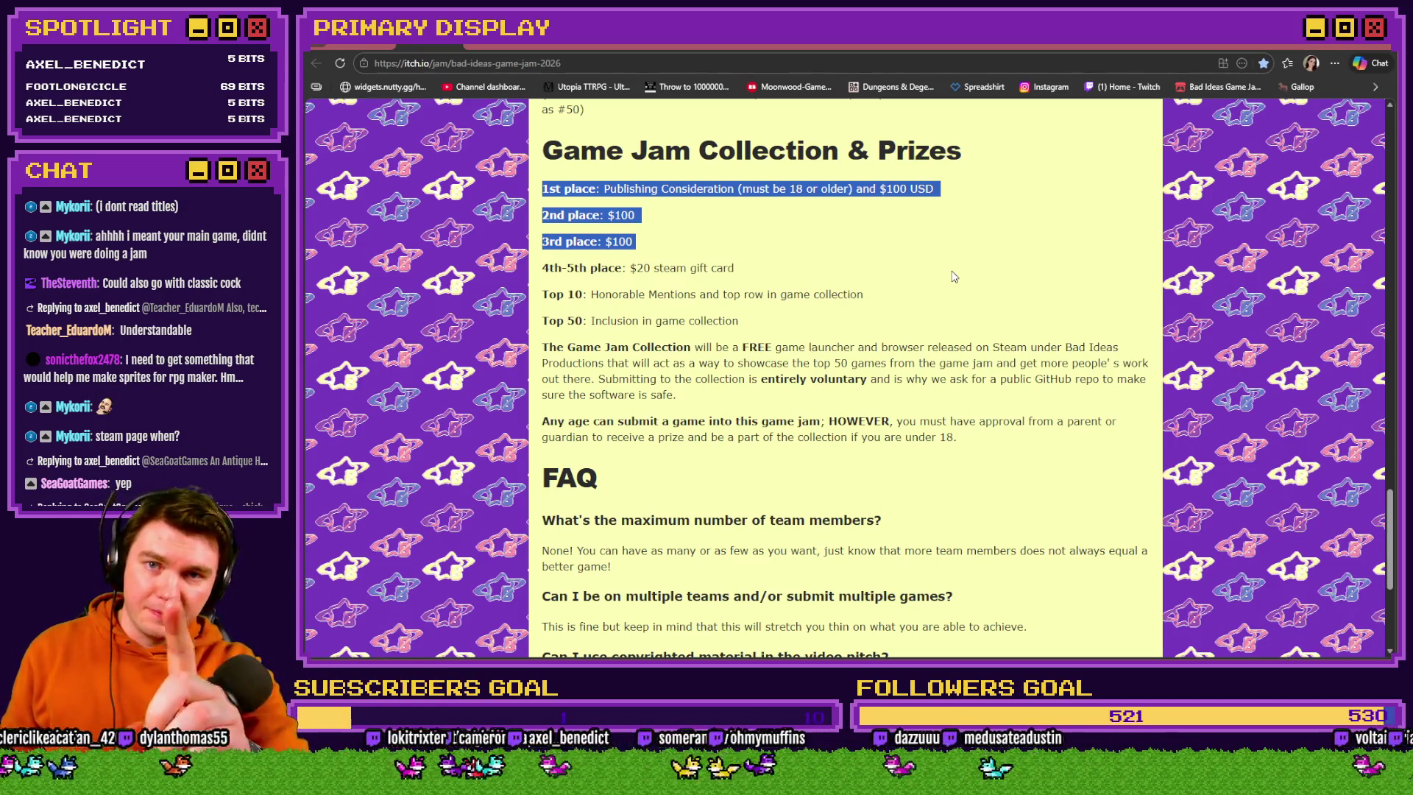
pyautogui.scroll(10, 1090, 390)
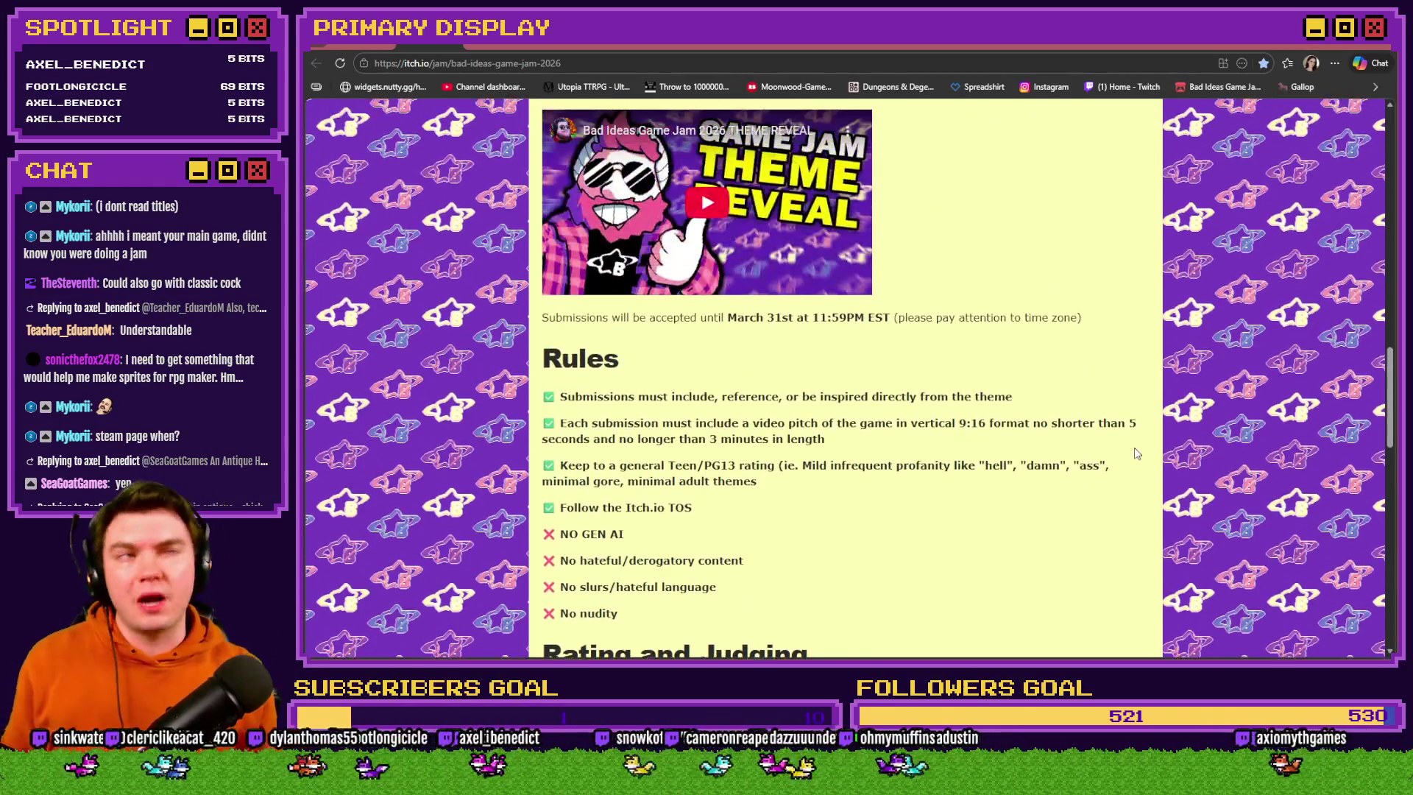
pyautogui.scroll(15, 1171, 455)
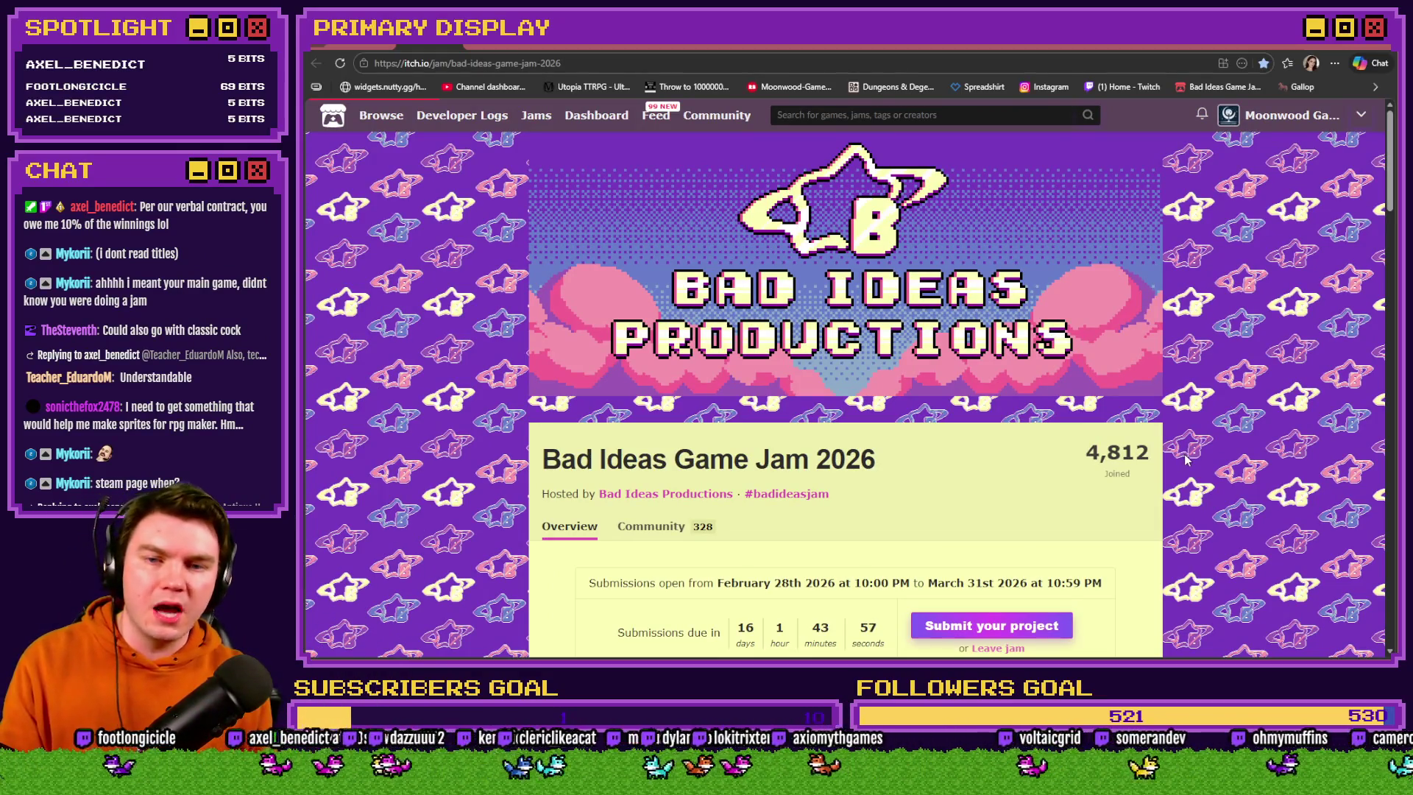
pyautogui.hotkey('alt', 'Tab')
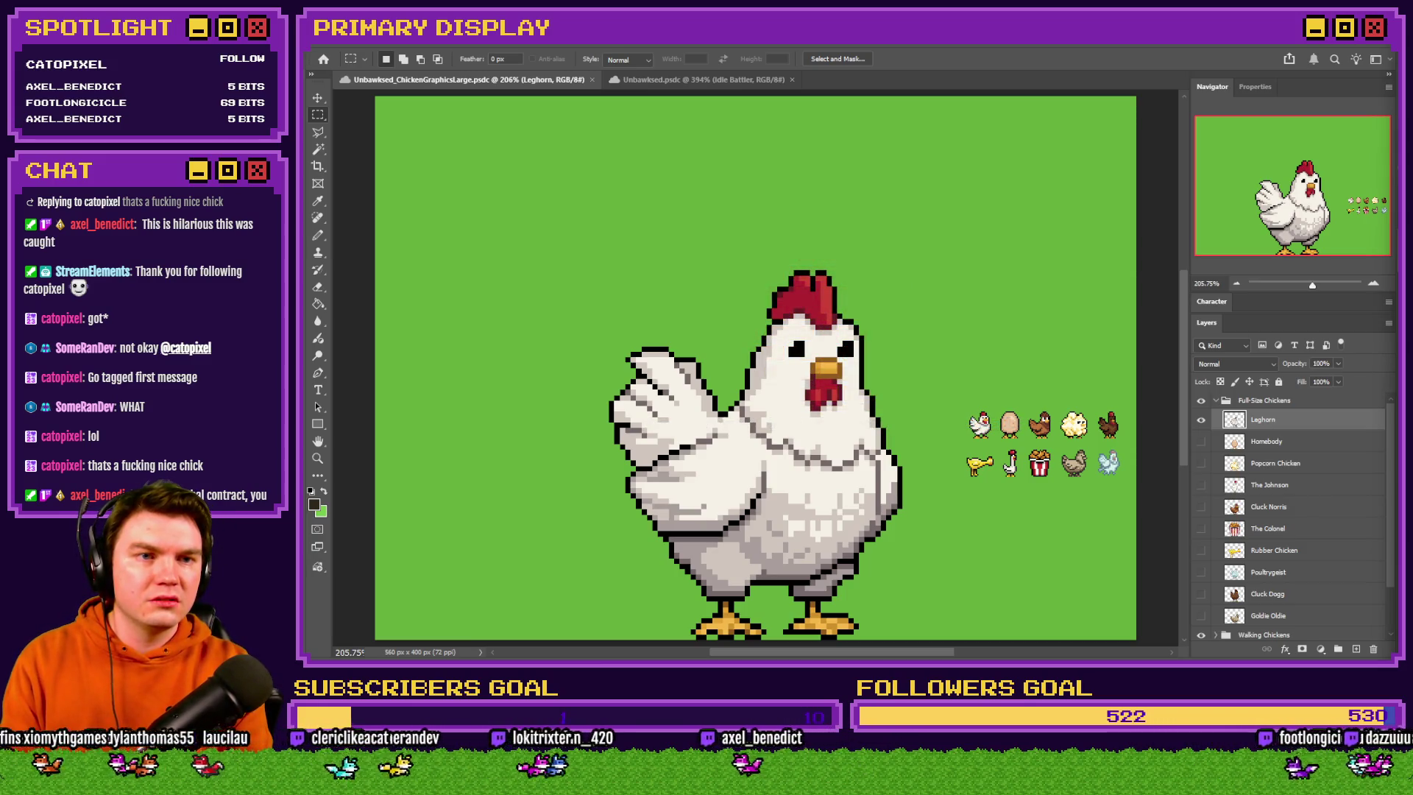
# Bring the browser showing the Google results for 'tomb of vercilias' in front of Photoshop
pyautogui.press('super+shift+Left')
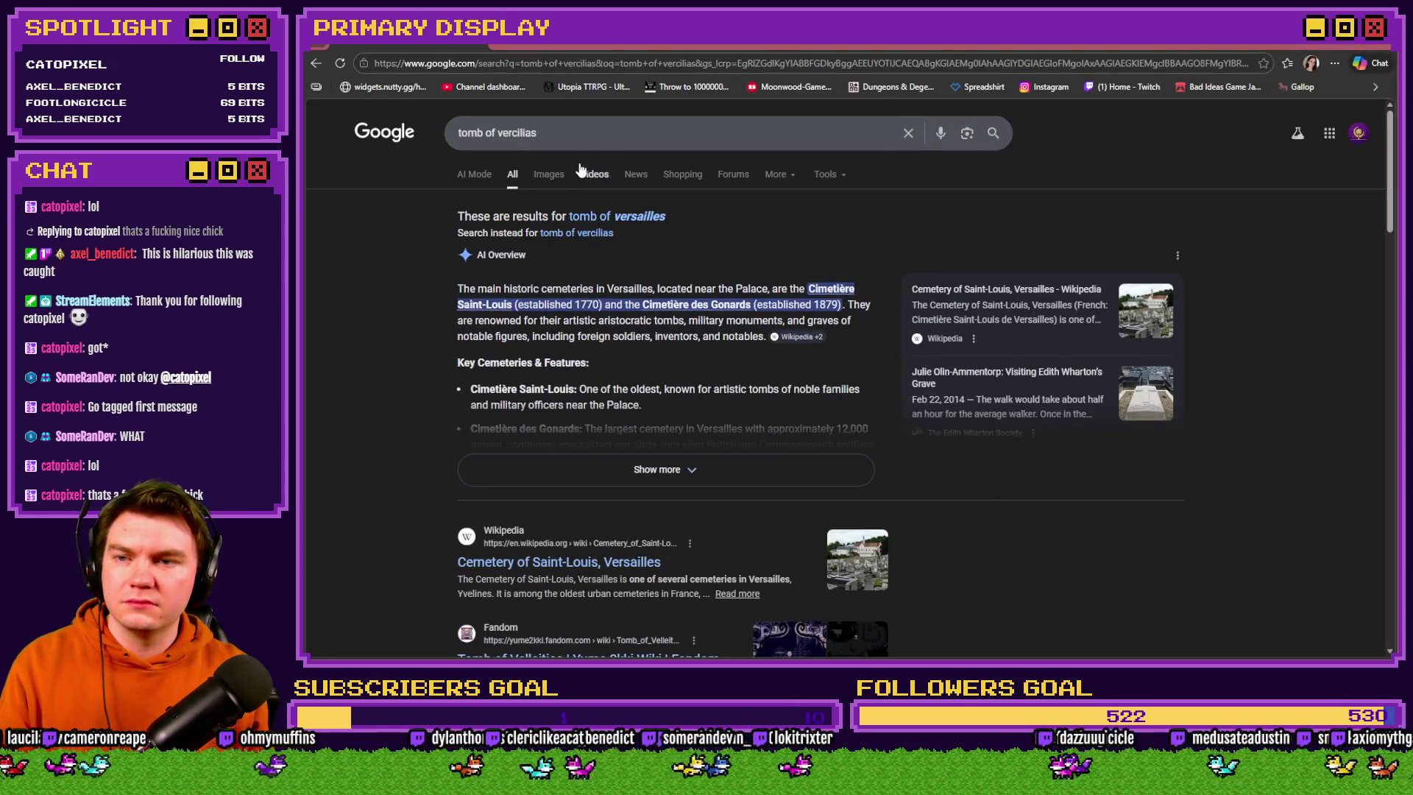
# Search for 'tomb of vercilias' exactly as spelled instead of the Versailles correction
pyautogui.click(573, 234)
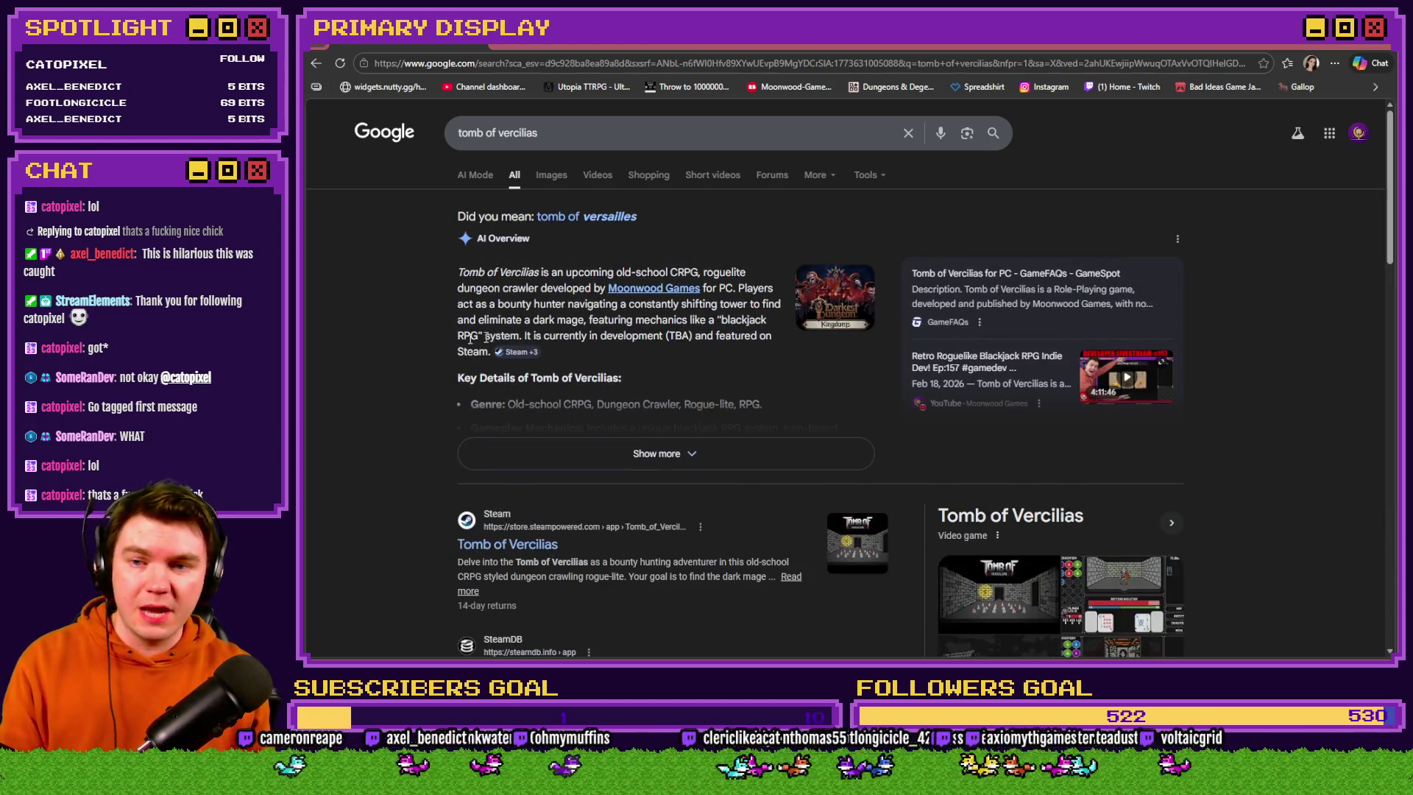
pyautogui.scroll(-2, 380, 349)
pyautogui.scroll(1, 381, 342)
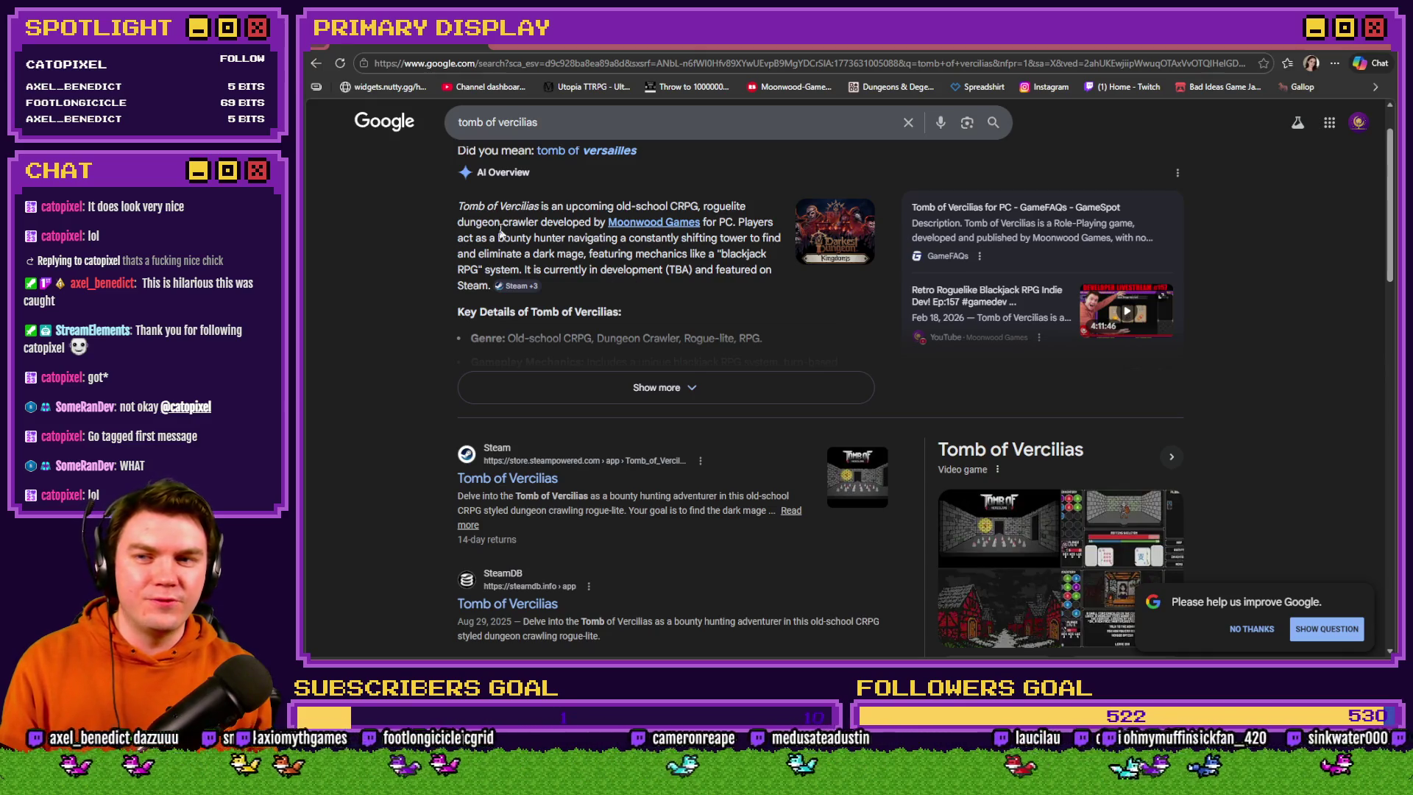
# Open the Tomb of Vercilias Steam store page from the search results
pyautogui.moveTo(460, 208); pyautogui.dragTo(772, 278)
pyautogui.click(603, 267)
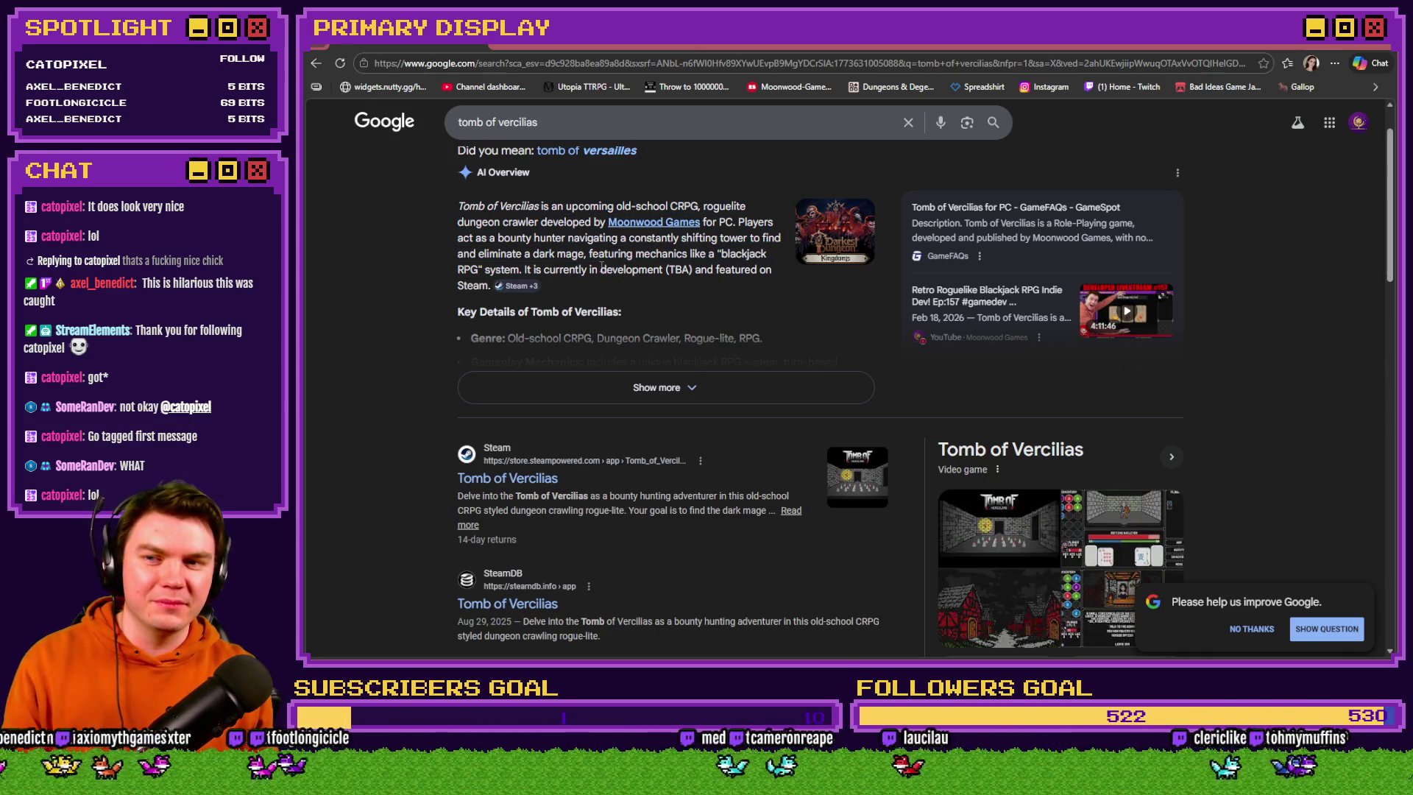
pyautogui.scroll(-1, 579, 293)
pyautogui.click(497, 410)
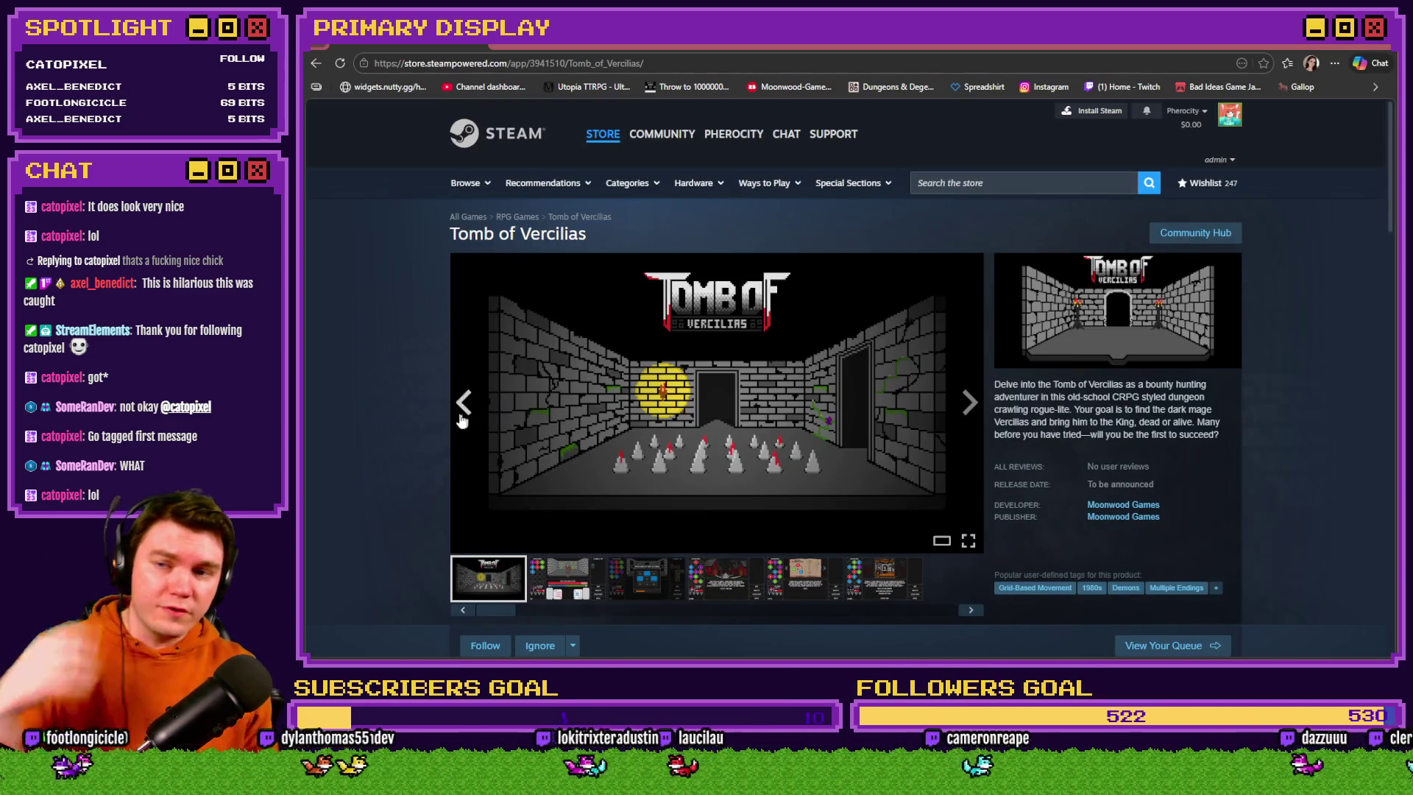
# Browse the trap puzzle, town, skeleton combat and title screenshots, then return to Photoshop
pyautogui.scroll(-1, 435, 384)
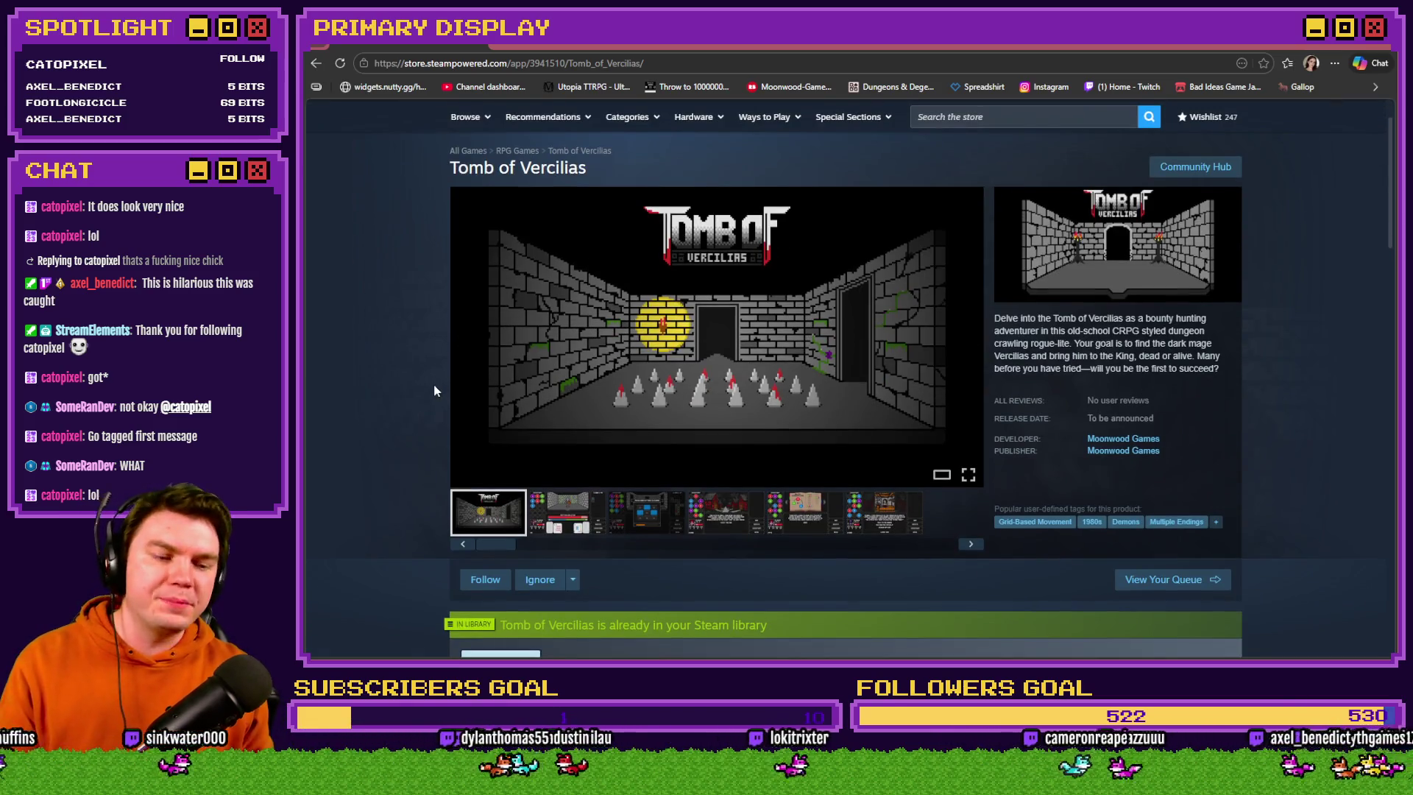
pyautogui.click(567, 513)
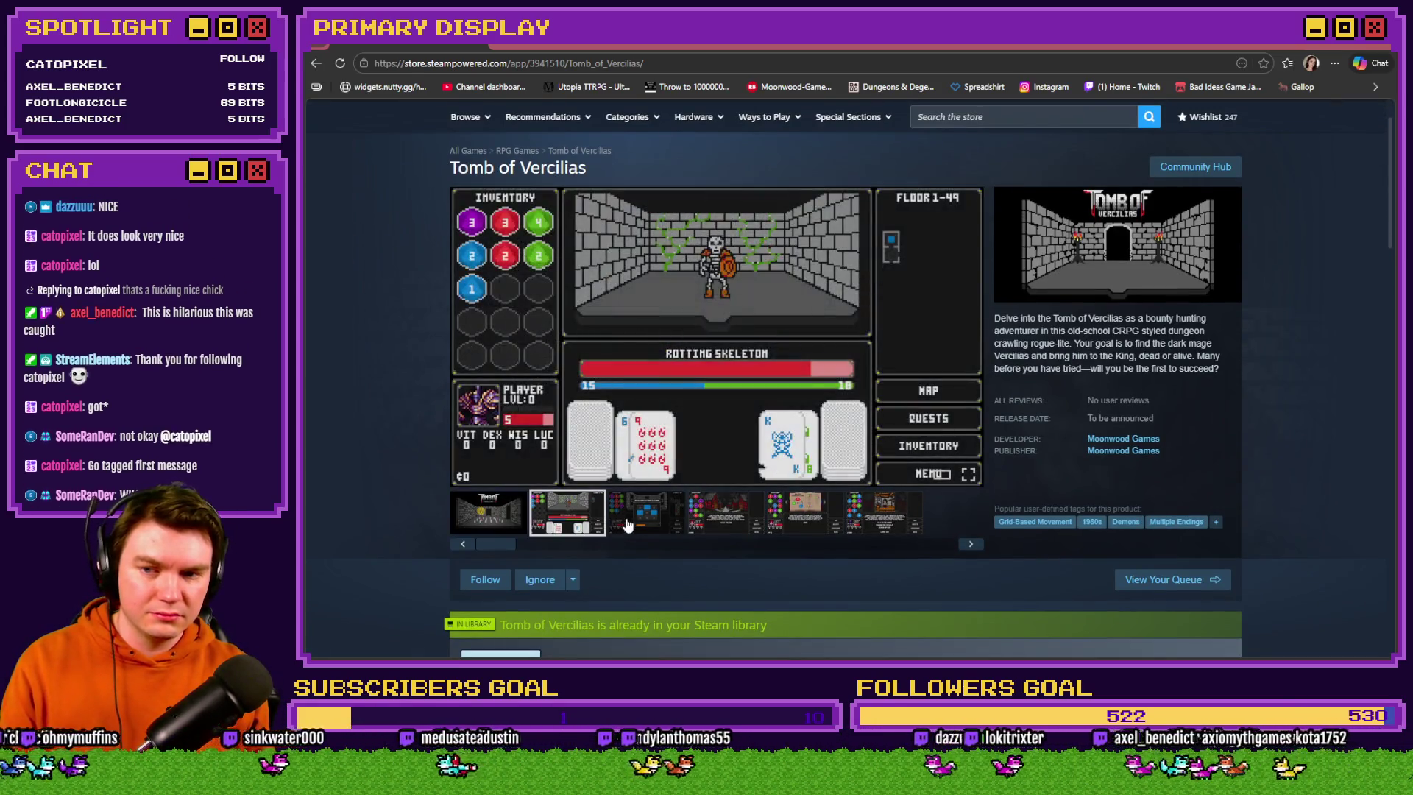
pyautogui.click(628, 525)
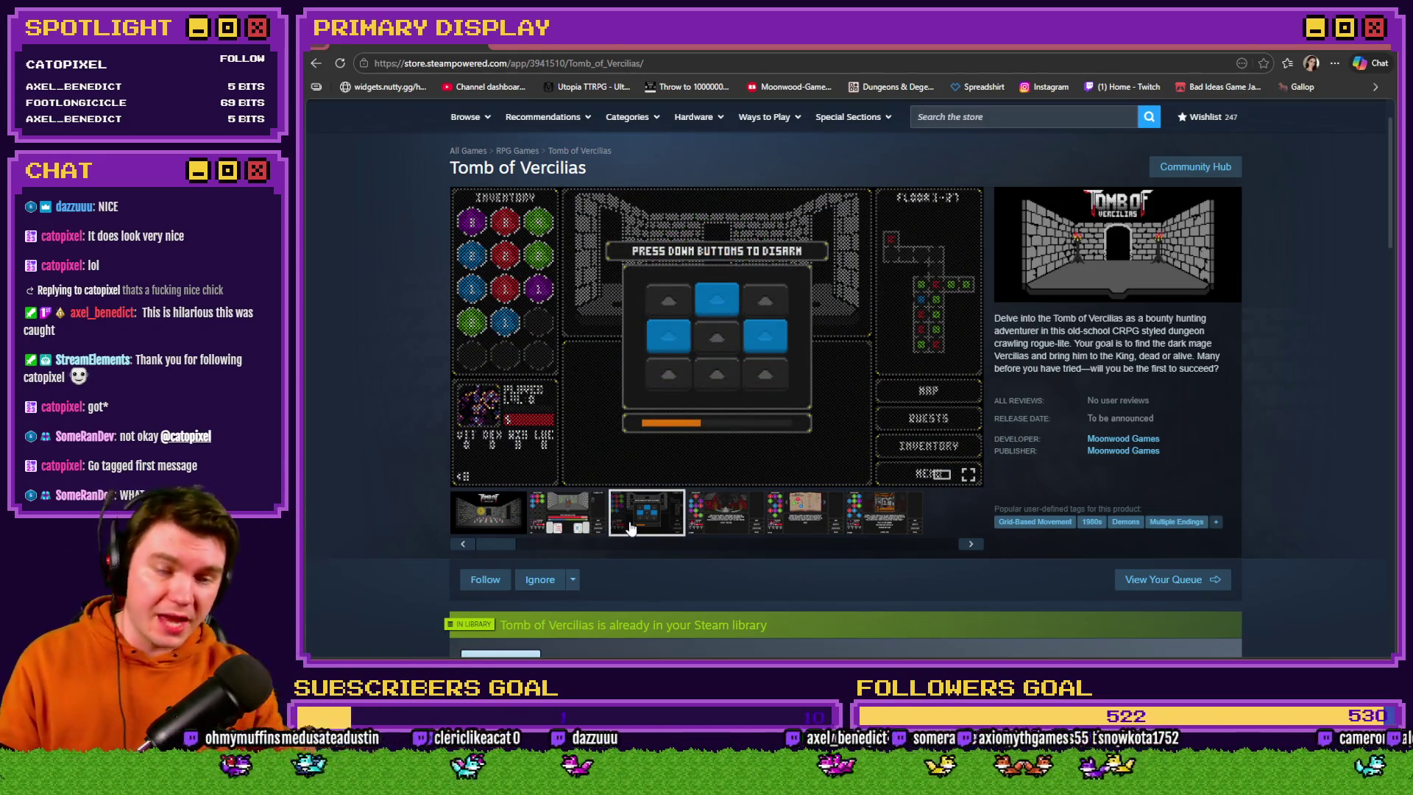
pyautogui.click(706, 518)
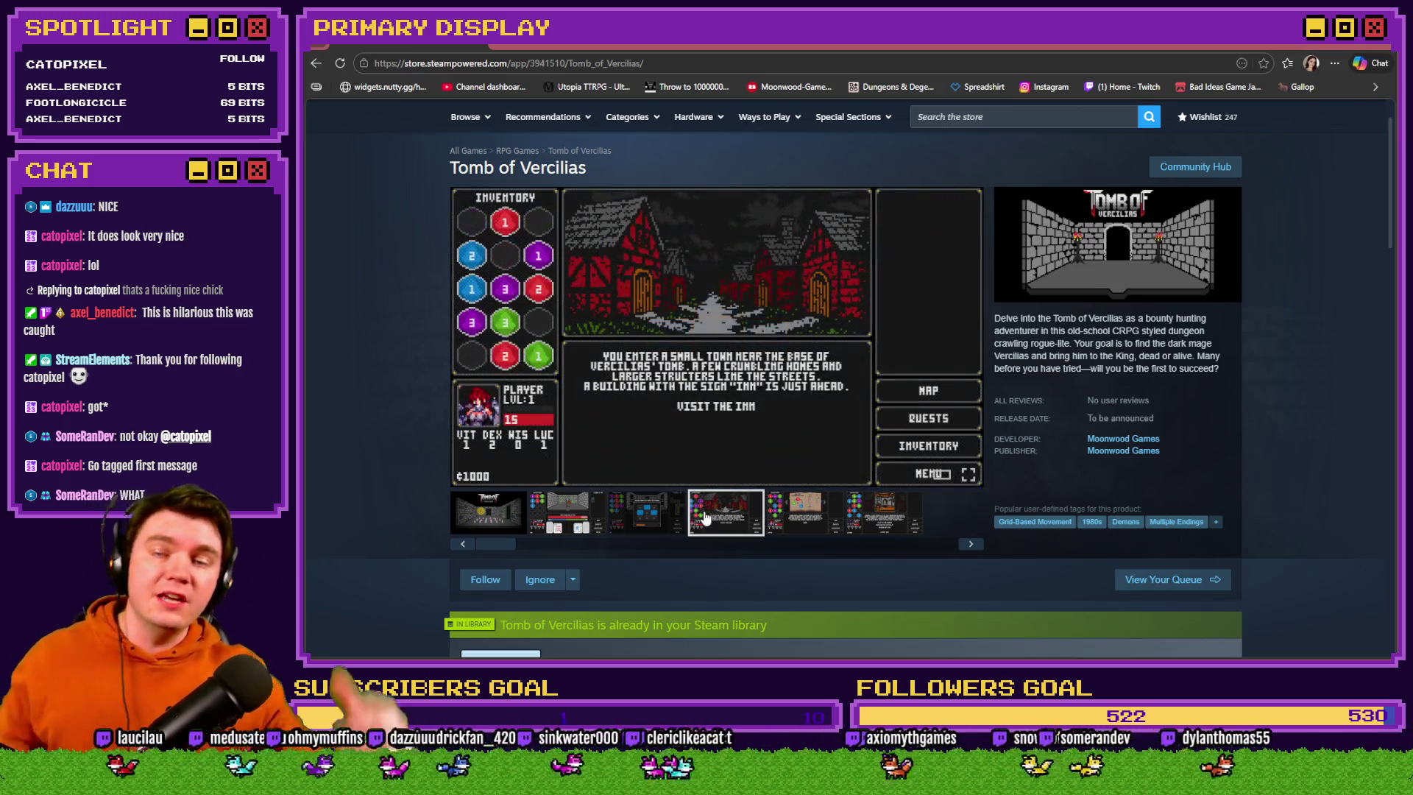
pyautogui.click(563, 515)
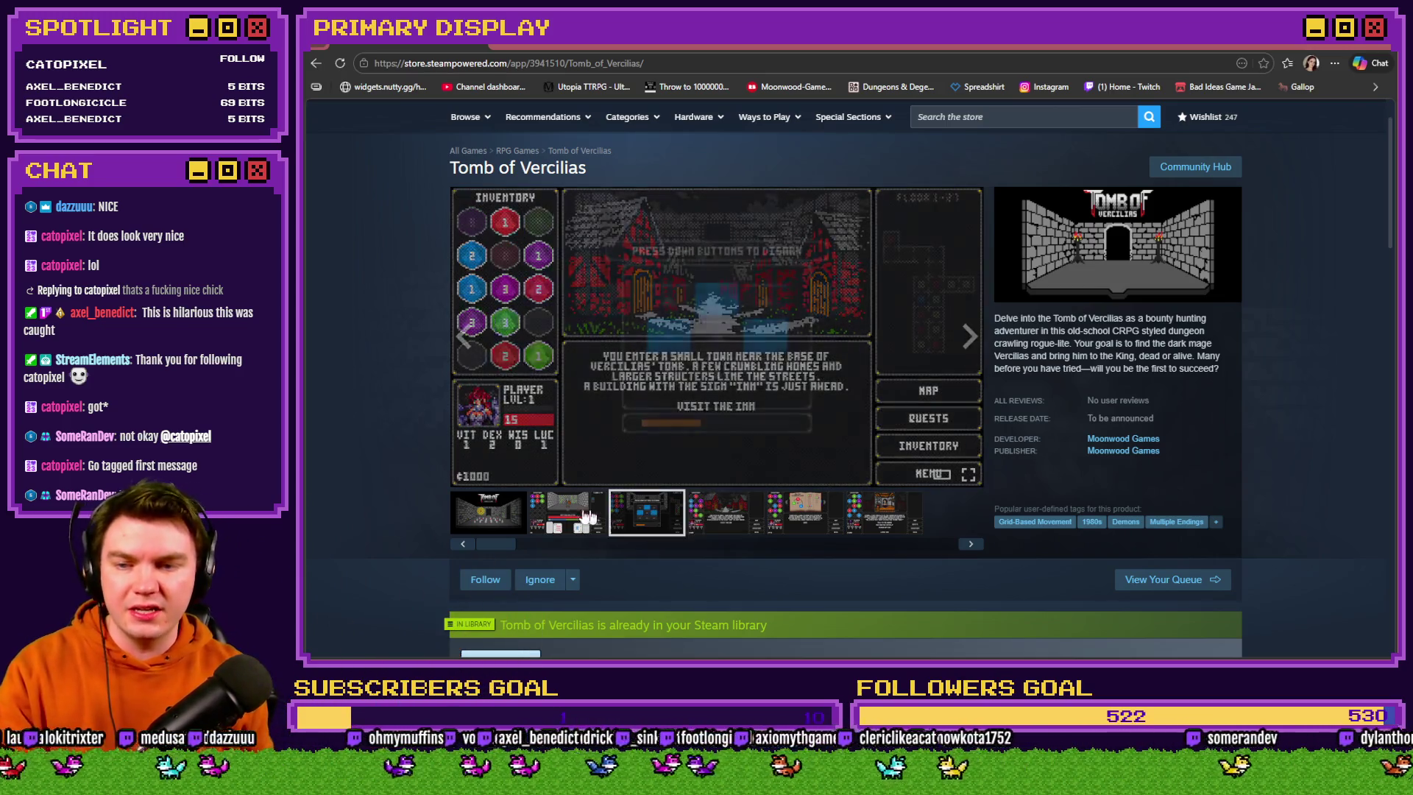
pyautogui.click(504, 515)
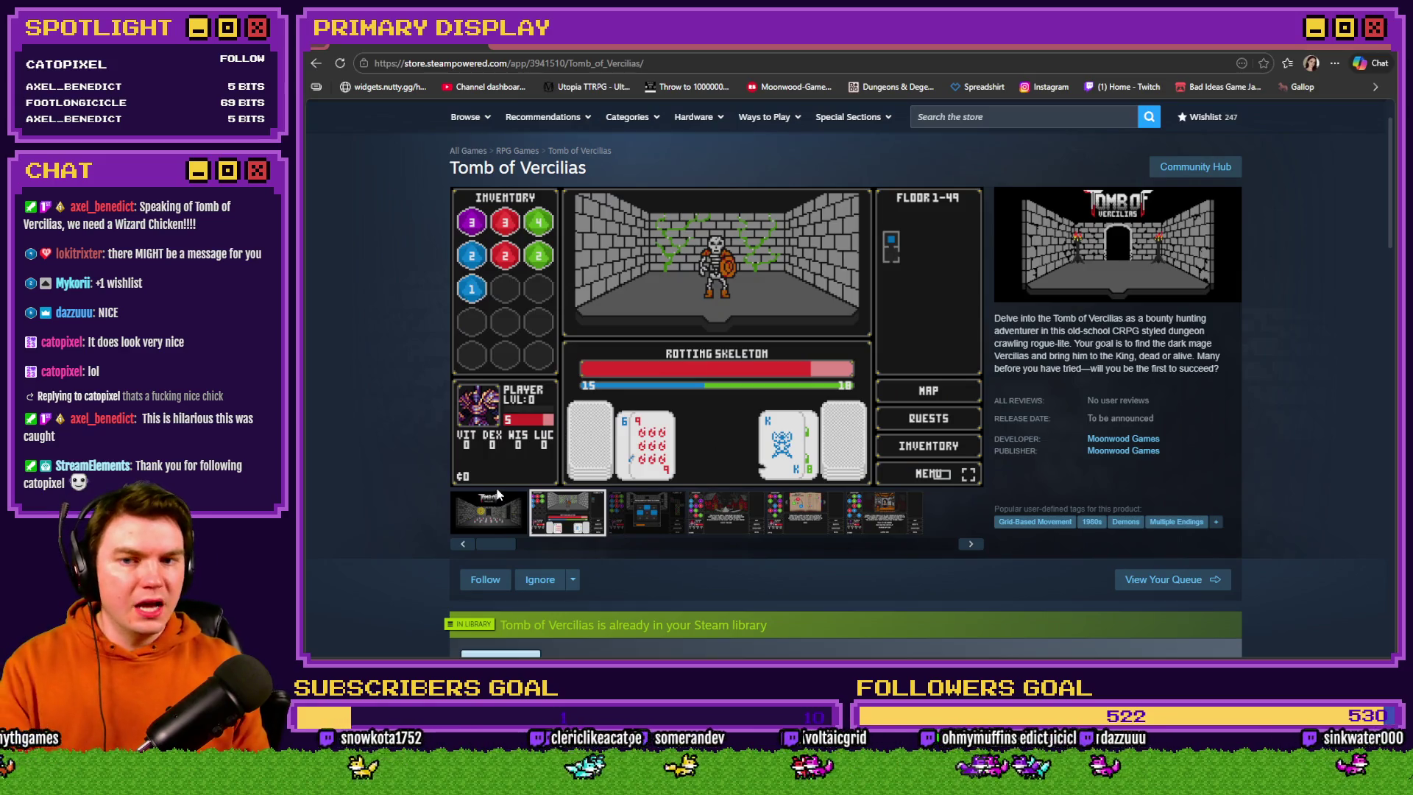
pyautogui.click(1377, 48)
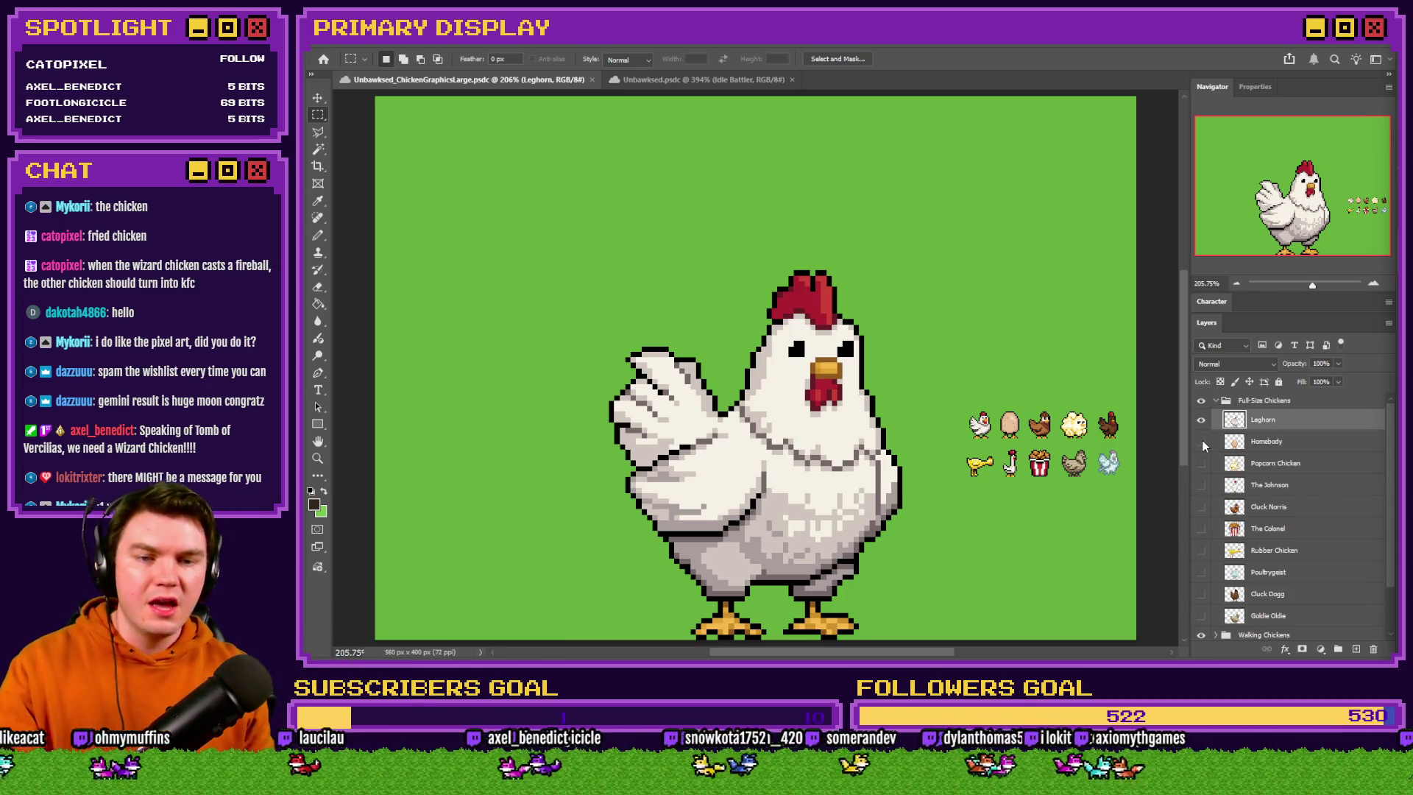
# Cycle the visible chicken from Leghorn through Homebody, Popcorn Chicken and The Johnson to Cluck Norris
pyautogui.click(1201, 420)
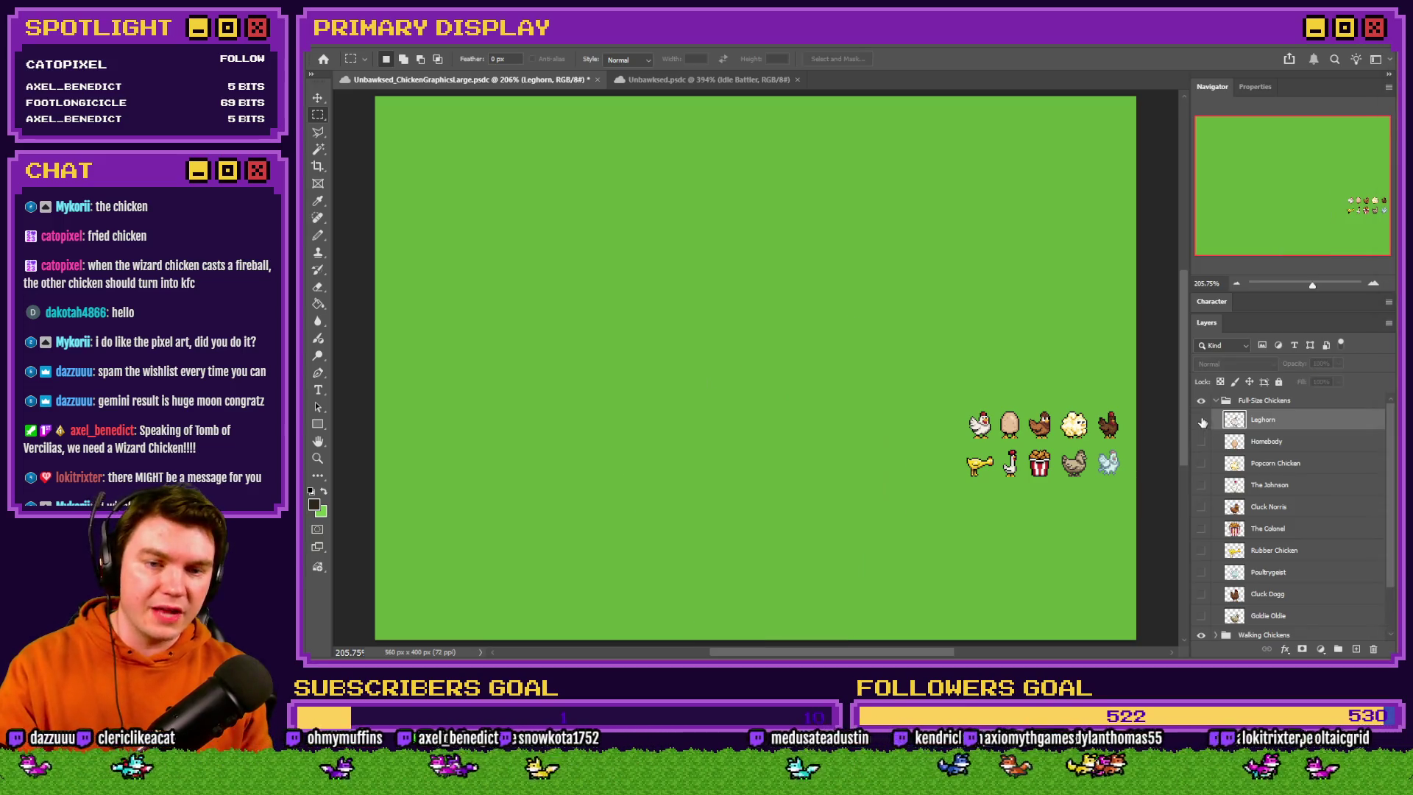
pyautogui.click(1201, 442)
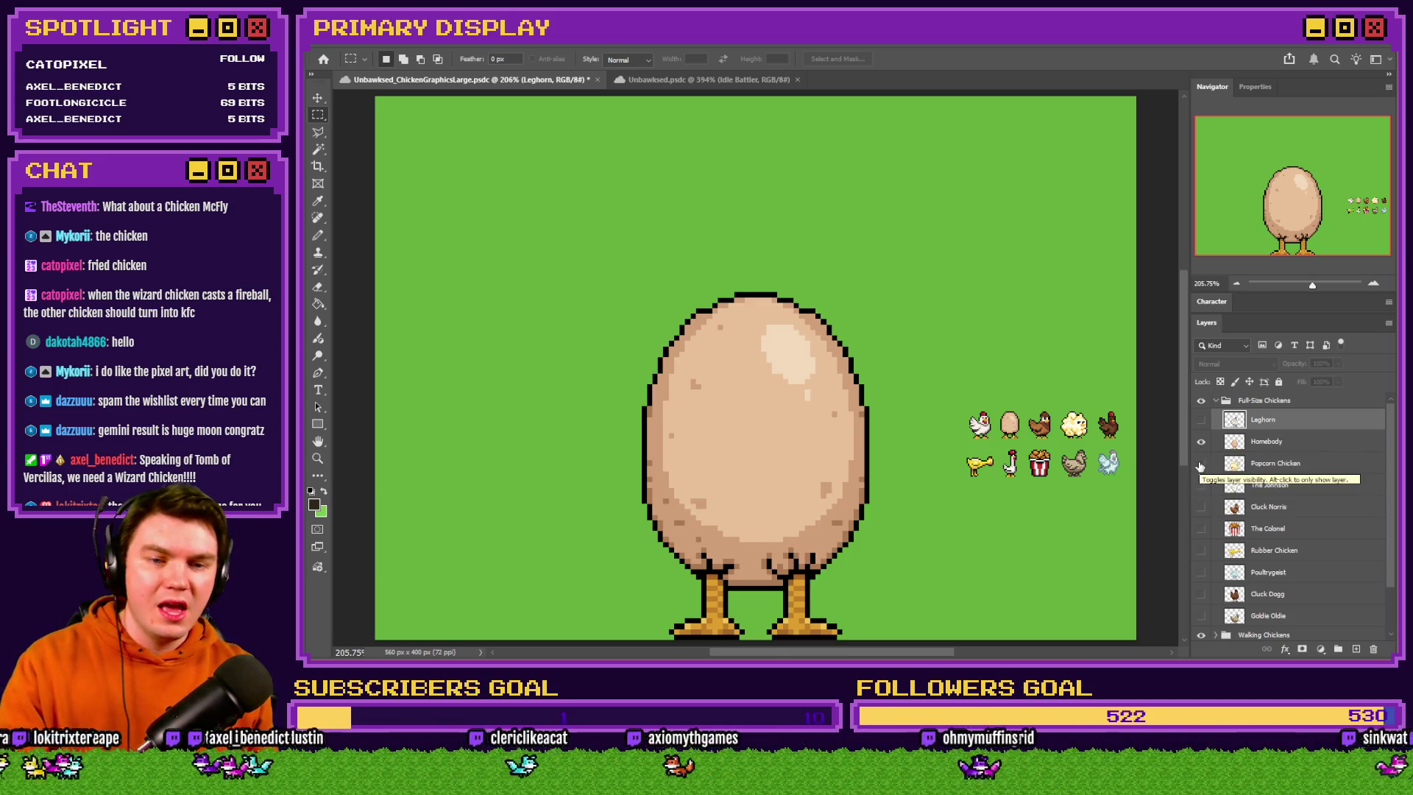
pyautogui.click(1202, 462)
pyautogui.click(1203, 443)
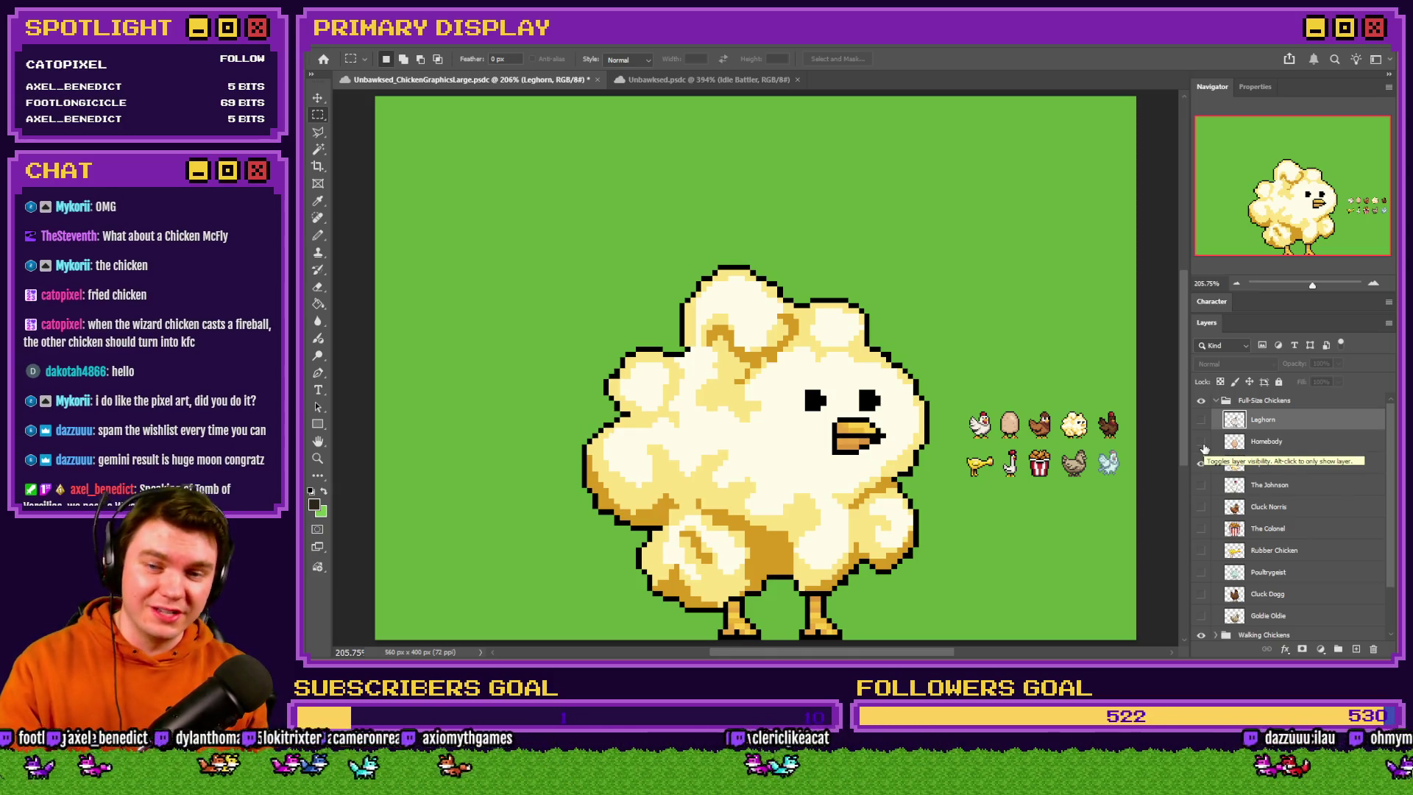
pyautogui.click(1202, 485)
pyautogui.click(1202, 463)
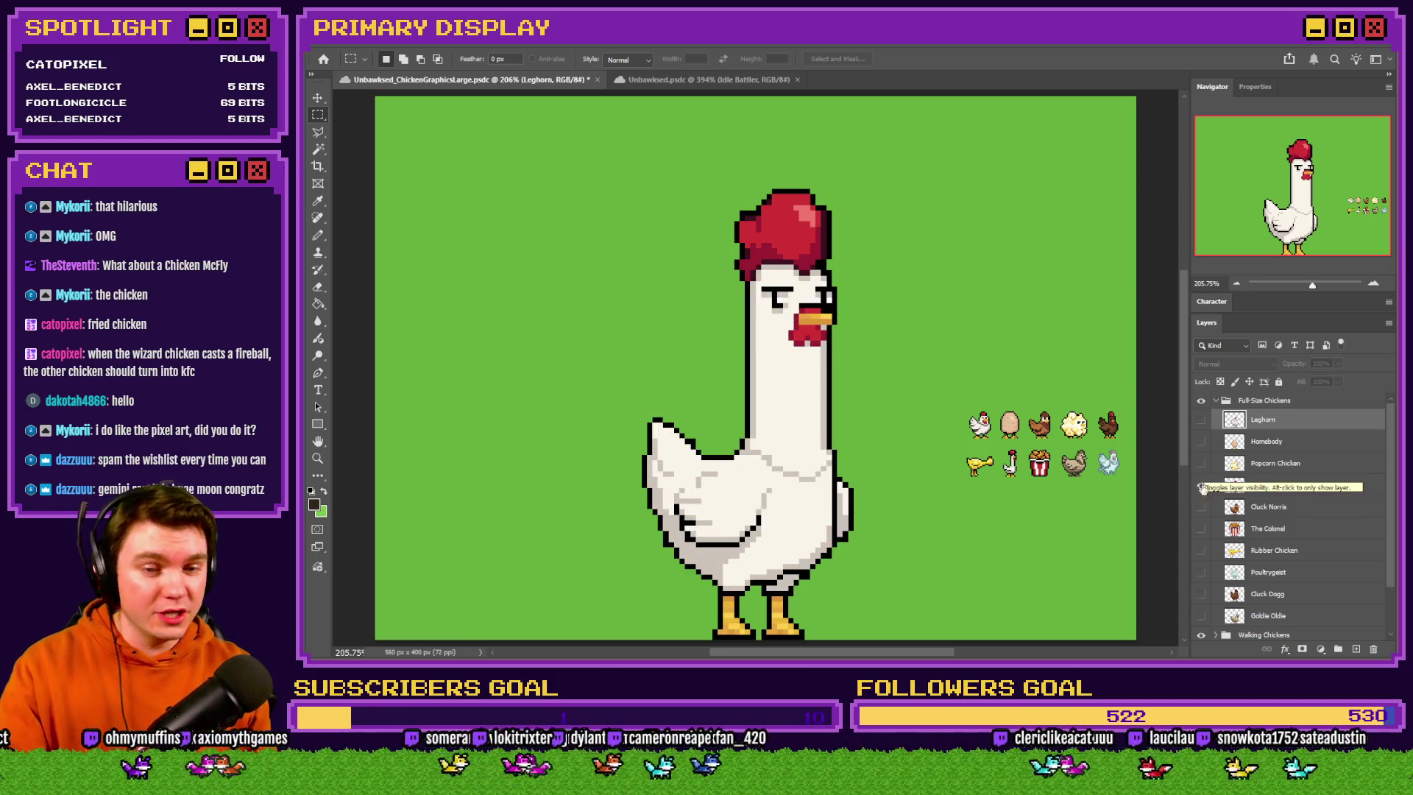
pyautogui.click(1201, 508)
pyautogui.click(1202, 486)
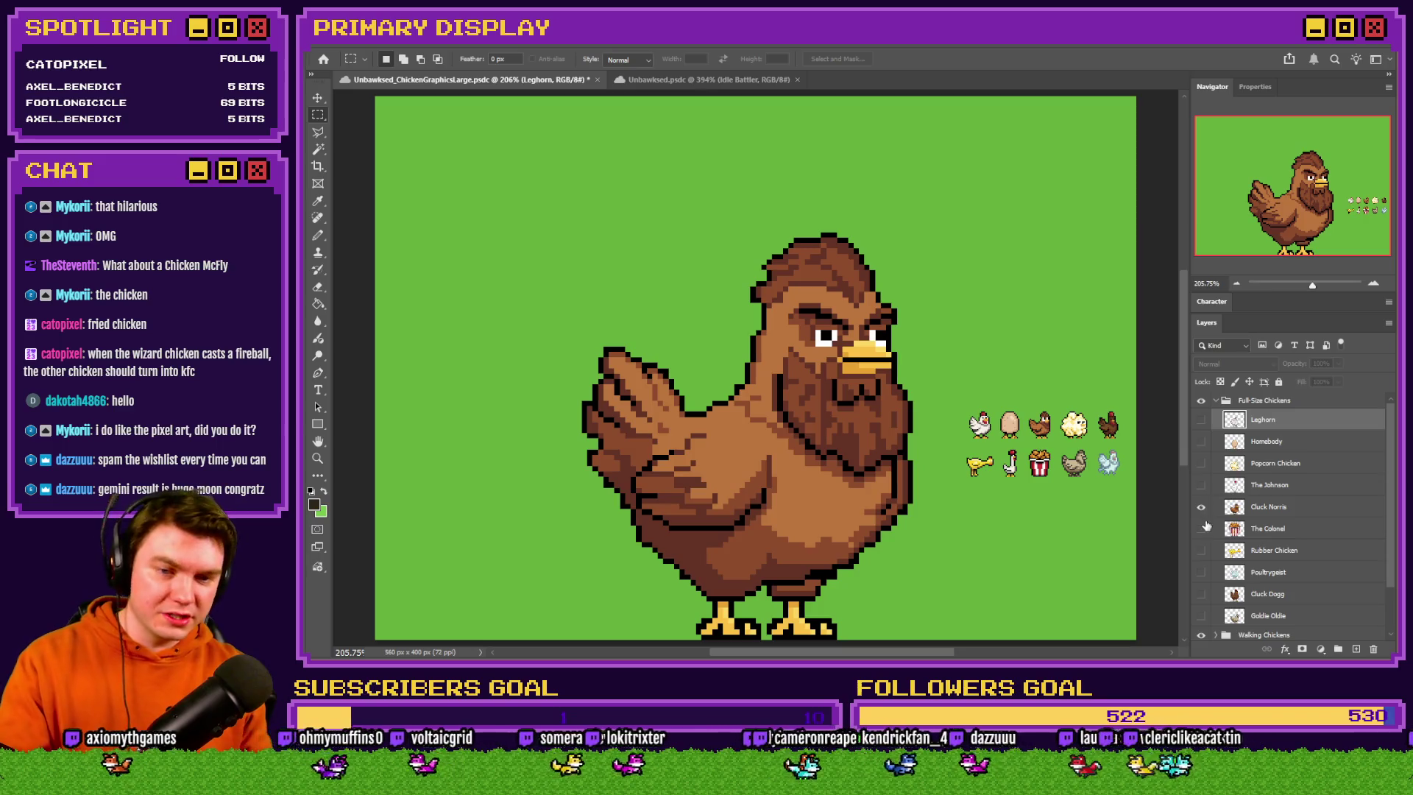
# Continue through The Colonel, Rubber Chicken and Poultrygeist, ending with Cluck Dogg and Goldie Oldie shown
pyautogui.click(1202, 530)
pyautogui.click(1203, 507)
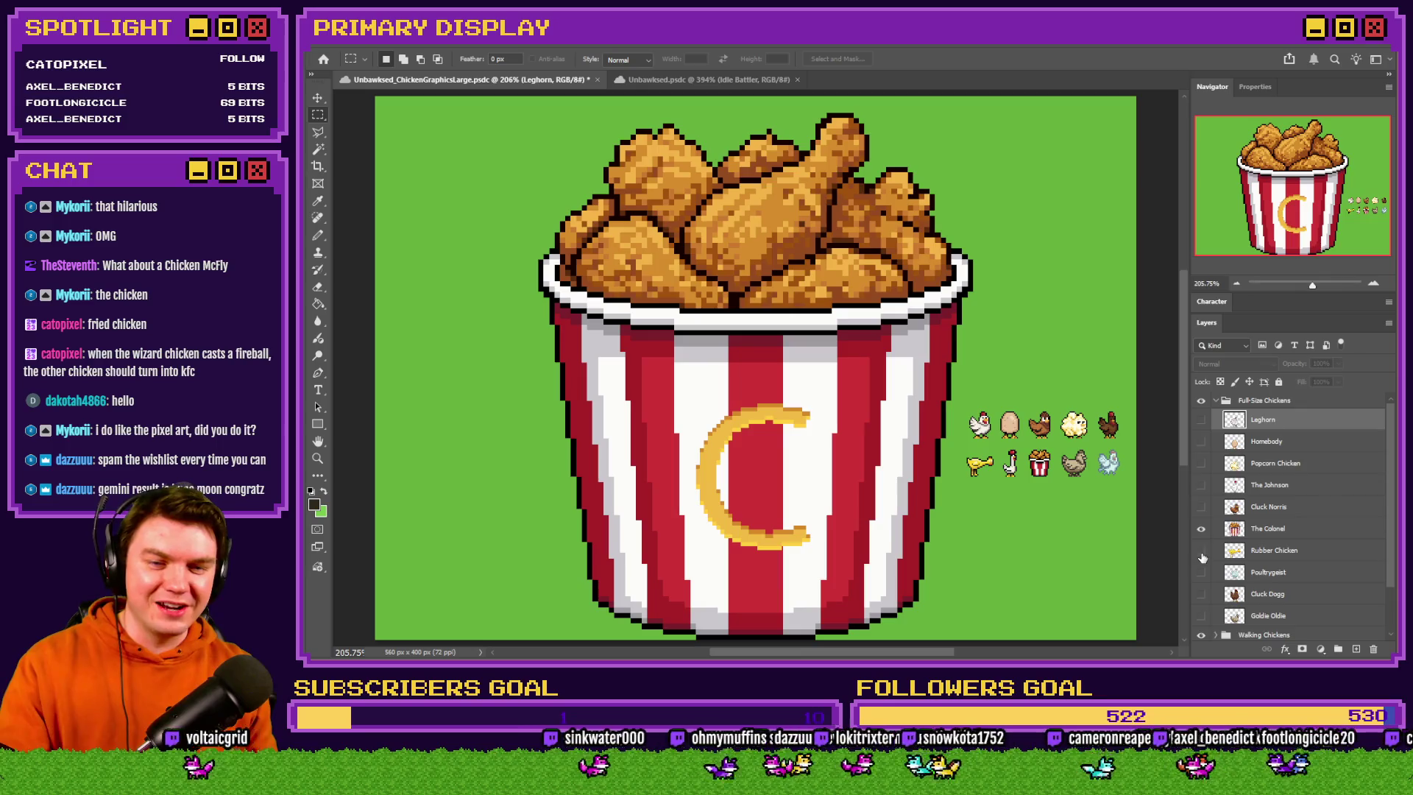
pyautogui.click(1202, 550)
pyautogui.click(1204, 530)
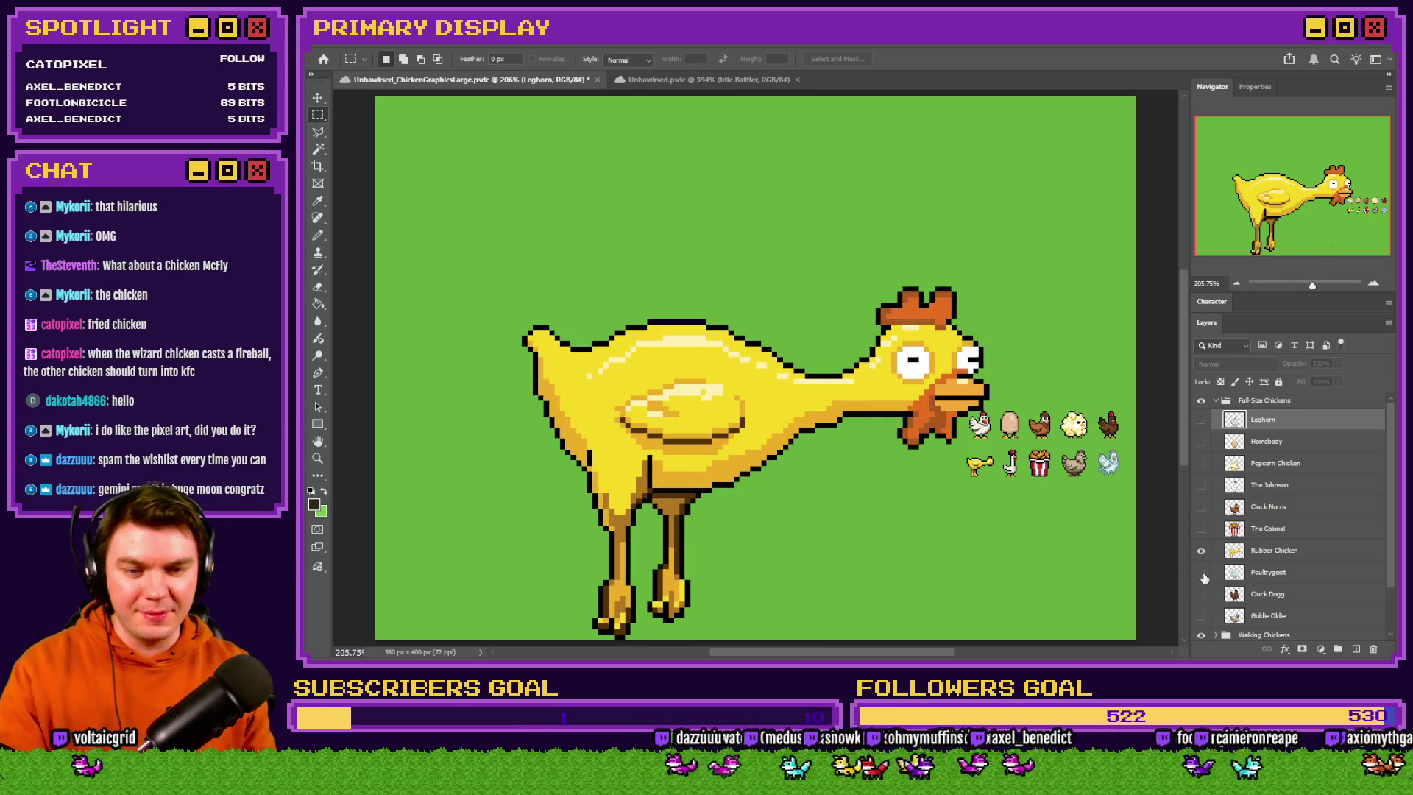
pyautogui.click(1202, 573)
pyautogui.click(1204, 552)
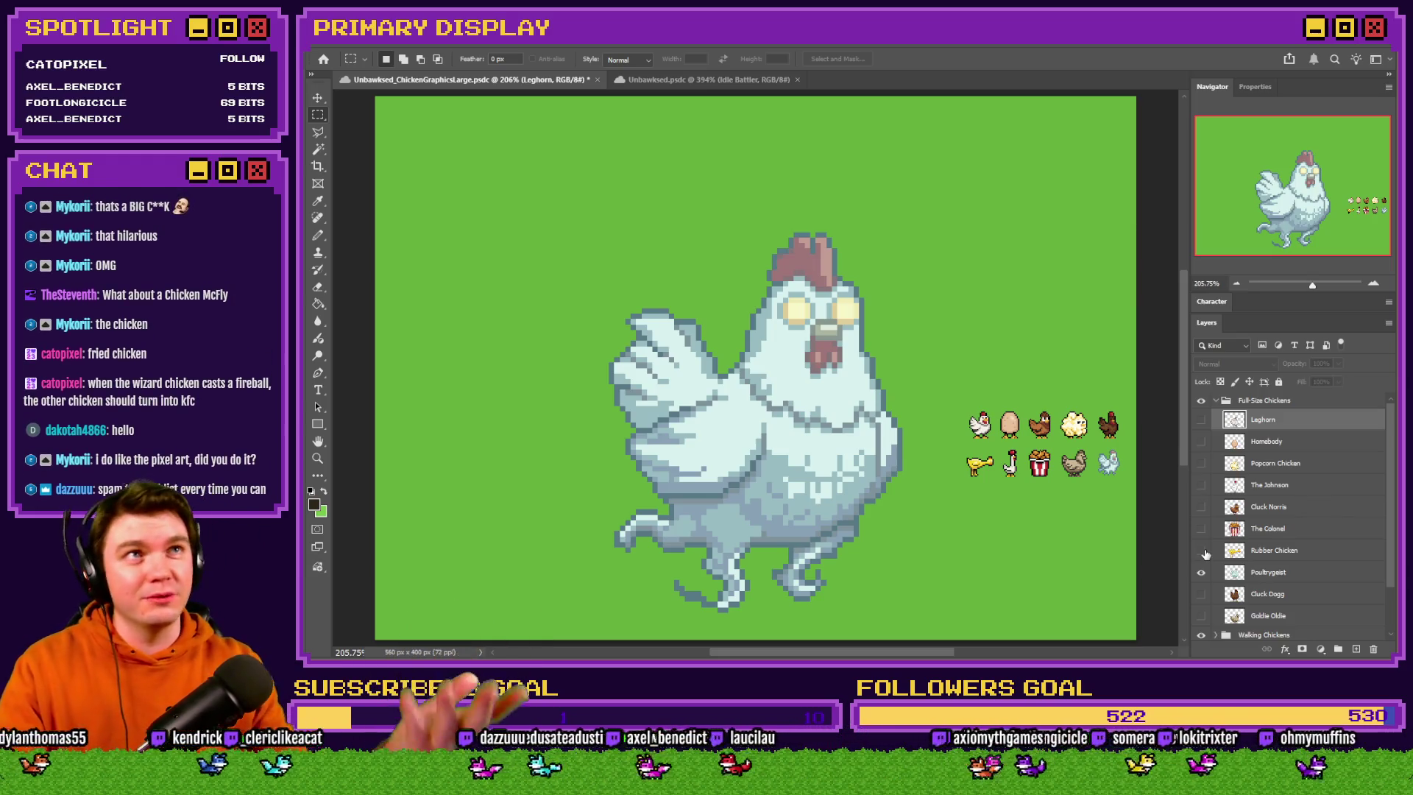
pyautogui.click(1202, 594)
pyautogui.click(1204, 578)
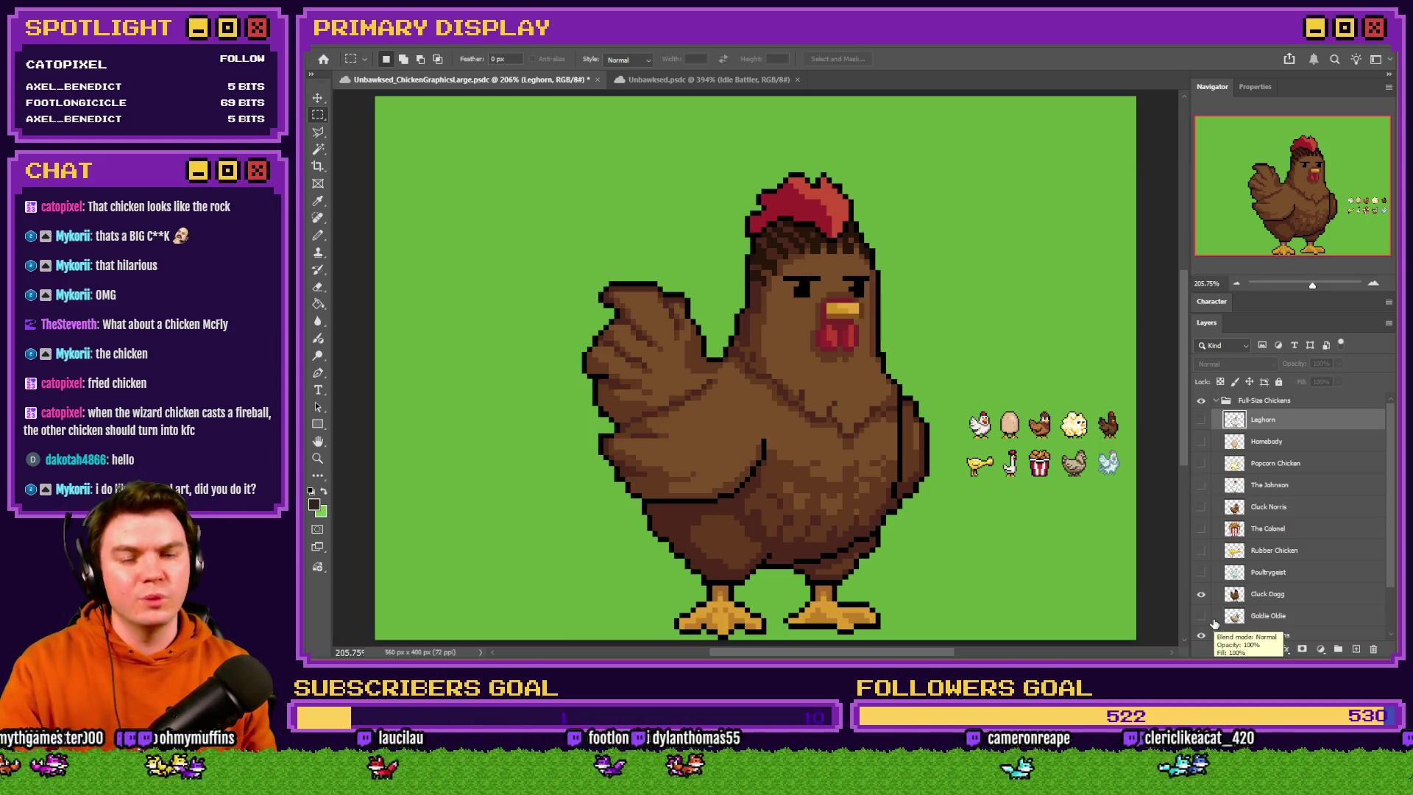
pyautogui.click(1202, 616)
# Swap the visible chicken through The Johnson and The Colonel, briefly checking the Leghorn
pyautogui.click(1202, 594)
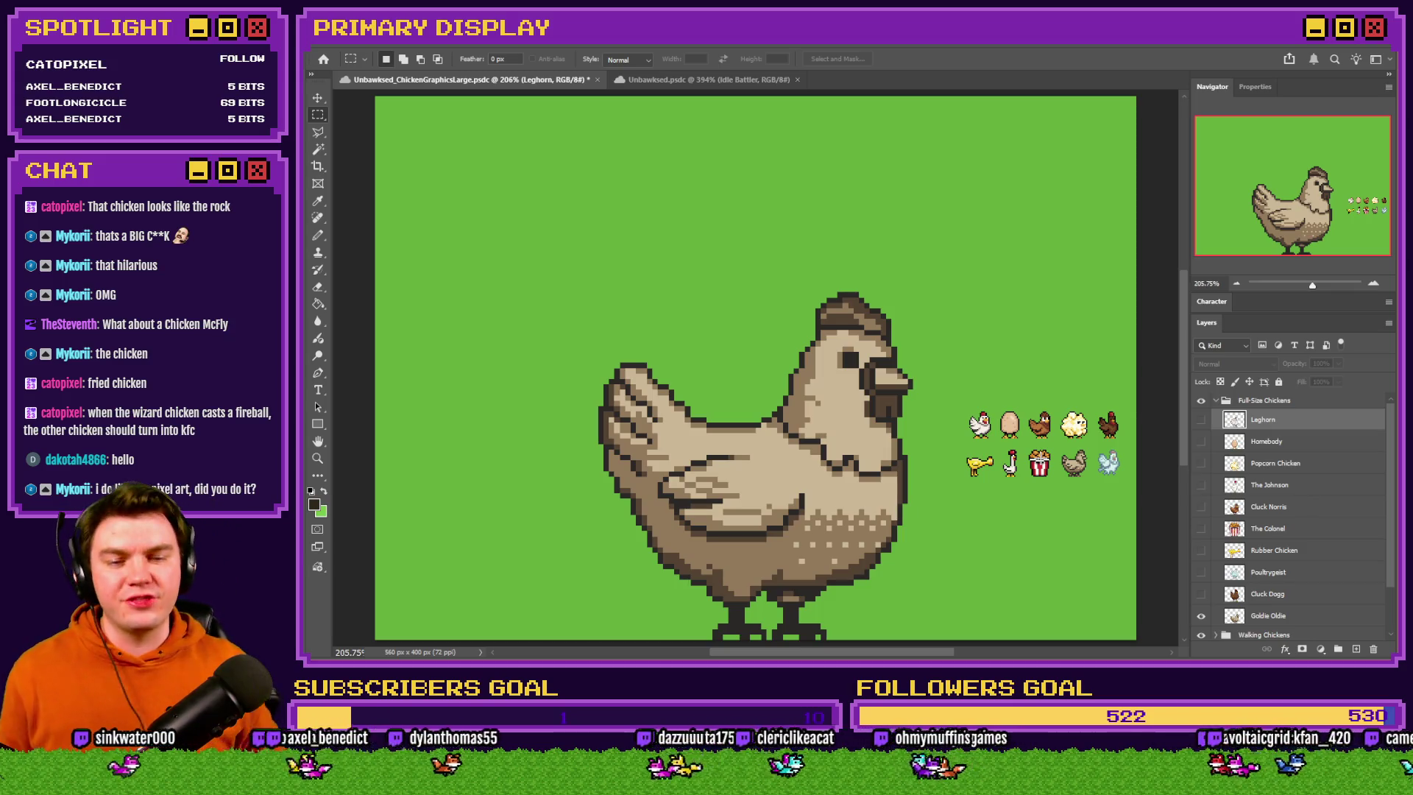
pyautogui.click(1201, 484)
pyautogui.click(1201, 615)
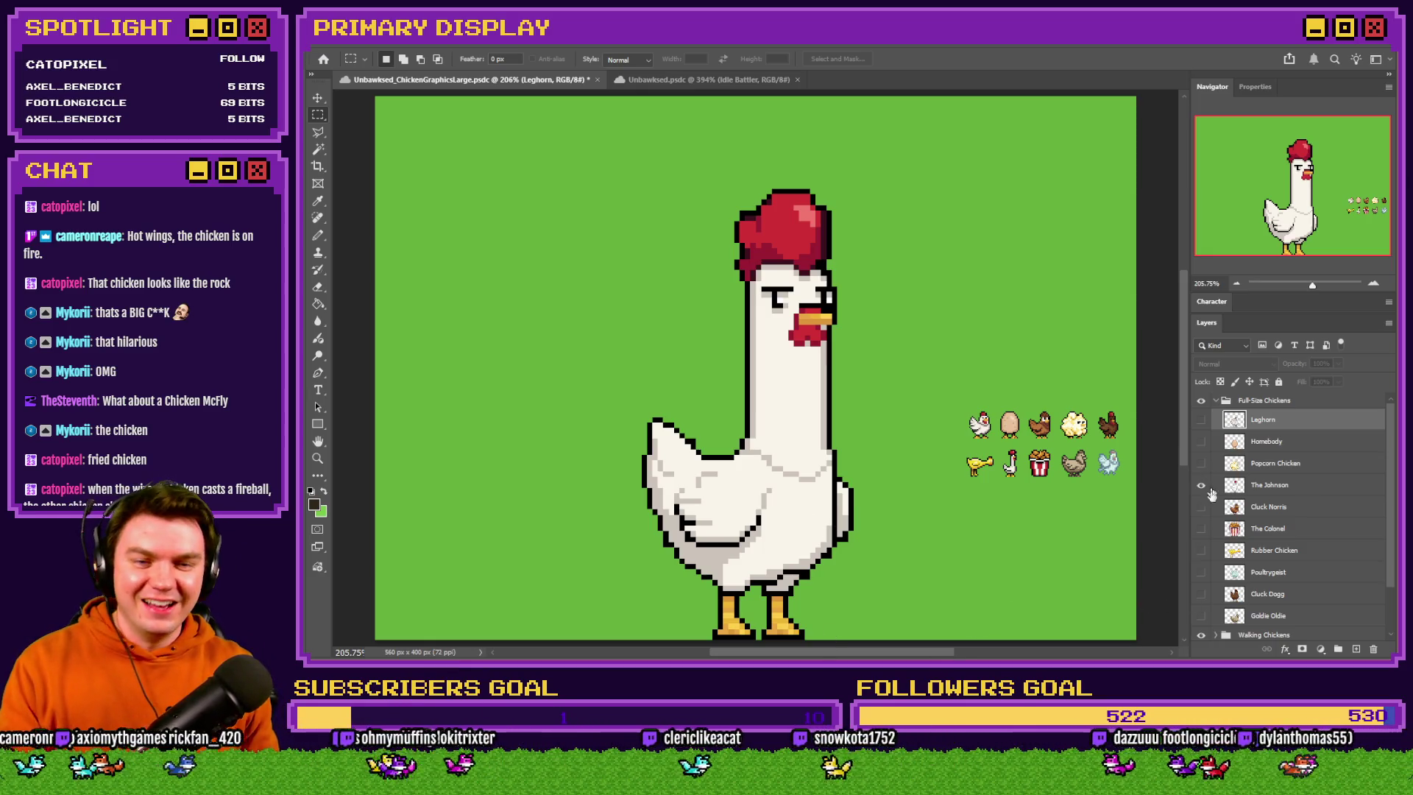
pyautogui.click(1202, 528)
pyautogui.click(1201, 485)
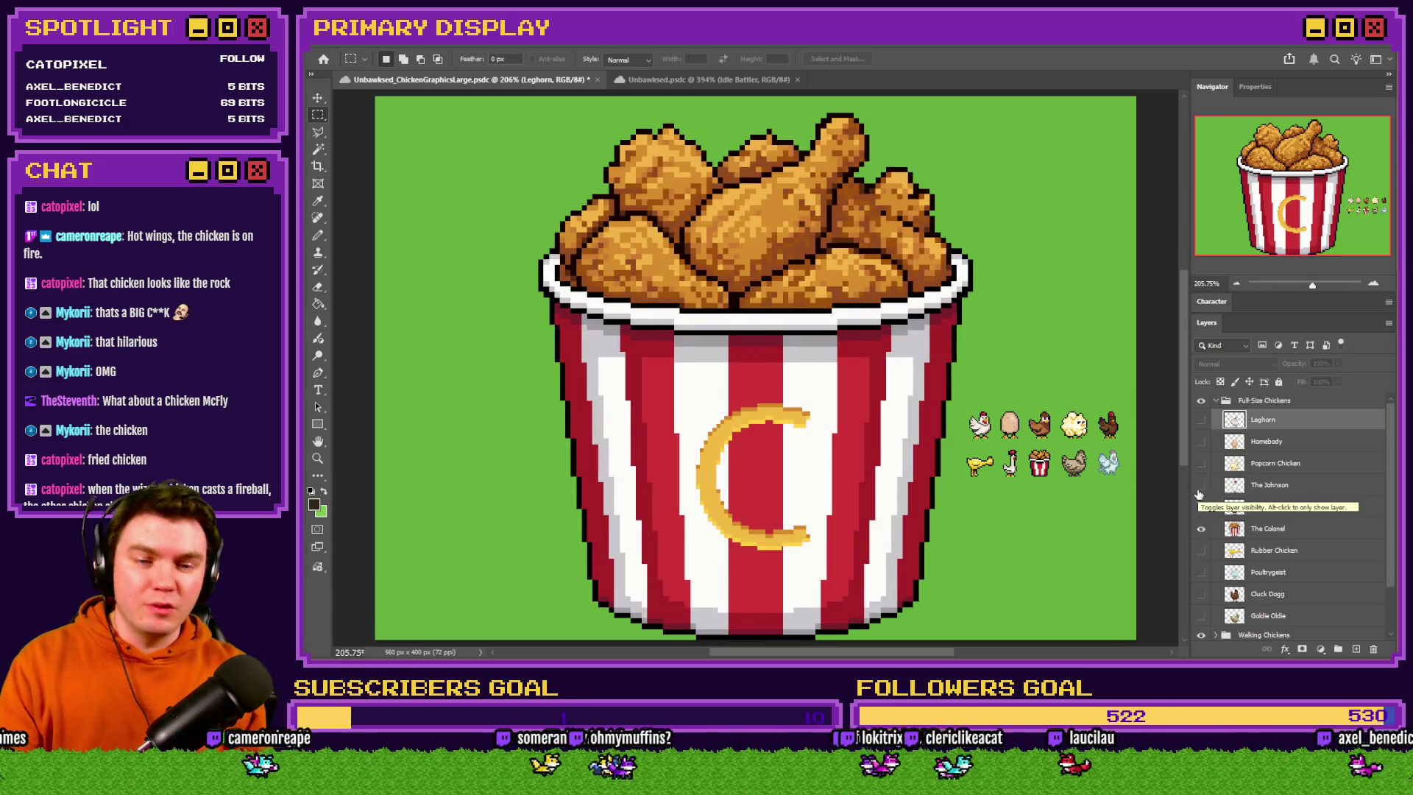
pyautogui.click(1204, 420)
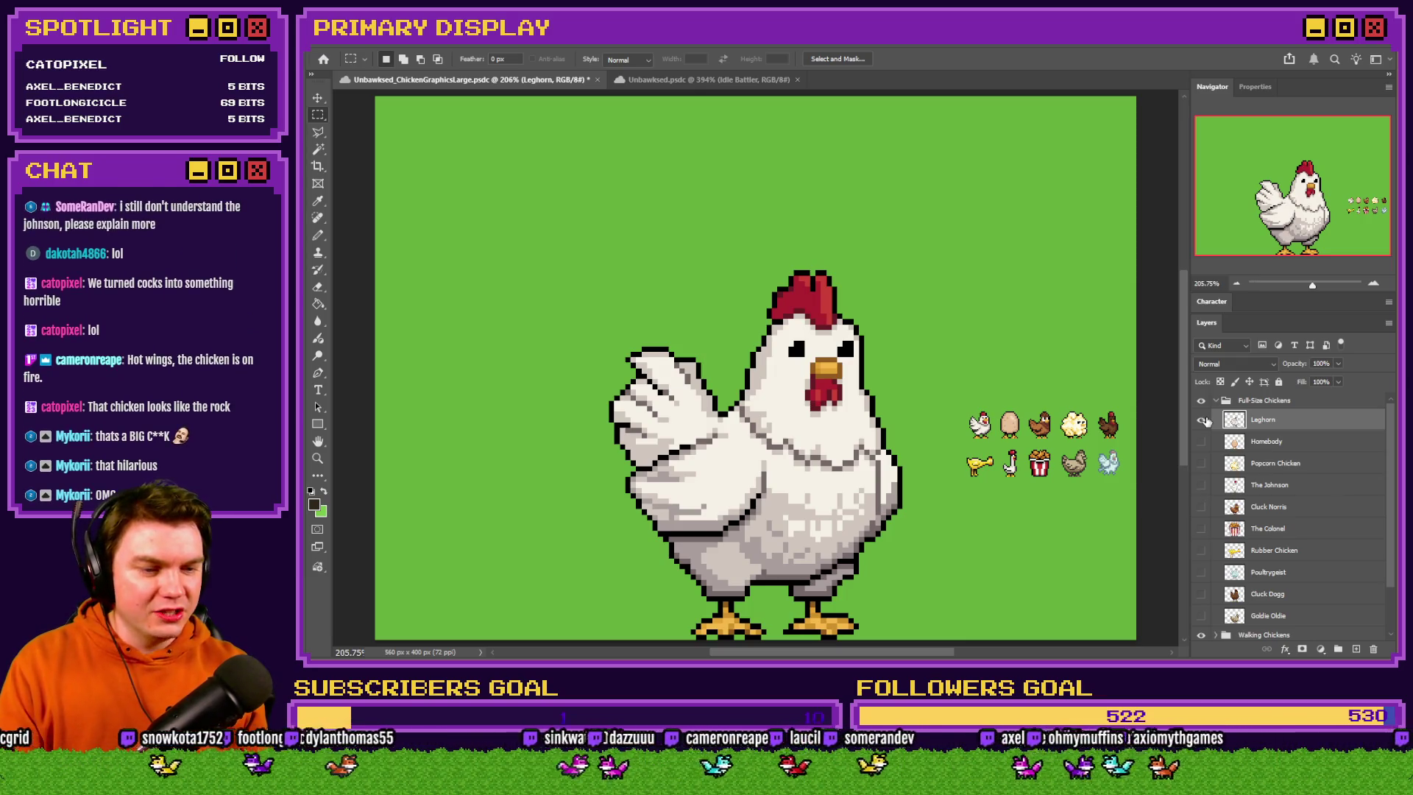
pyautogui.click(1204, 420)
# Preview Cluck Norris, Cluck Dogg and Rubber Chicken, leaving only The Johnson visible
pyautogui.click(1202, 508)
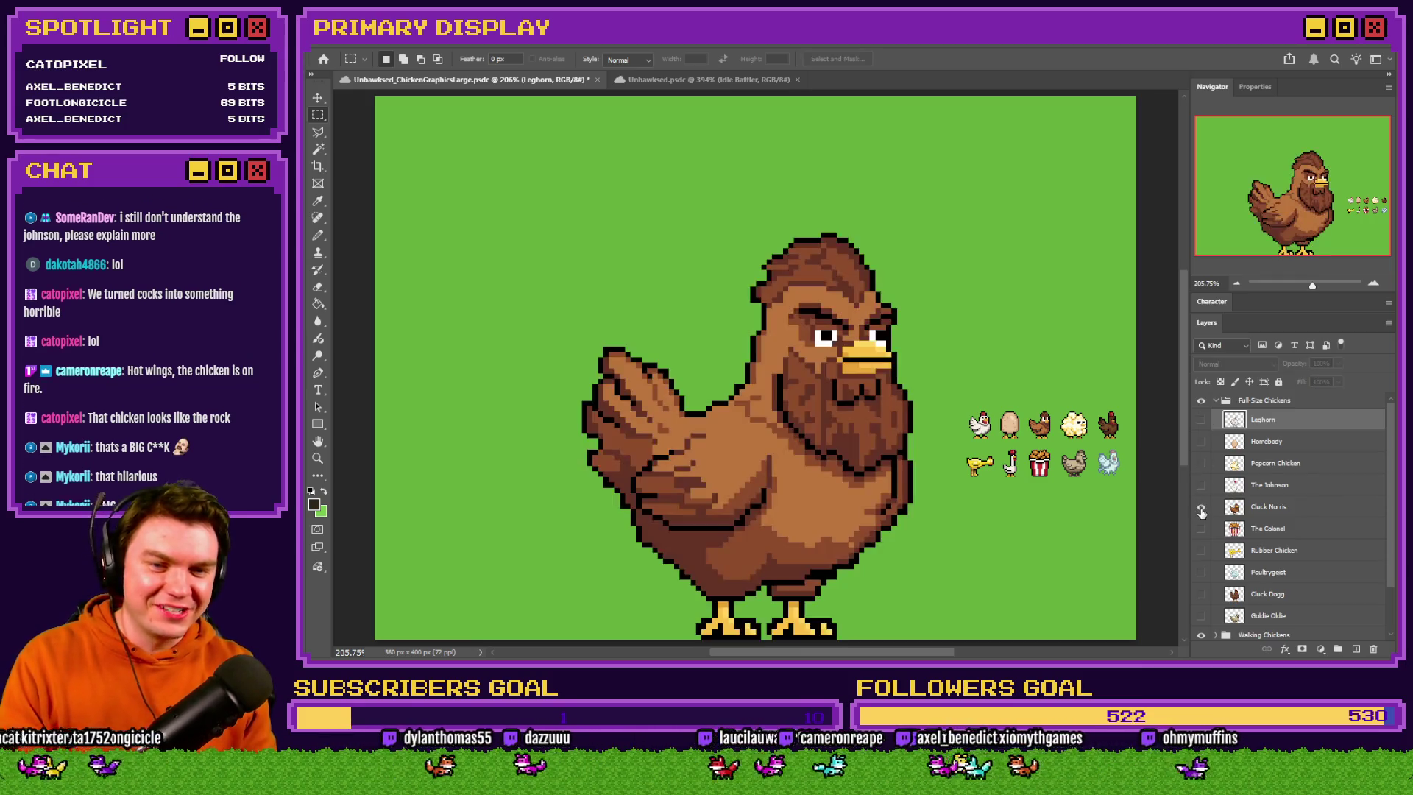
pyautogui.click(1202, 507)
pyautogui.click(1202, 594)
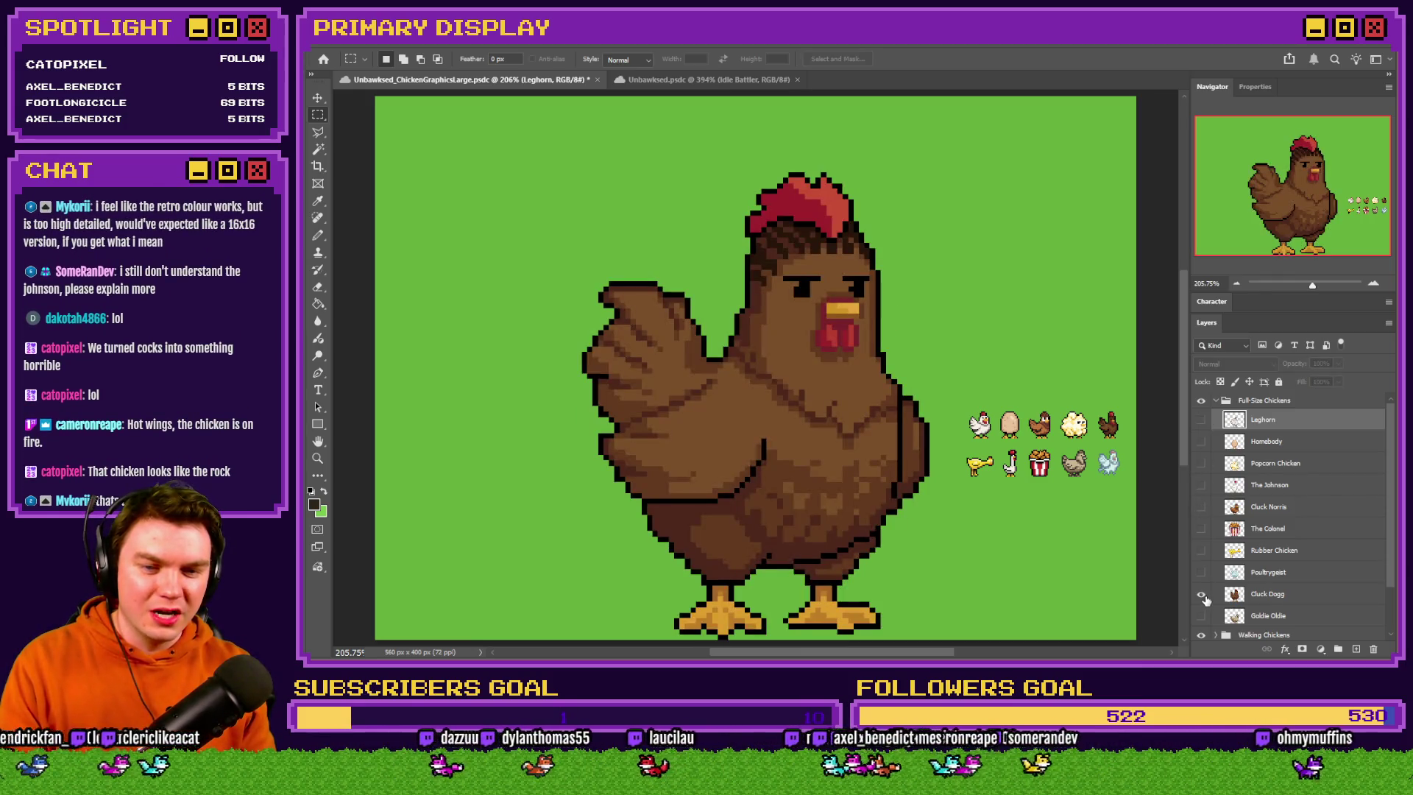
pyautogui.click(1202, 594)
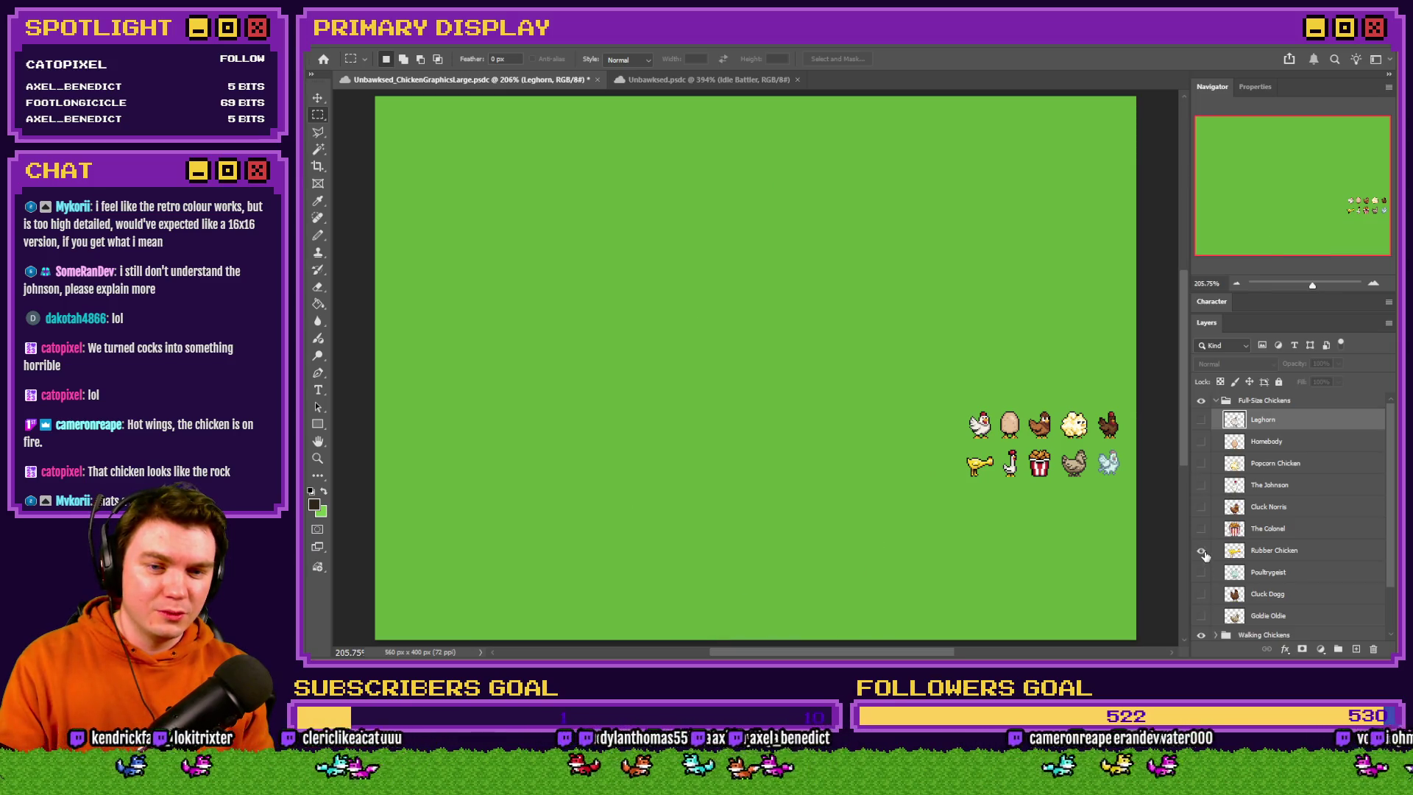
pyautogui.click(1202, 551)
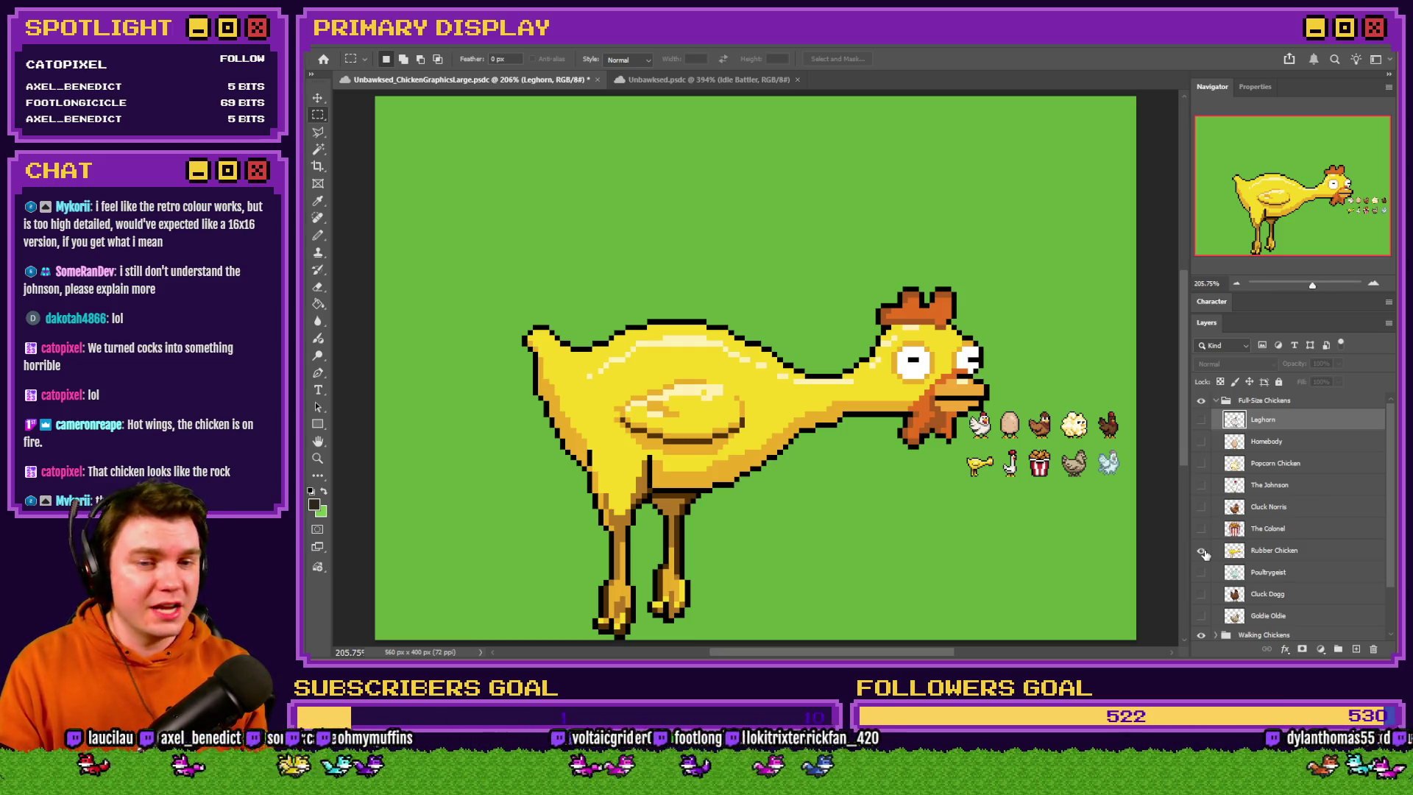
pyautogui.click(1202, 552)
pyautogui.click(1201, 421)
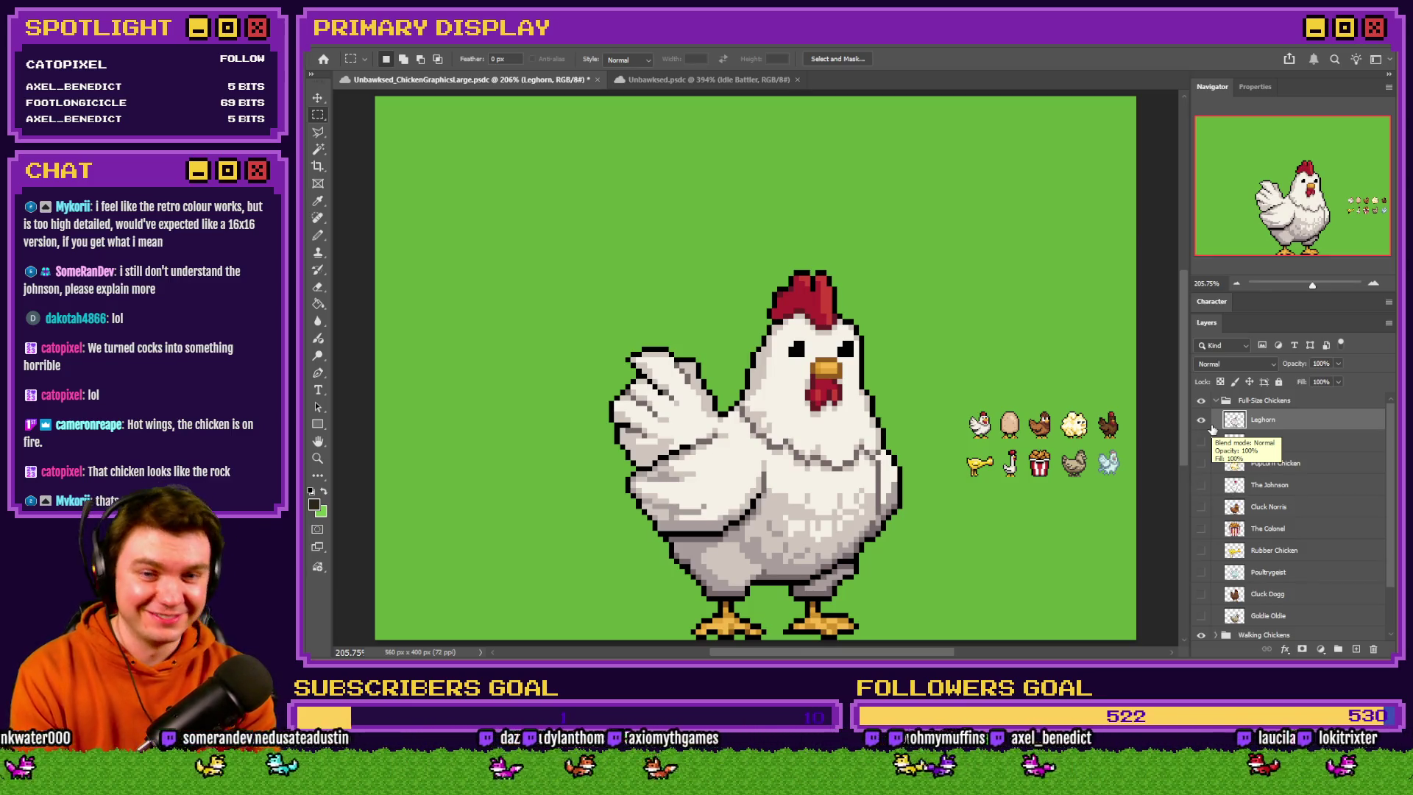
pyautogui.click(1201, 485)
pyautogui.click(1201, 419)
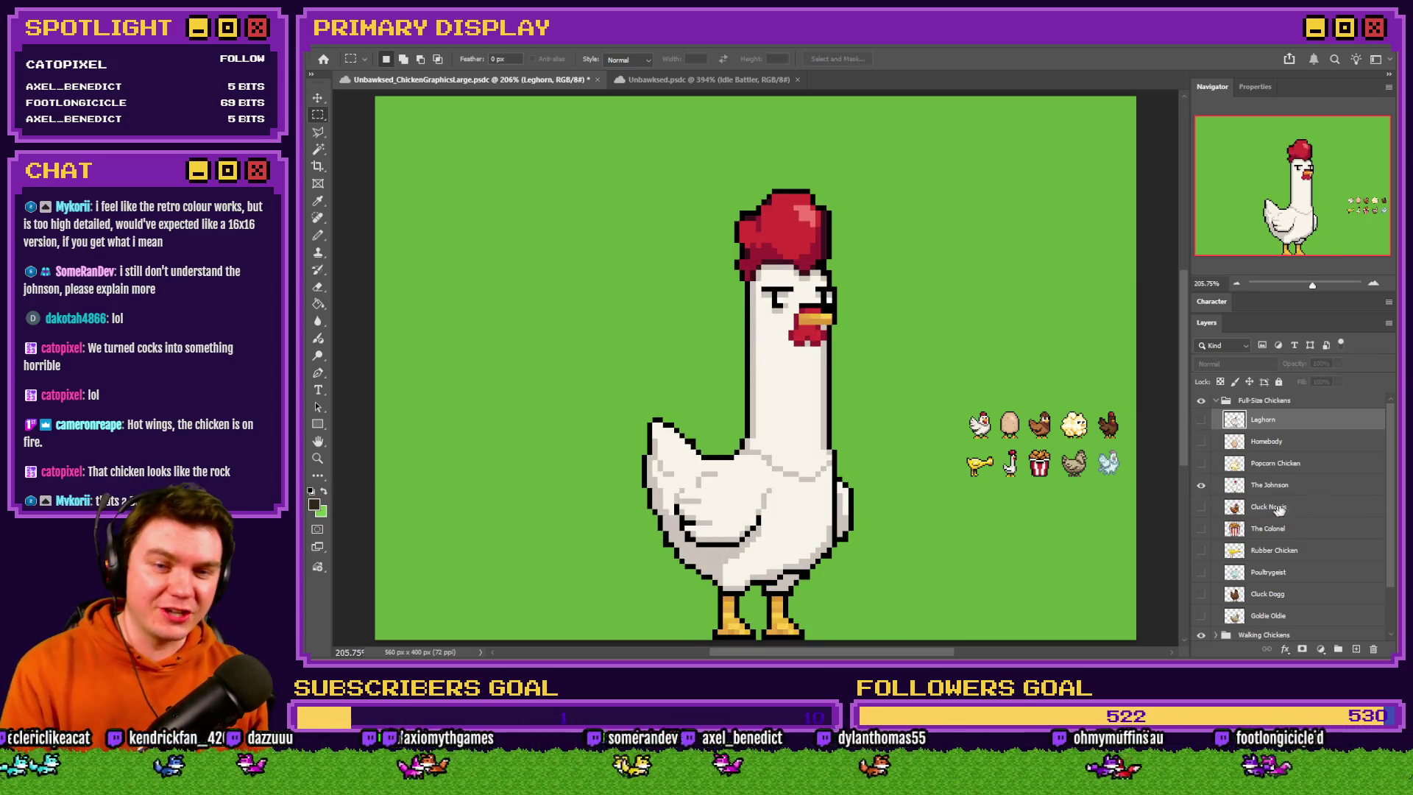
pyautogui.click(1297, 487)
pyautogui.rightClick(770, 446)
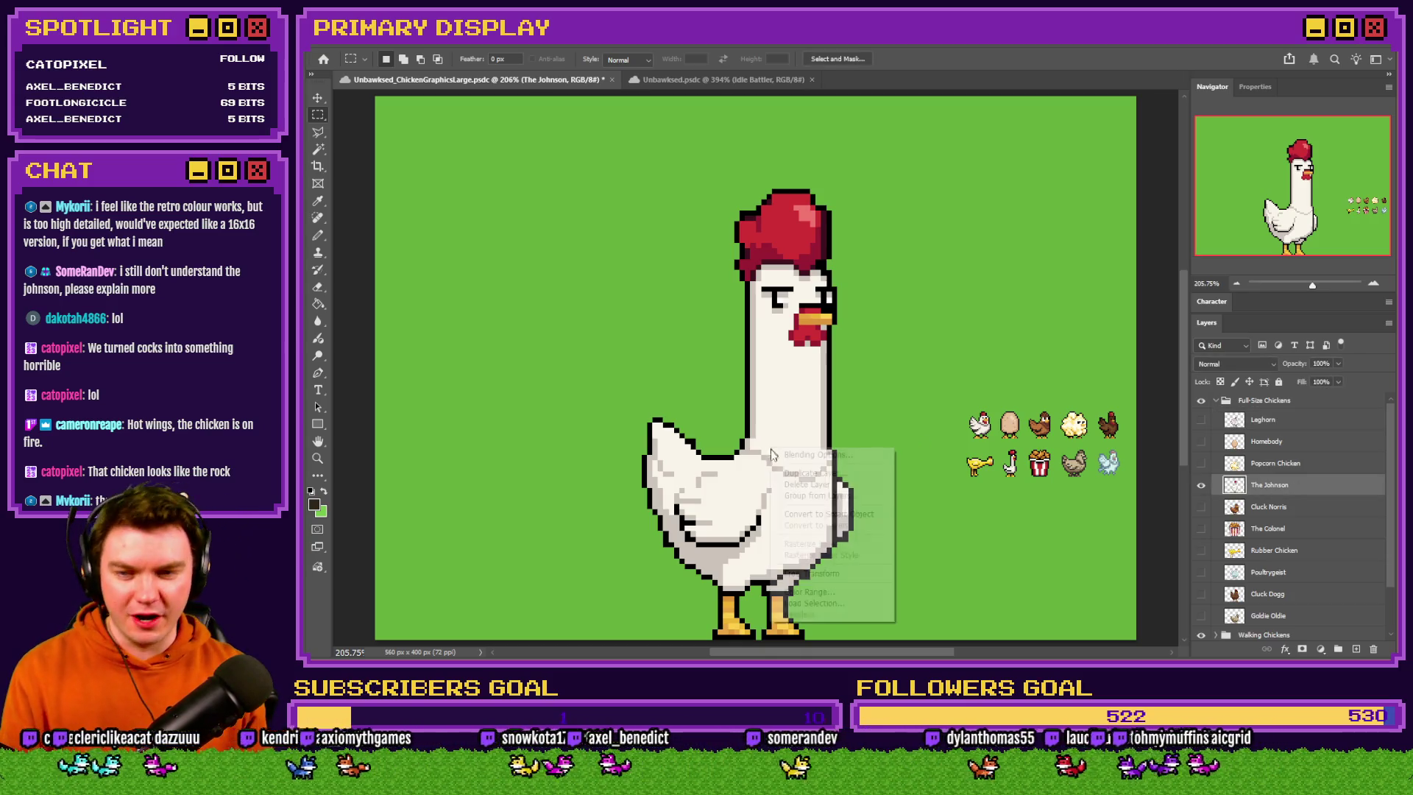
pyautogui.click(798, 573)
pyautogui.rightClick(821, 446)
pyautogui.click(861, 688)
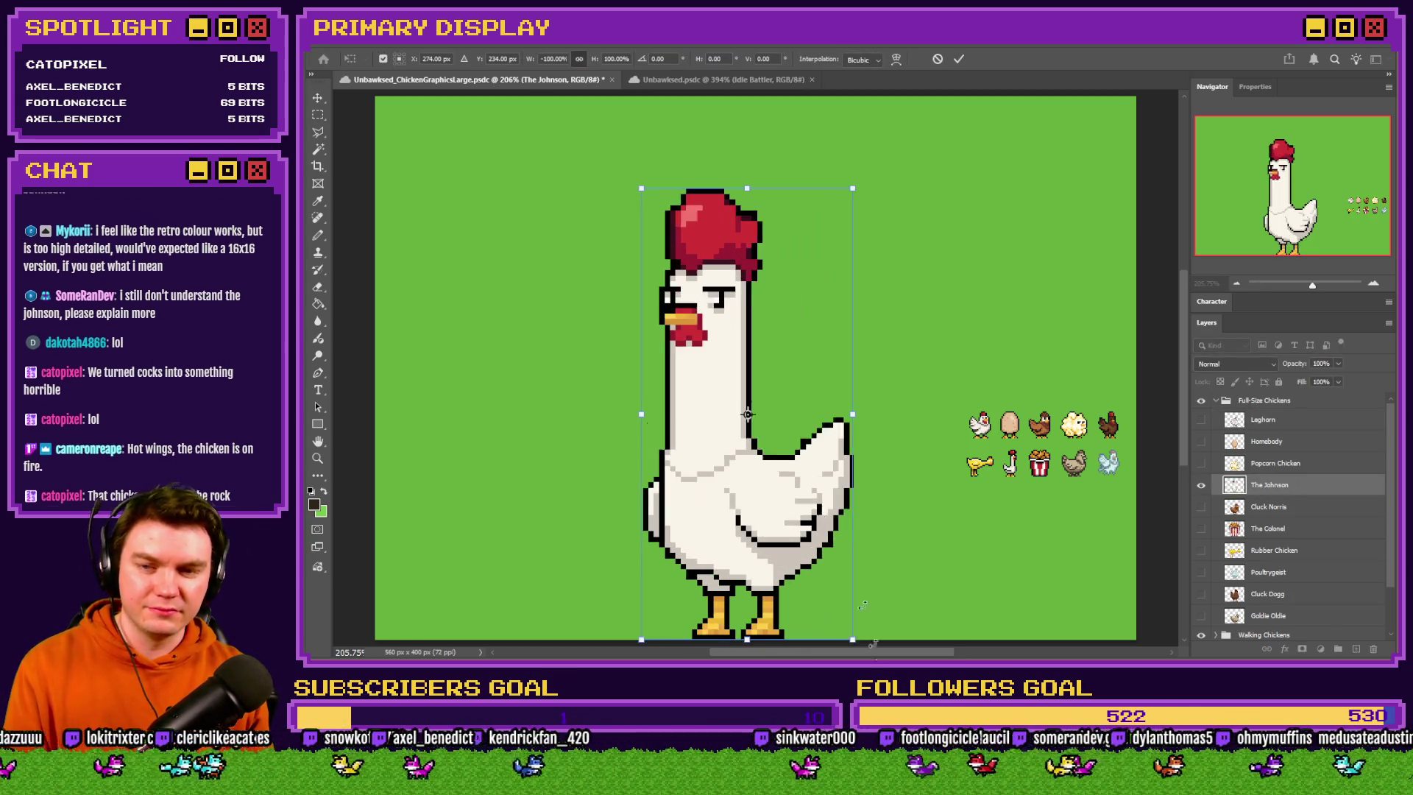
pyautogui.moveTo(753, 171)
pyautogui.mouseDown()
pyautogui.moveTo(997, 319)
pyautogui.moveTo(991, 412)
pyautogui.mouseUp()
pyautogui.press('m')
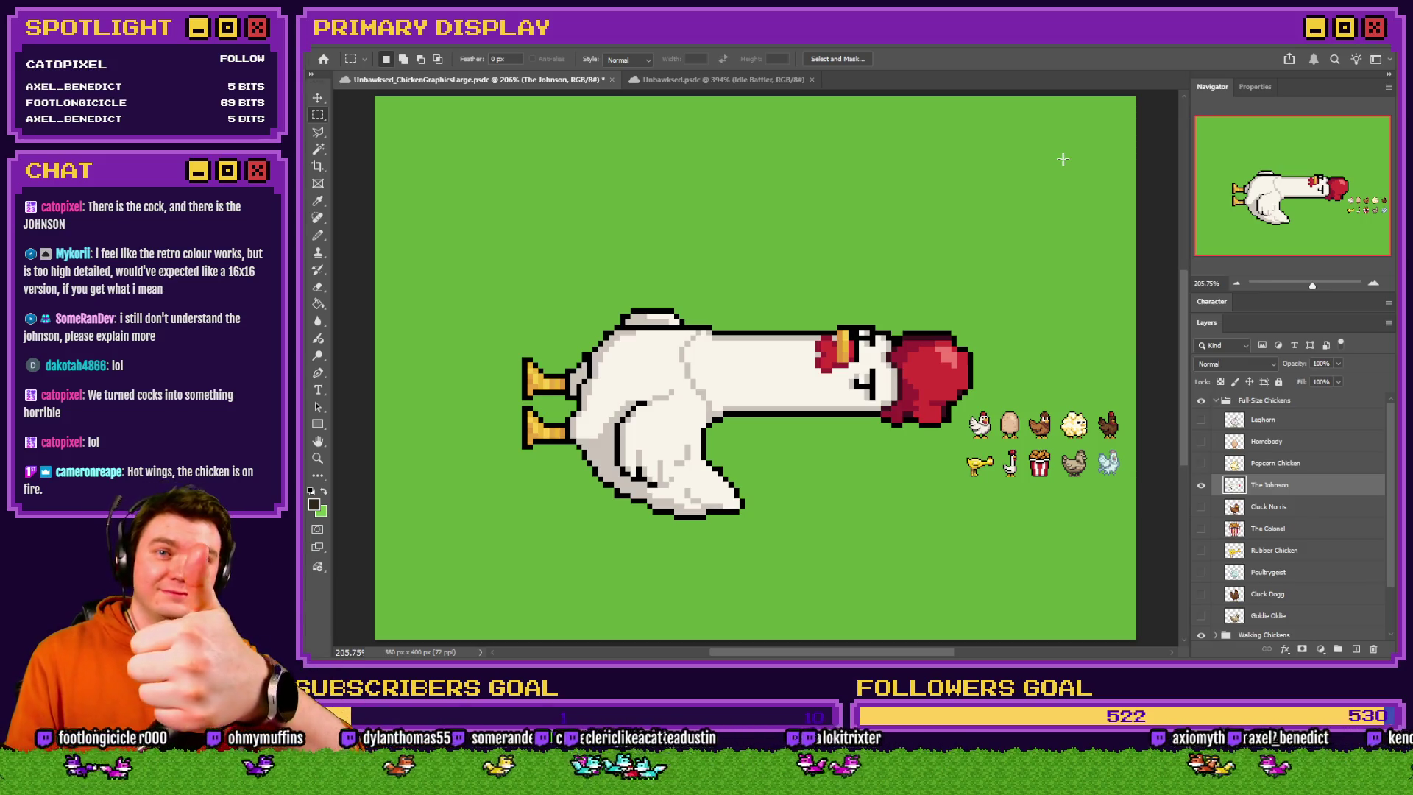
pyautogui.hotkey('ctrl', 'z')
pyautogui.hotkey('ctrl', 'z')
pyautogui.hotkey('ctrl', 'shift', 'z')
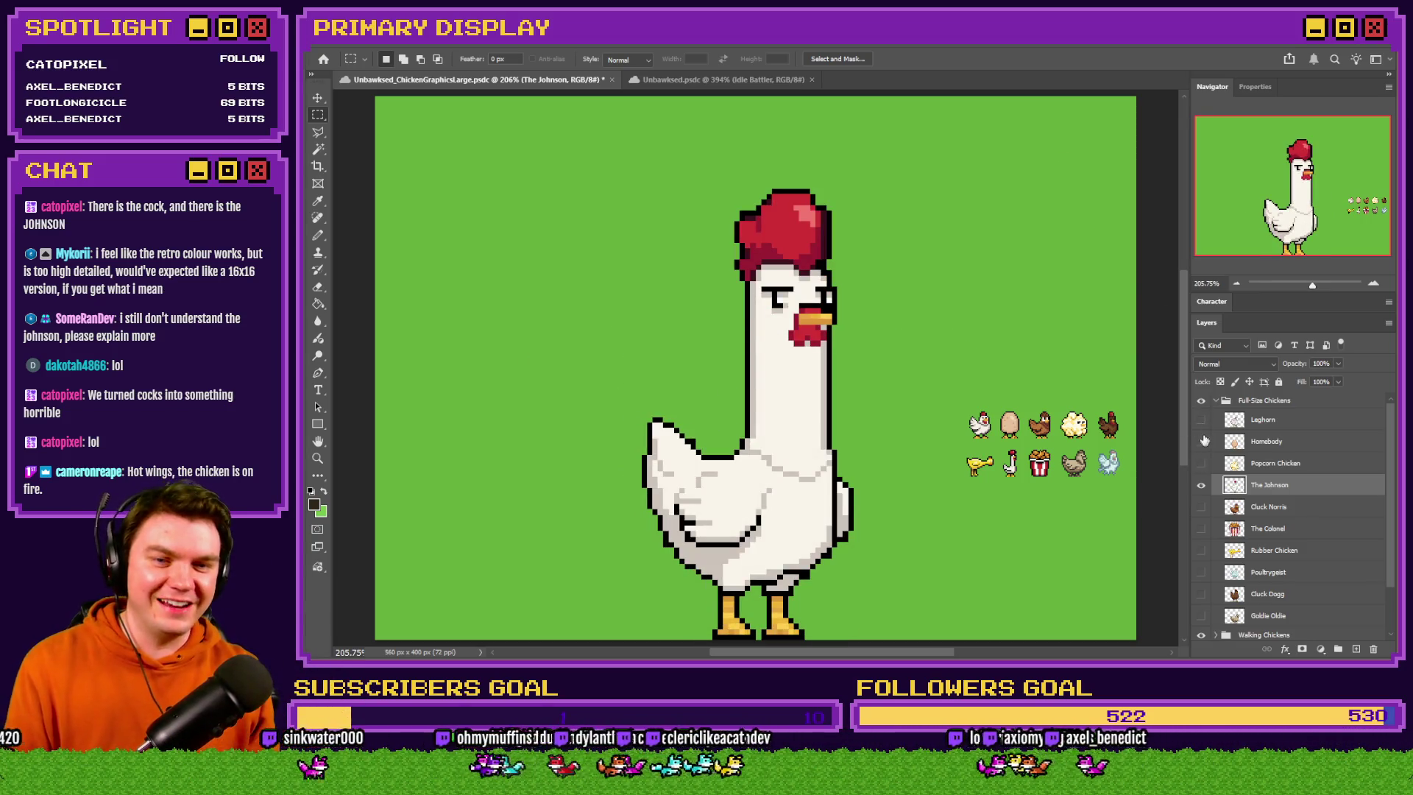
pyautogui.click(1201, 419)
pyautogui.click(1202, 486)
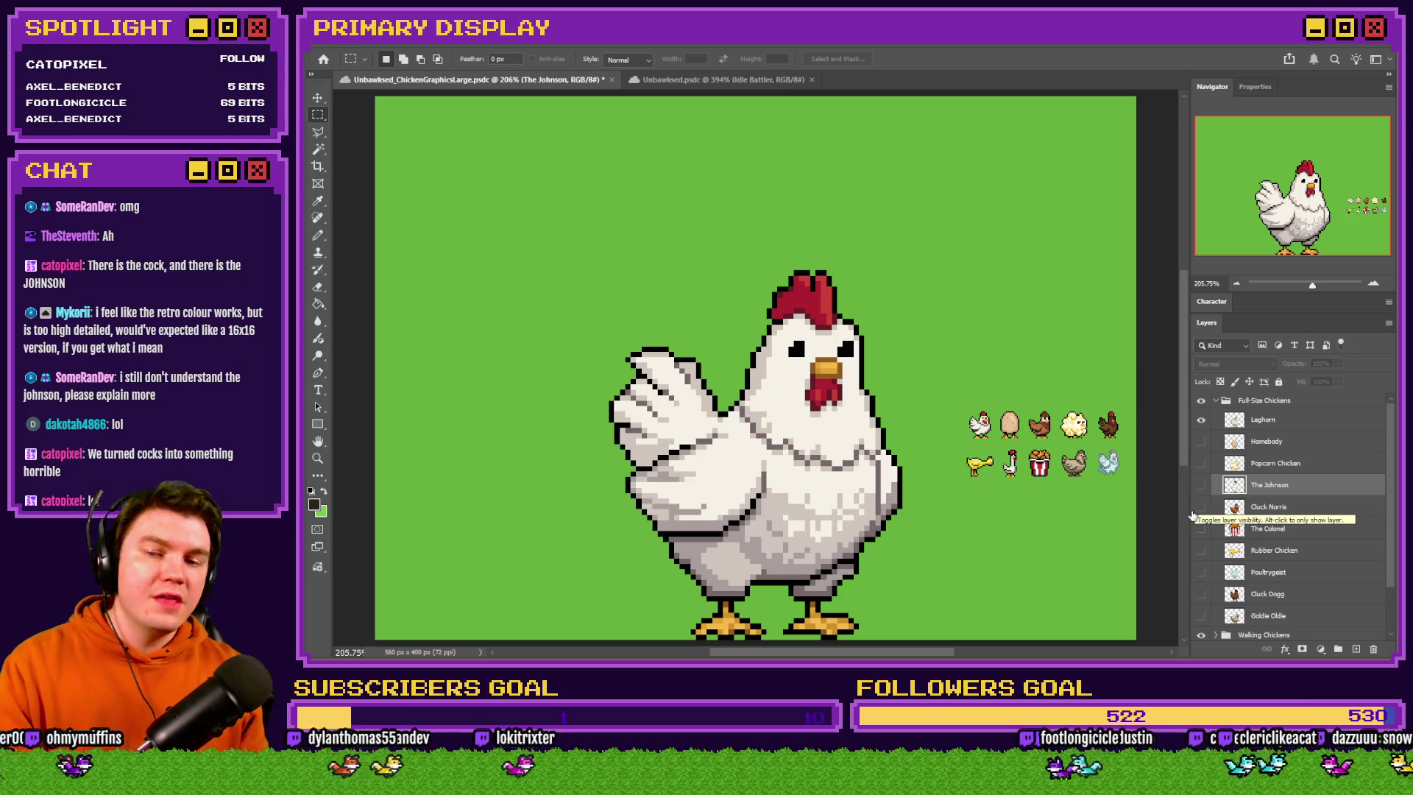
# Compare Goldie Oldie against the Leghorn, keep the Leghorn showing, and collapse Full-Size Chickens
pyautogui.click(1203, 617)
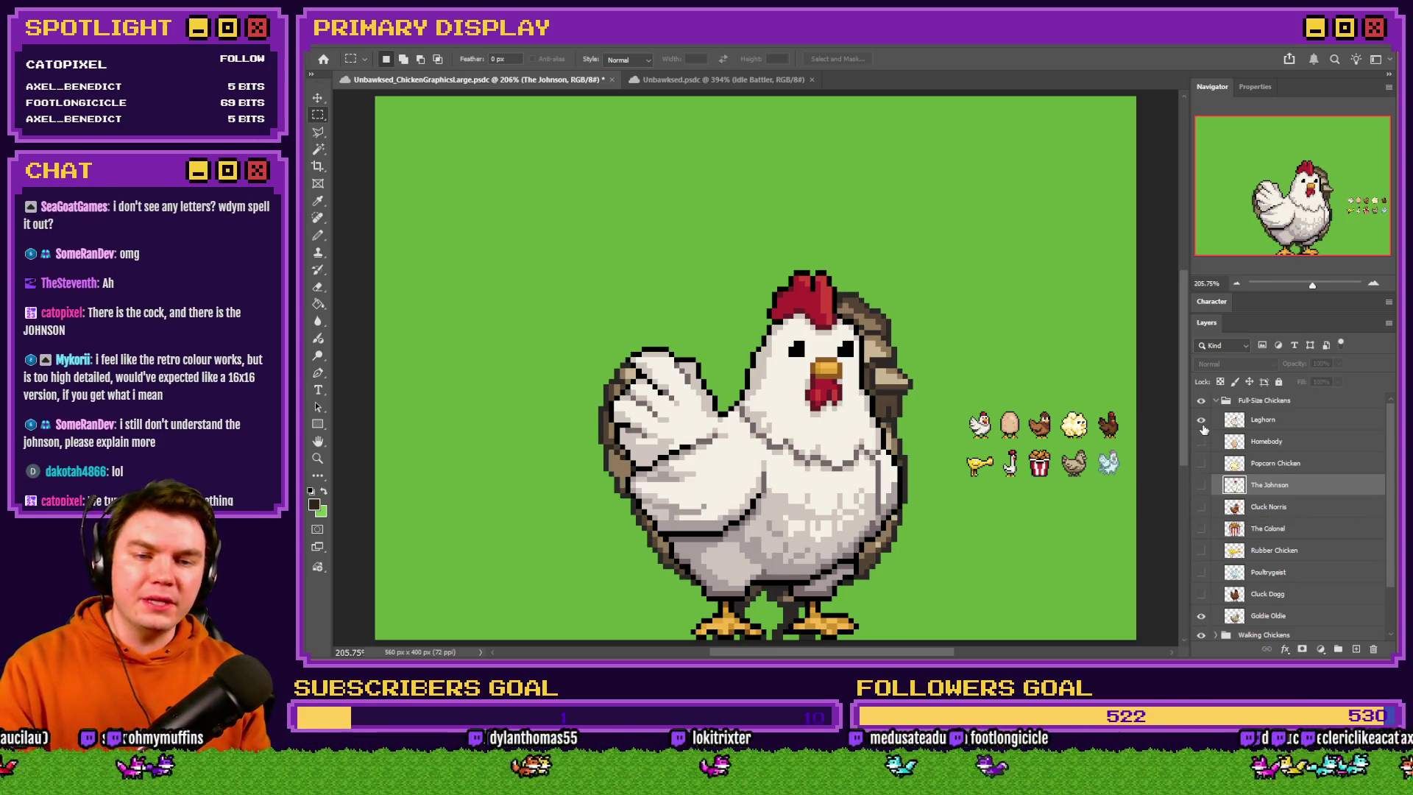
pyautogui.click(1202, 423)
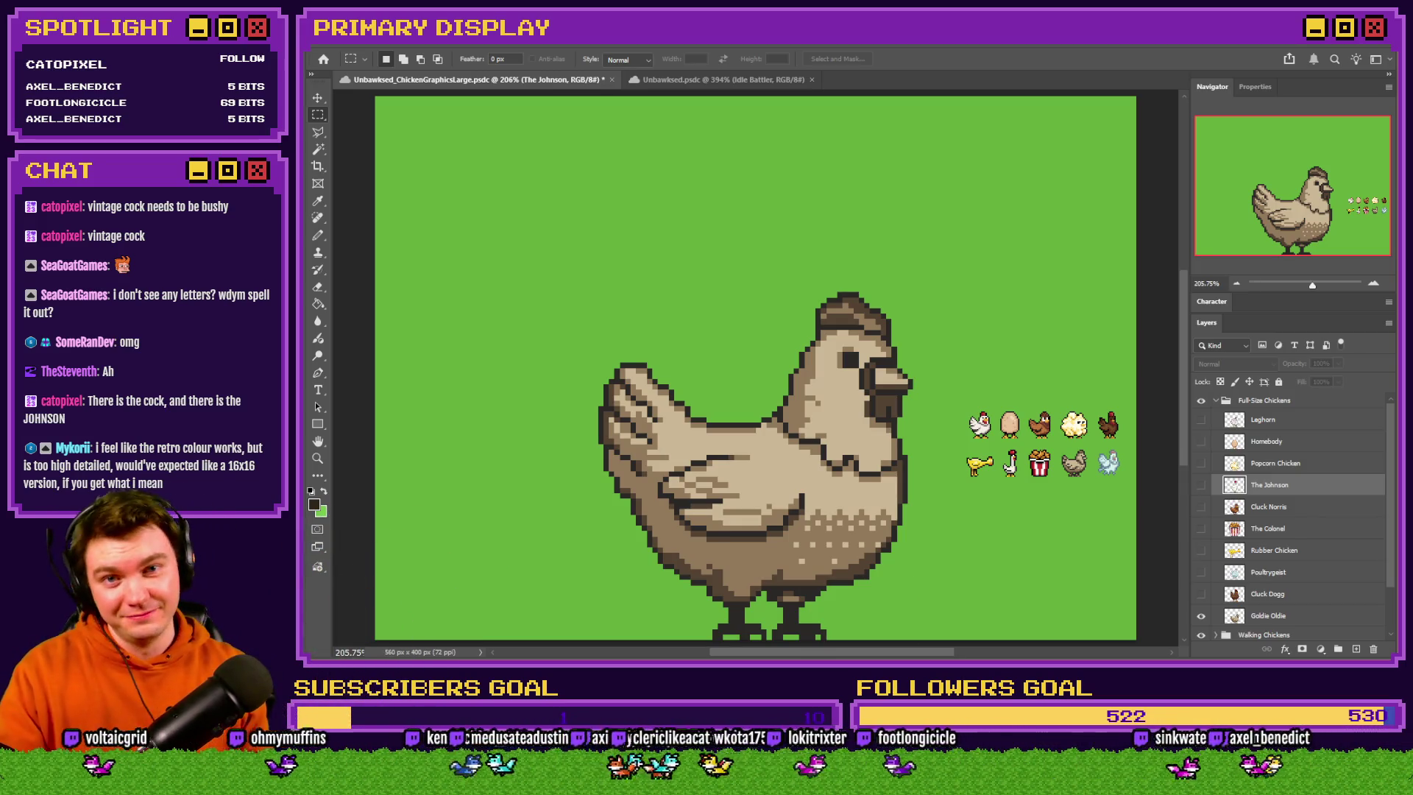
pyautogui.click(1202, 420)
pyautogui.click(1201, 615)
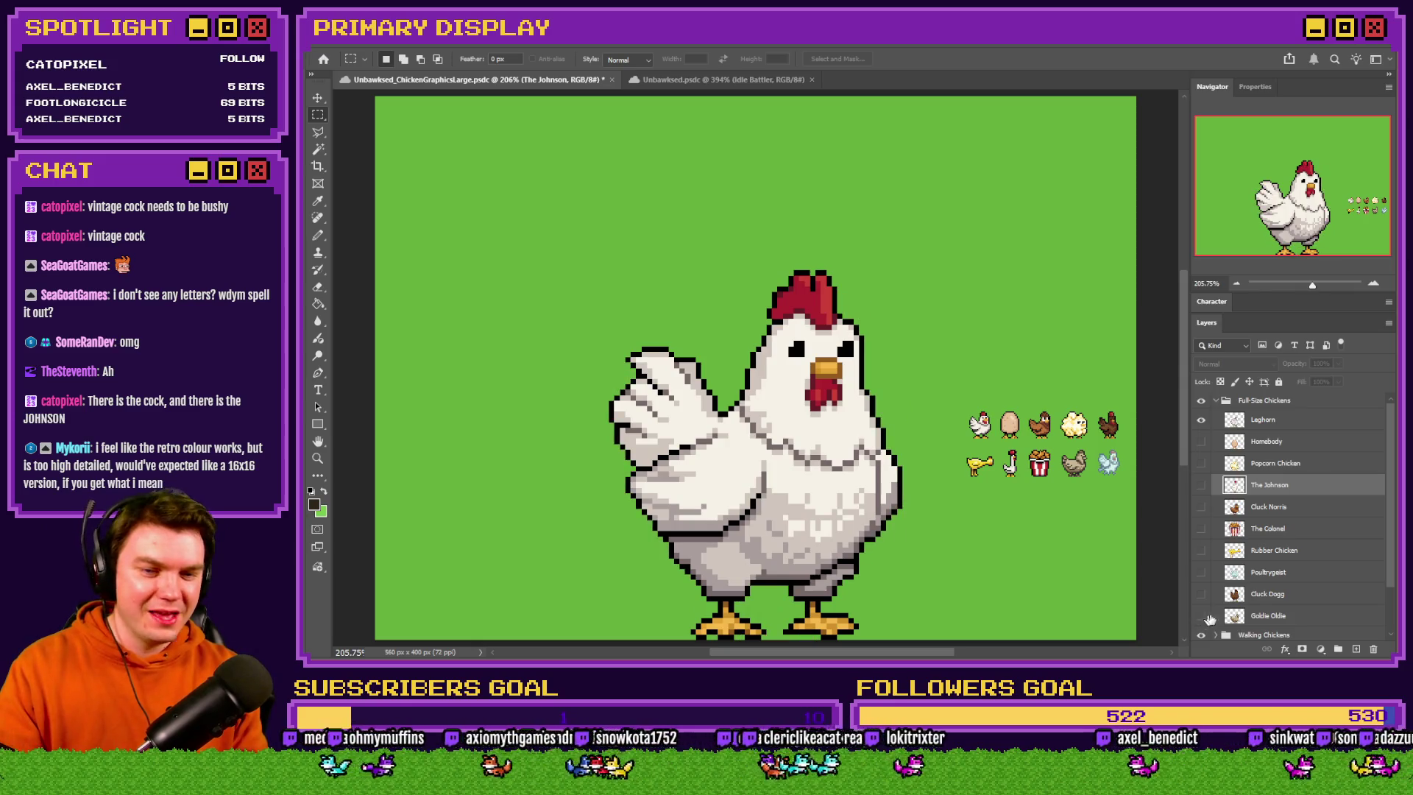
pyautogui.click(1225, 400)
pyautogui.click(1216, 400)
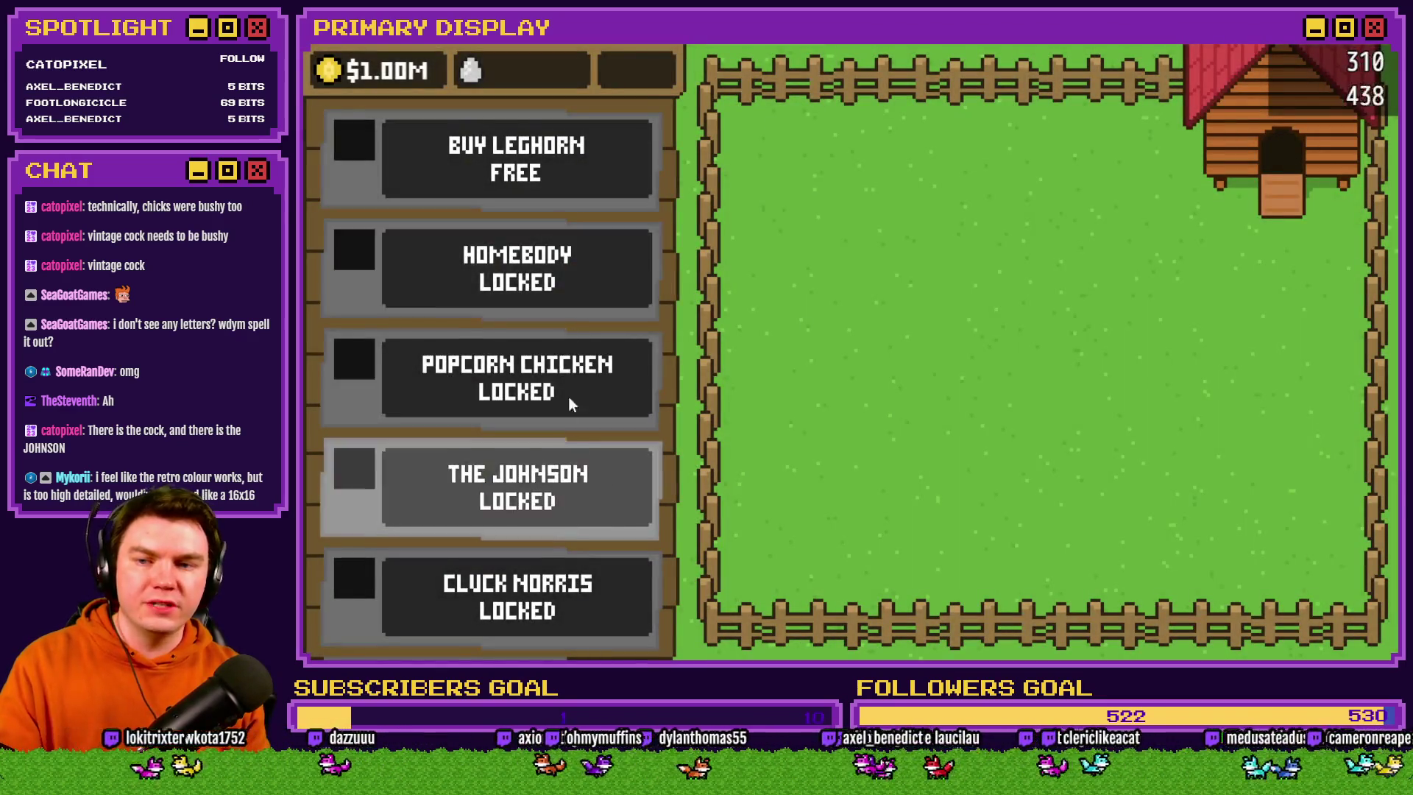
# Scroll the shop list to check the free Leghorn and nine locked chickens through Goldie Oldie
pyautogui.scroll(-5, 568, 398)
pyautogui.scroll(-2, 576, 360)
pyautogui.scroll(1, 573, 213)
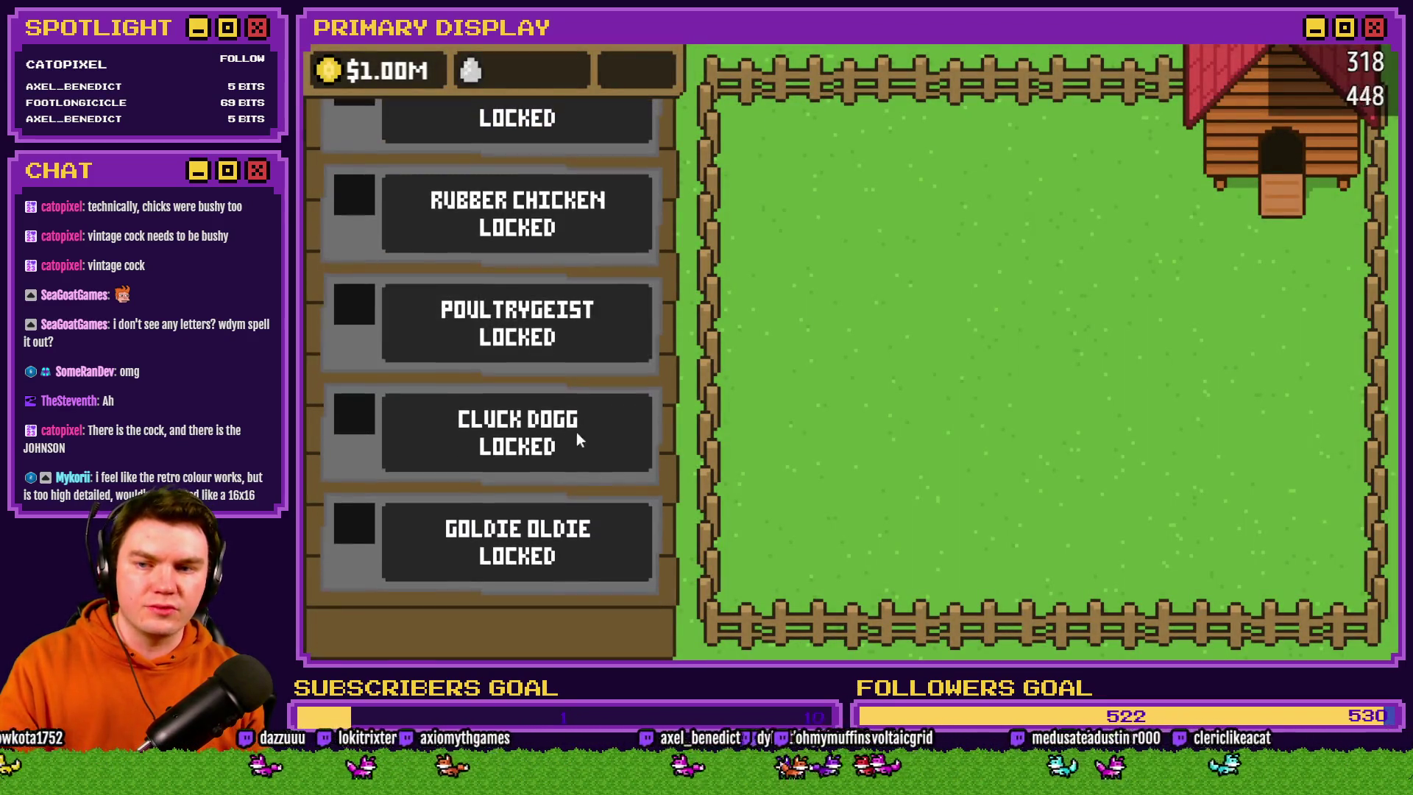
pyautogui.scroll(1, 585, 497)
pyautogui.scroll(-2, 575, 250)
pyautogui.scroll(1, 576, 269)
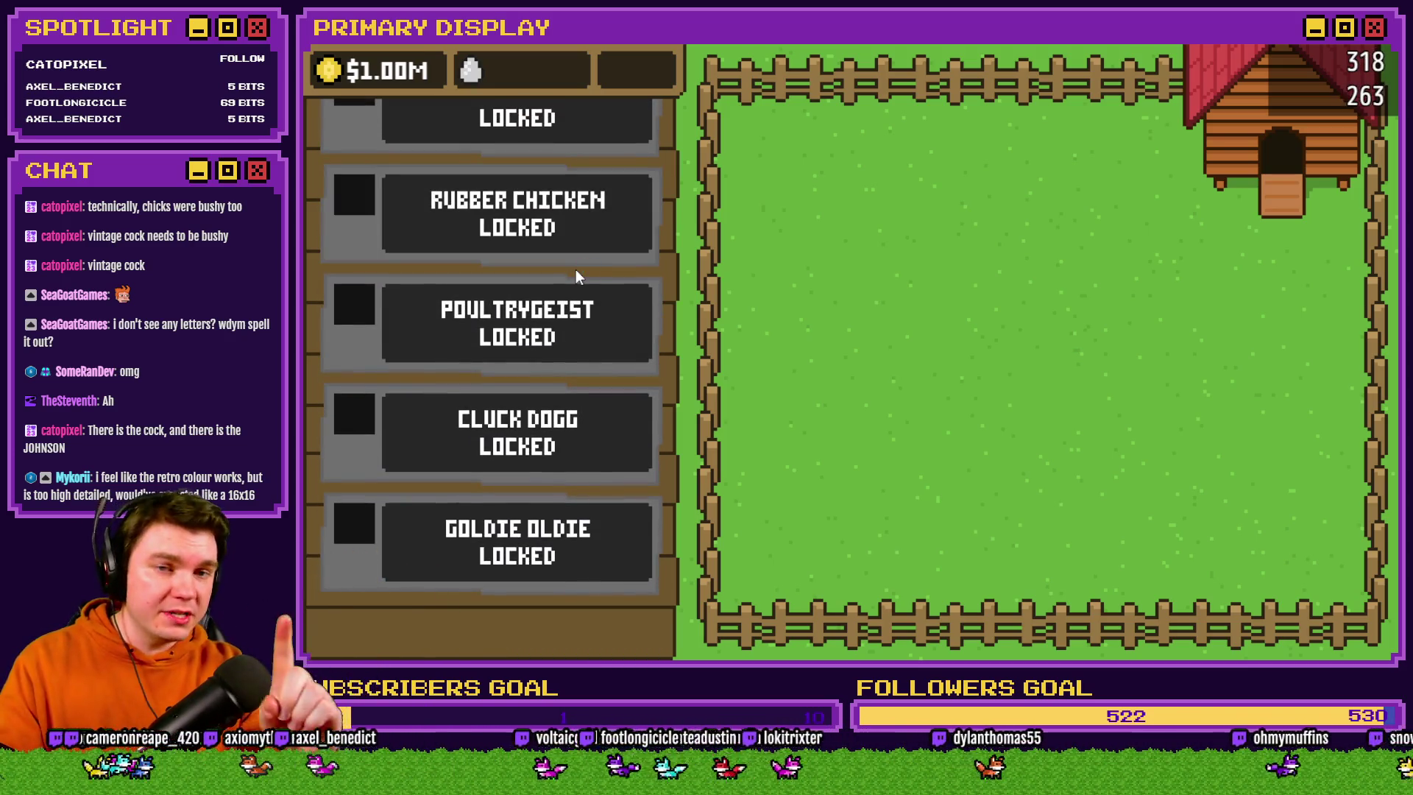
pyautogui.scroll(10, 557, 291)
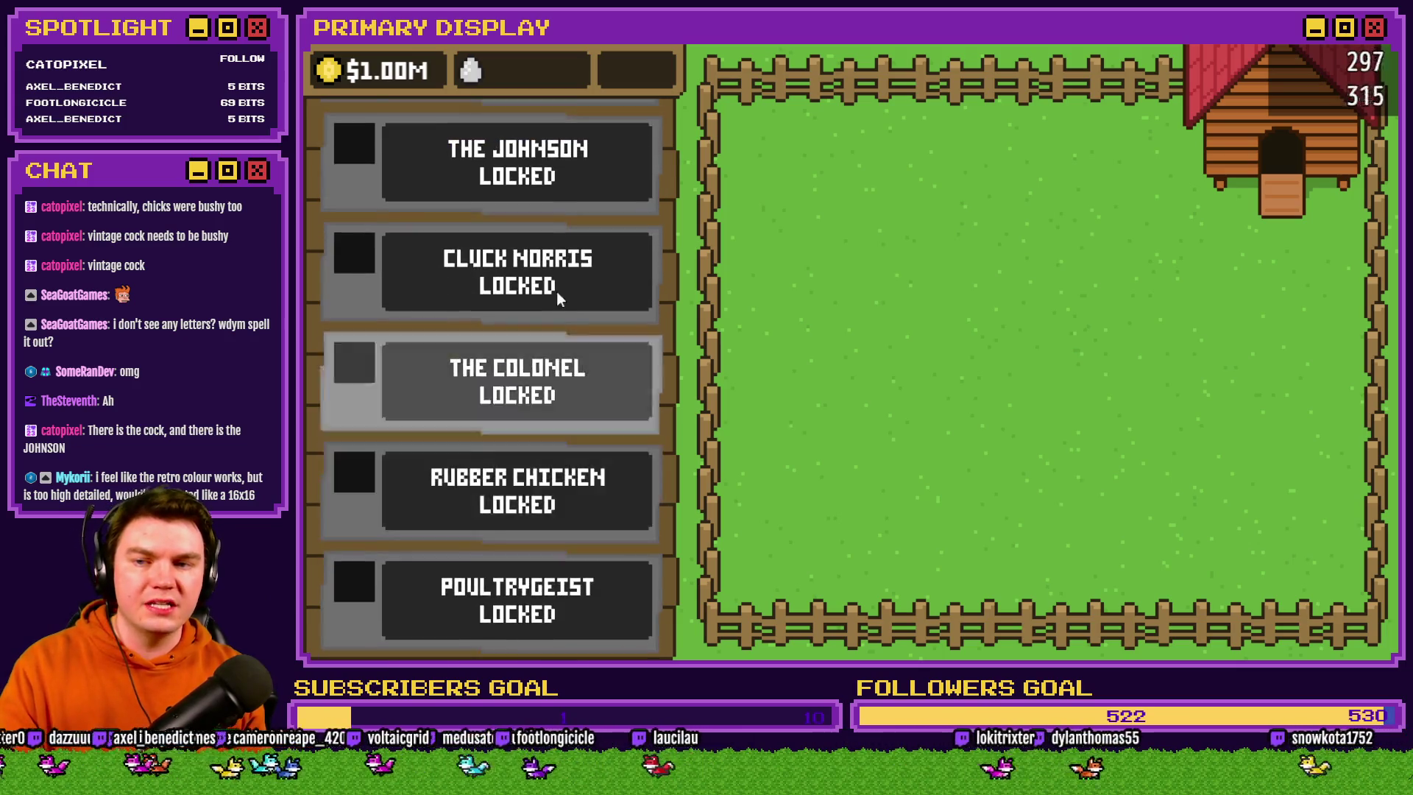
pyautogui.scroll(-10, 597, 412)
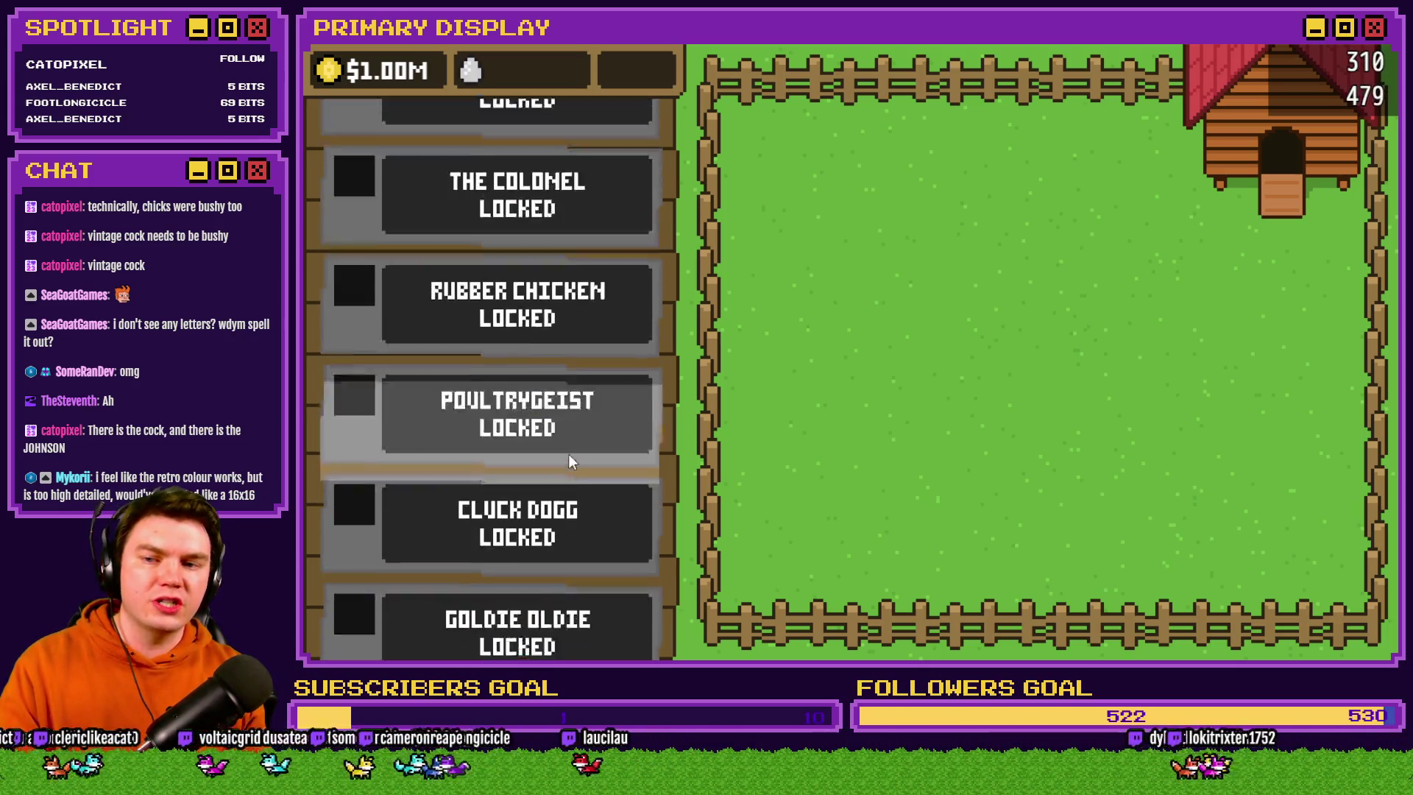
pyautogui.scroll(10, 565, 278)
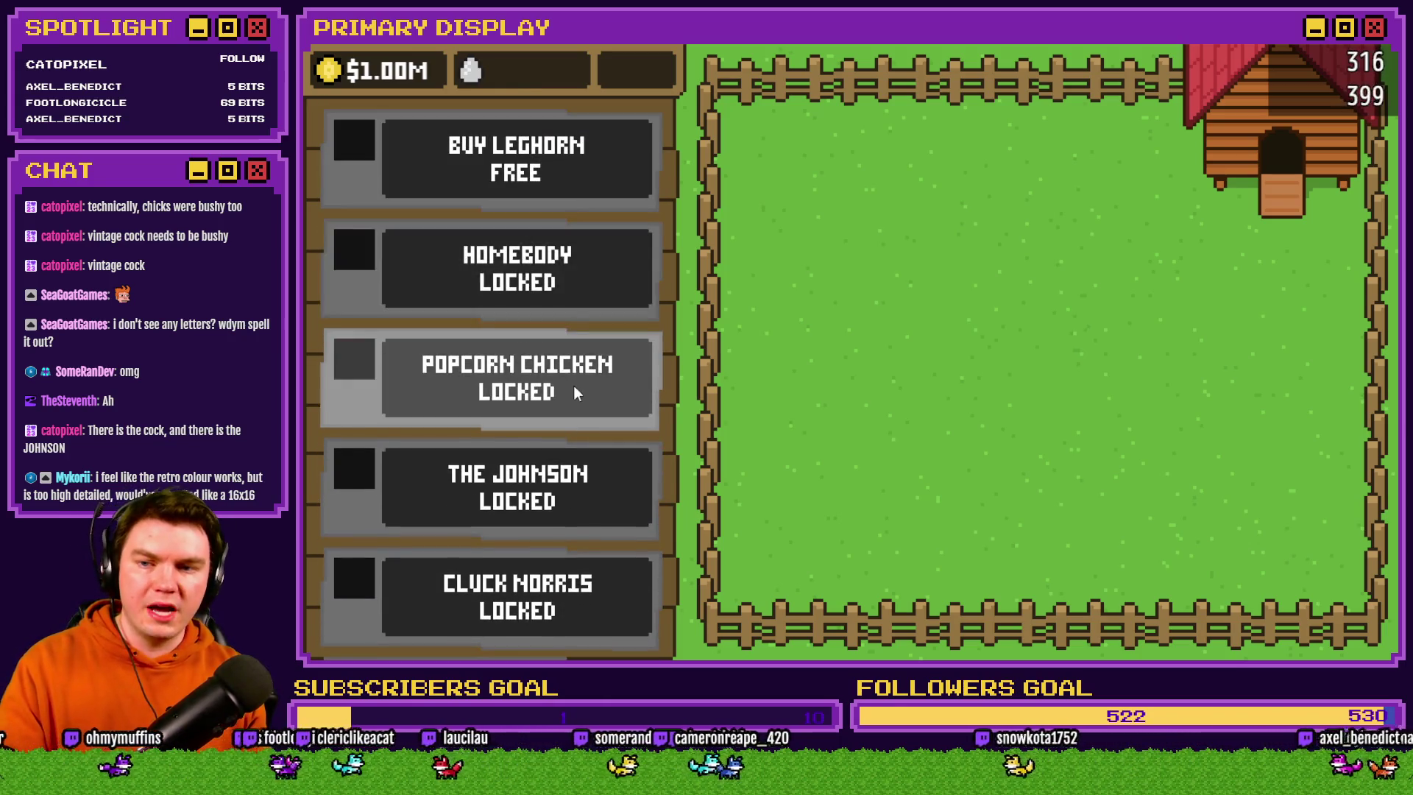
pyautogui.scroll(-3, 575, 368)
pyautogui.scroll(-3, 567, 346)
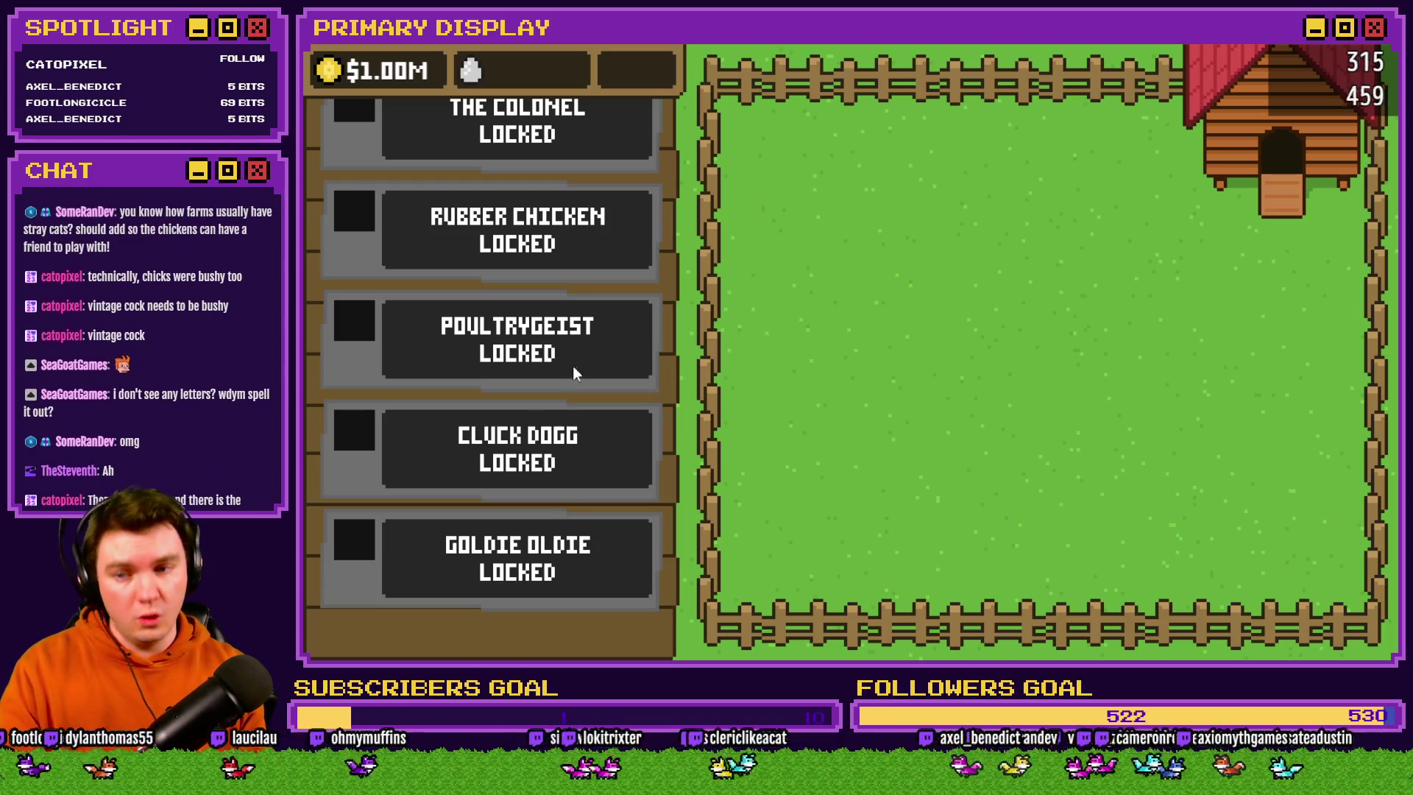
pyautogui.scroll(5, 572, 368)
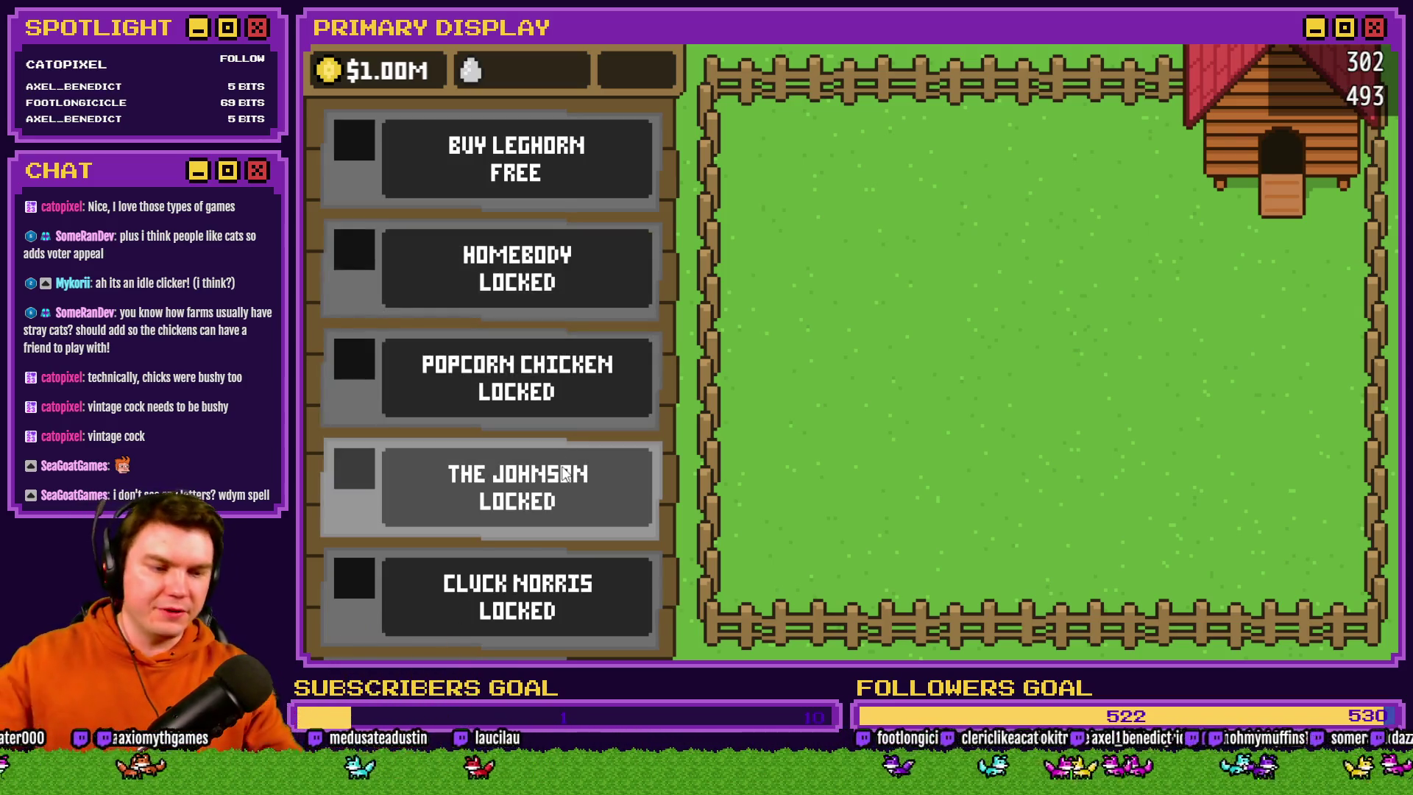
# Claim the free Leghorn, buy Homebody for $50 and Popcorn Chicken for $500, opening each crate
pyautogui.click(544, 175)
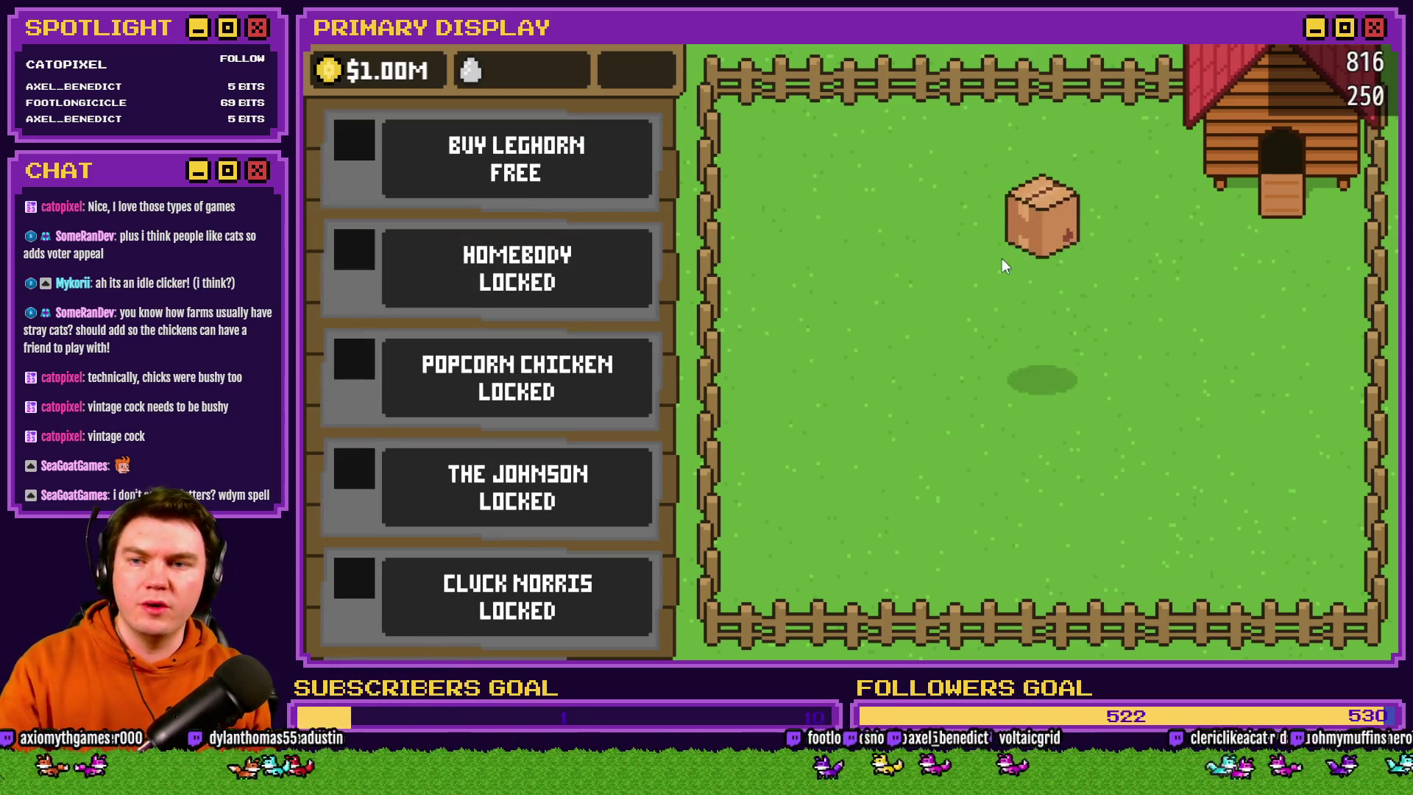
pyautogui.click(1048, 364)
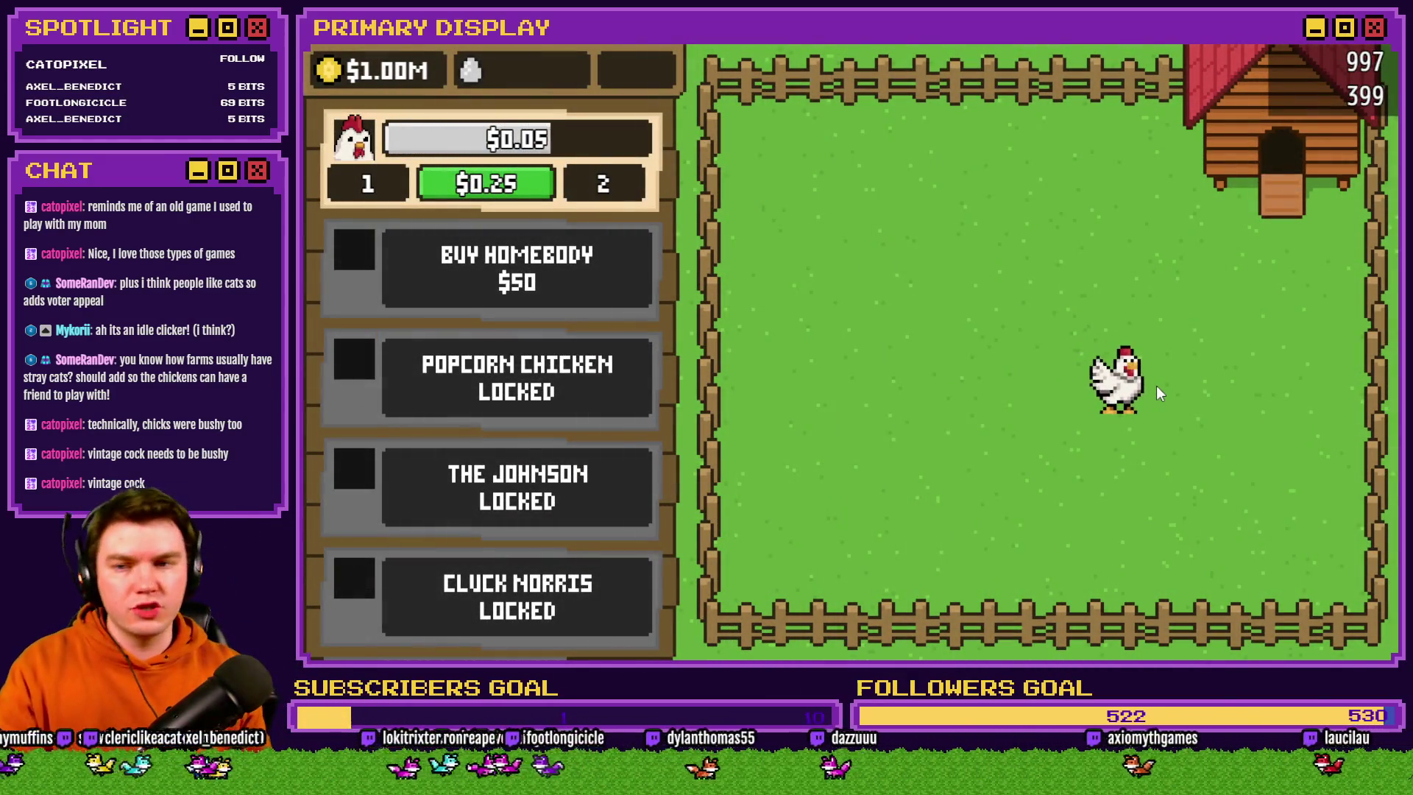
pyautogui.click(582, 269)
pyautogui.click(1052, 381)
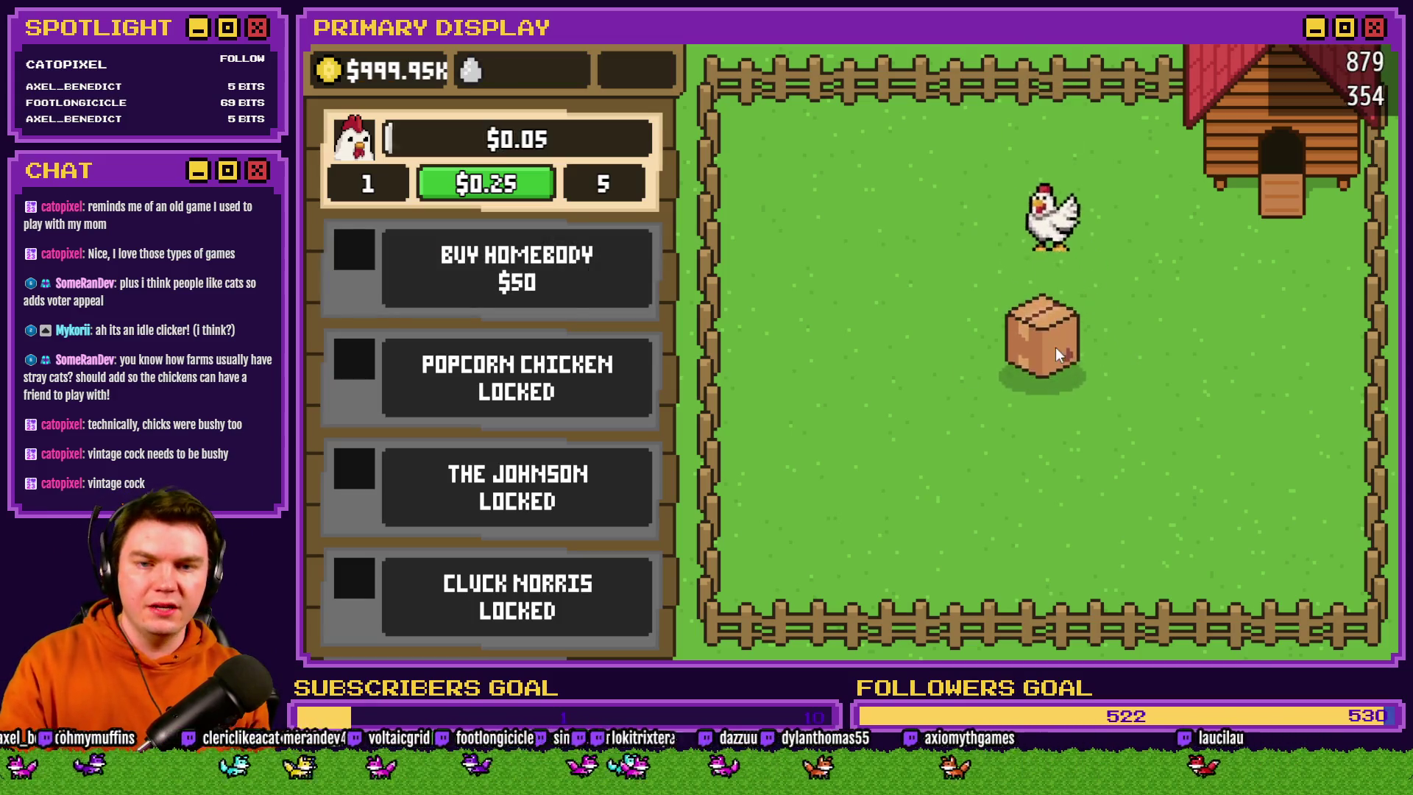
pyautogui.click(1056, 347)
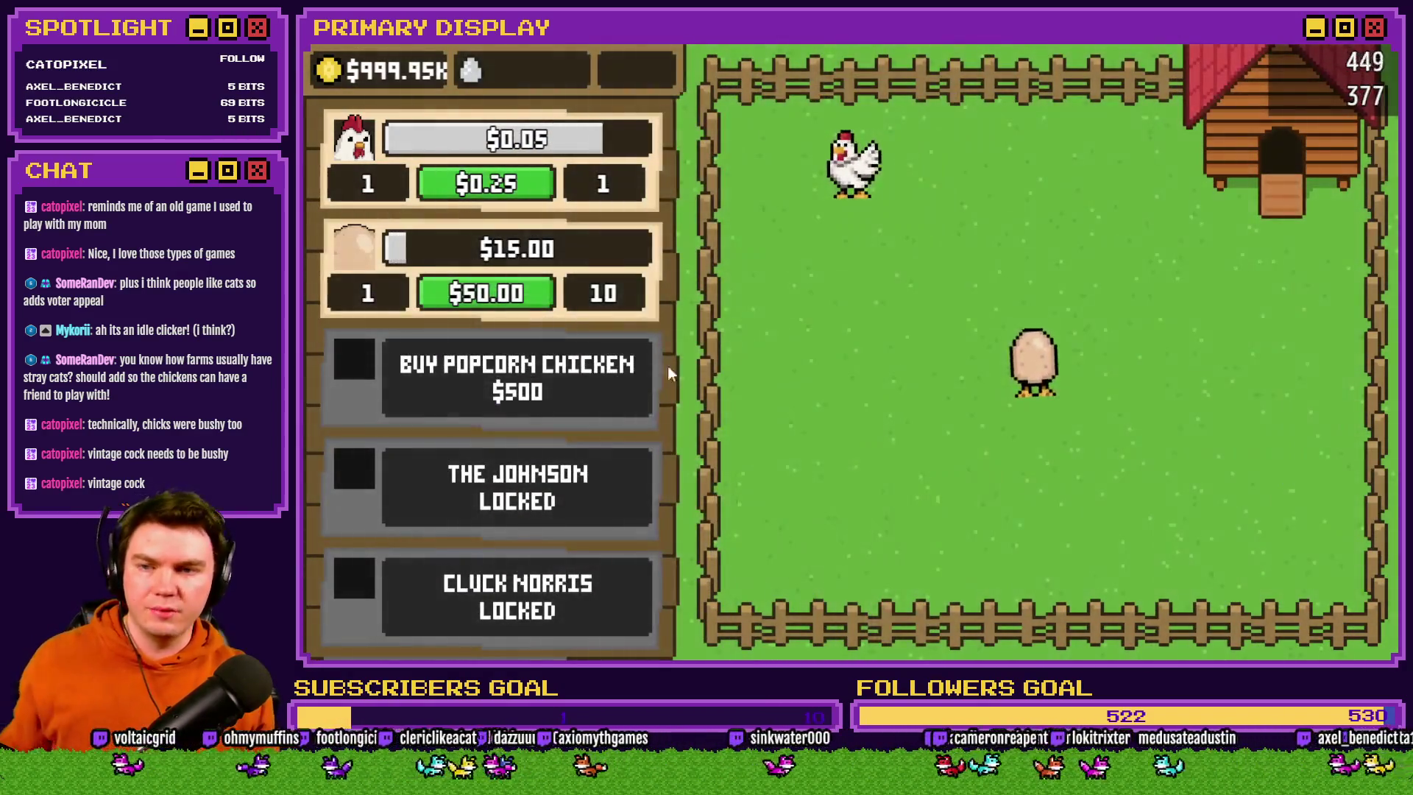
pyautogui.click(589, 370)
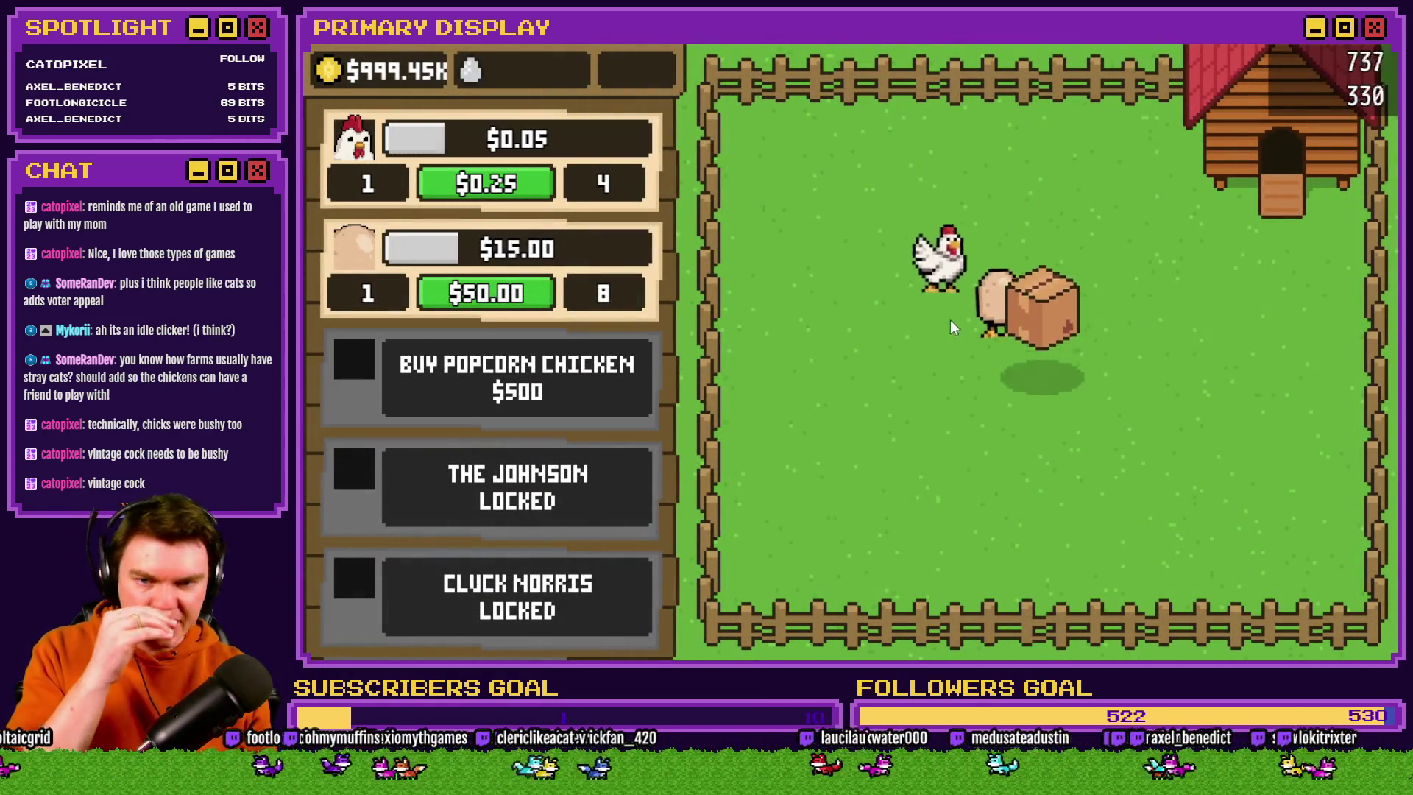
pyautogui.click(1047, 340)
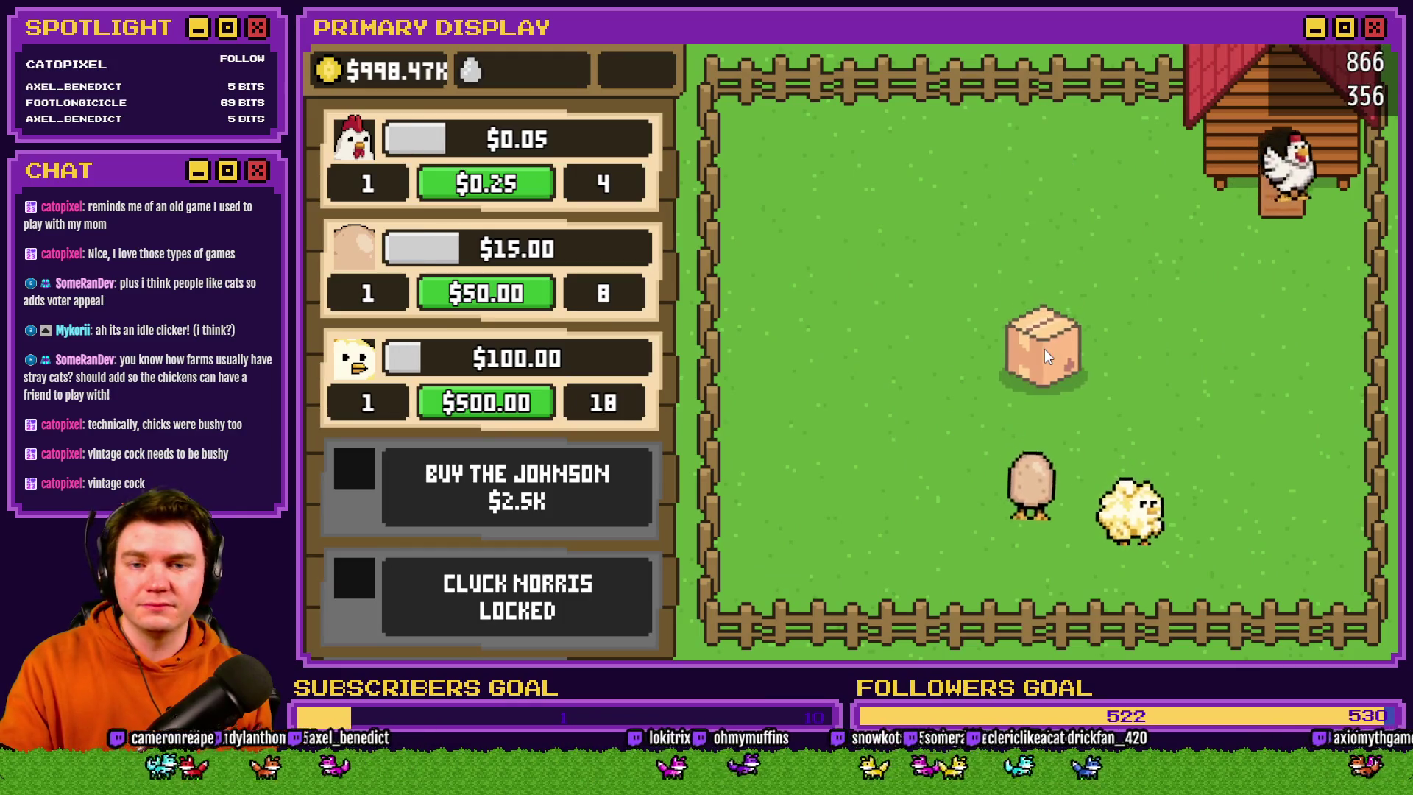
# Open the next crates to unlock The Johnson and Cluck Norris
pyautogui.click(1044, 349)
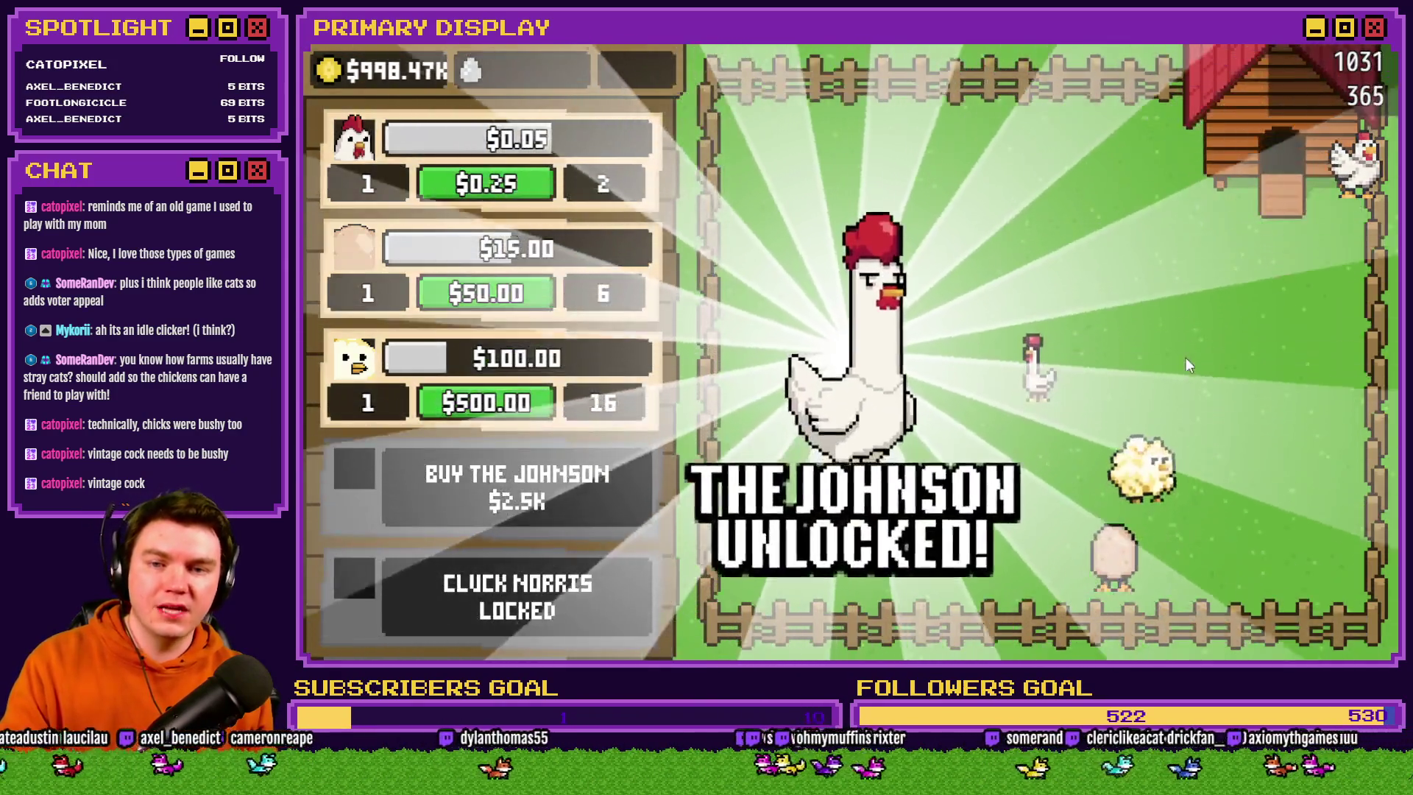
pyautogui.scroll(-2, 520, 475)
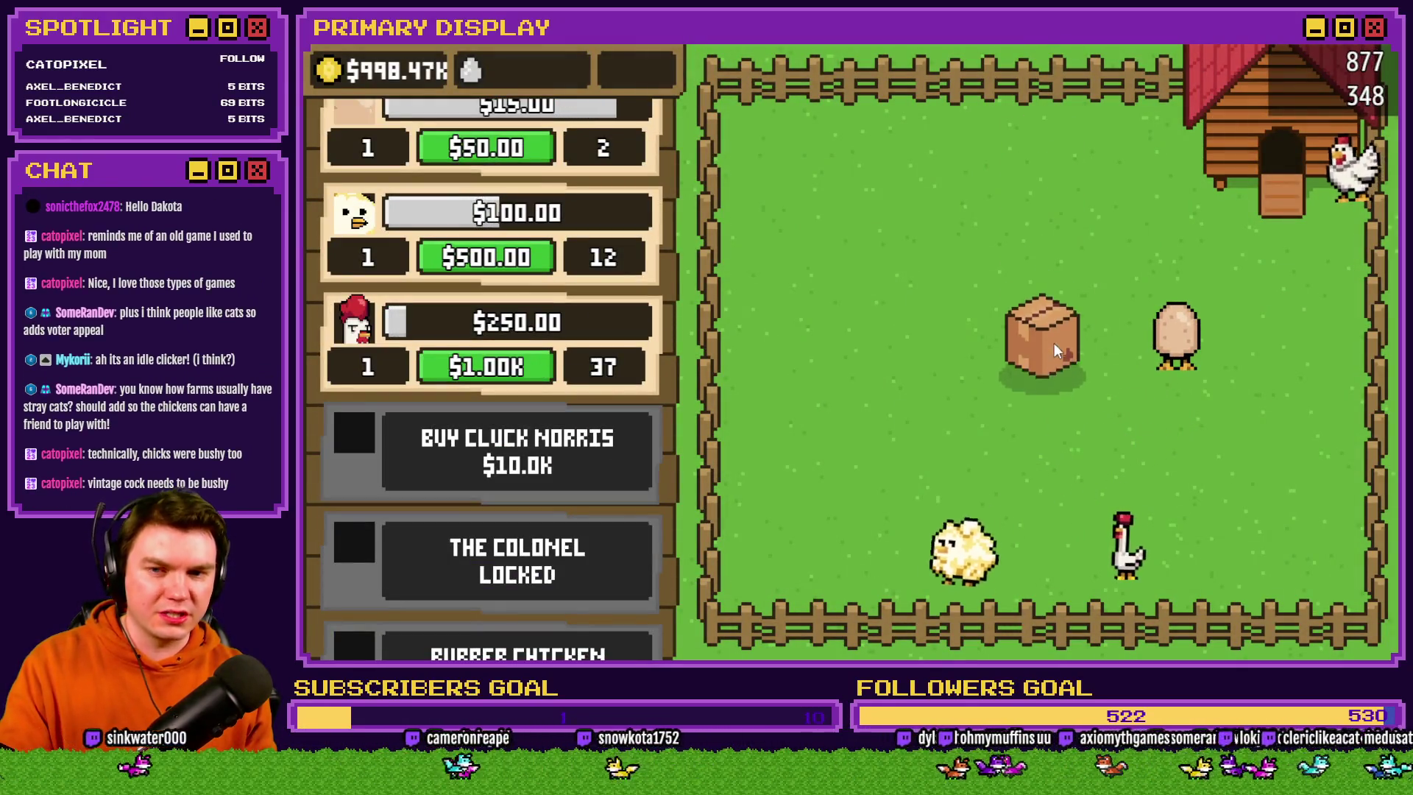
pyautogui.click(1064, 348)
pyautogui.click(1070, 346)
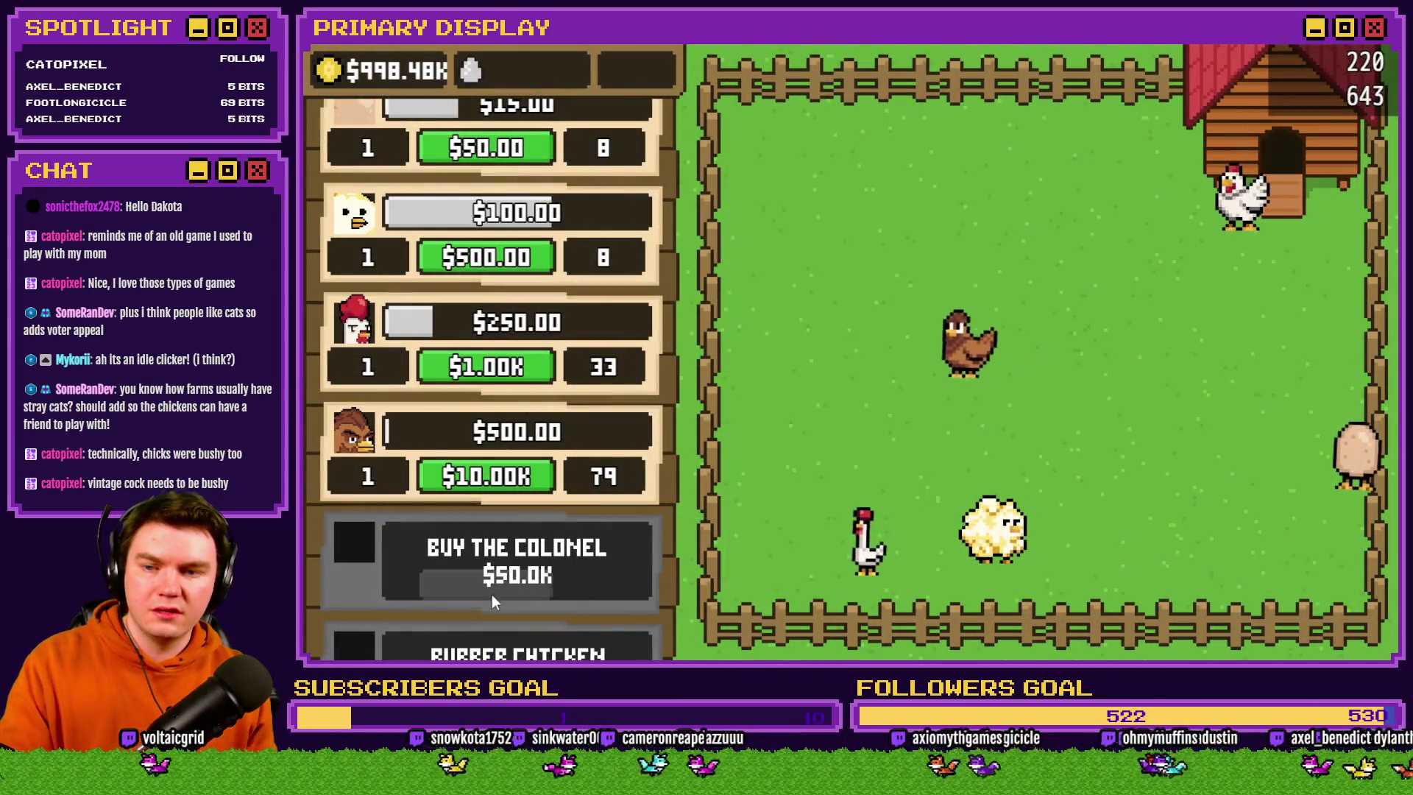
# Drag the chick around the pen toward the lower left, then close the playtest
pyautogui.moveTo(595, 540); pyautogui.dragTo(599, 130)
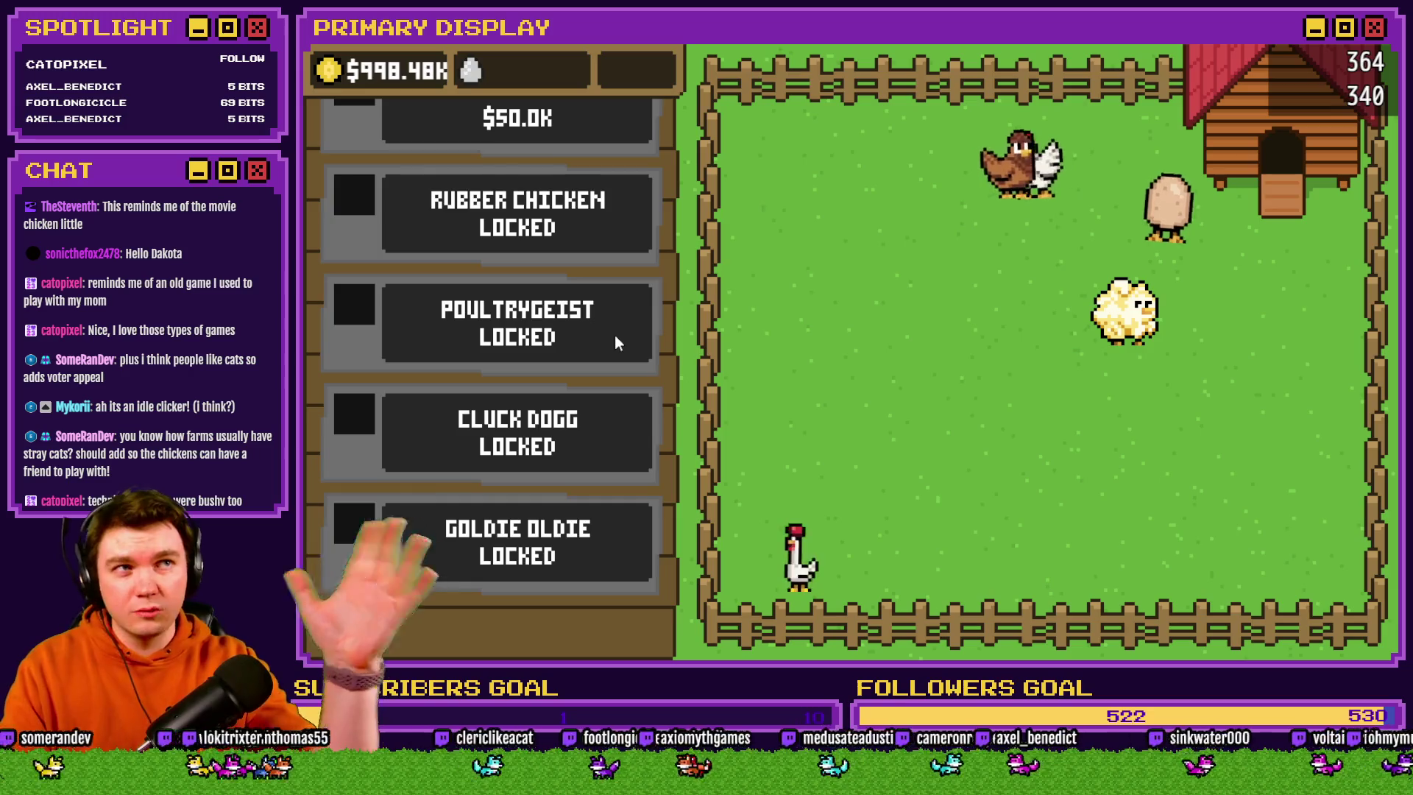
pyautogui.moveTo(612, 332)
pyautogui.mouseDown()
pyautogui.moveTo(571, 408)
pyautogui.moveTo(577, 538)
pyautogui.mouseUp()
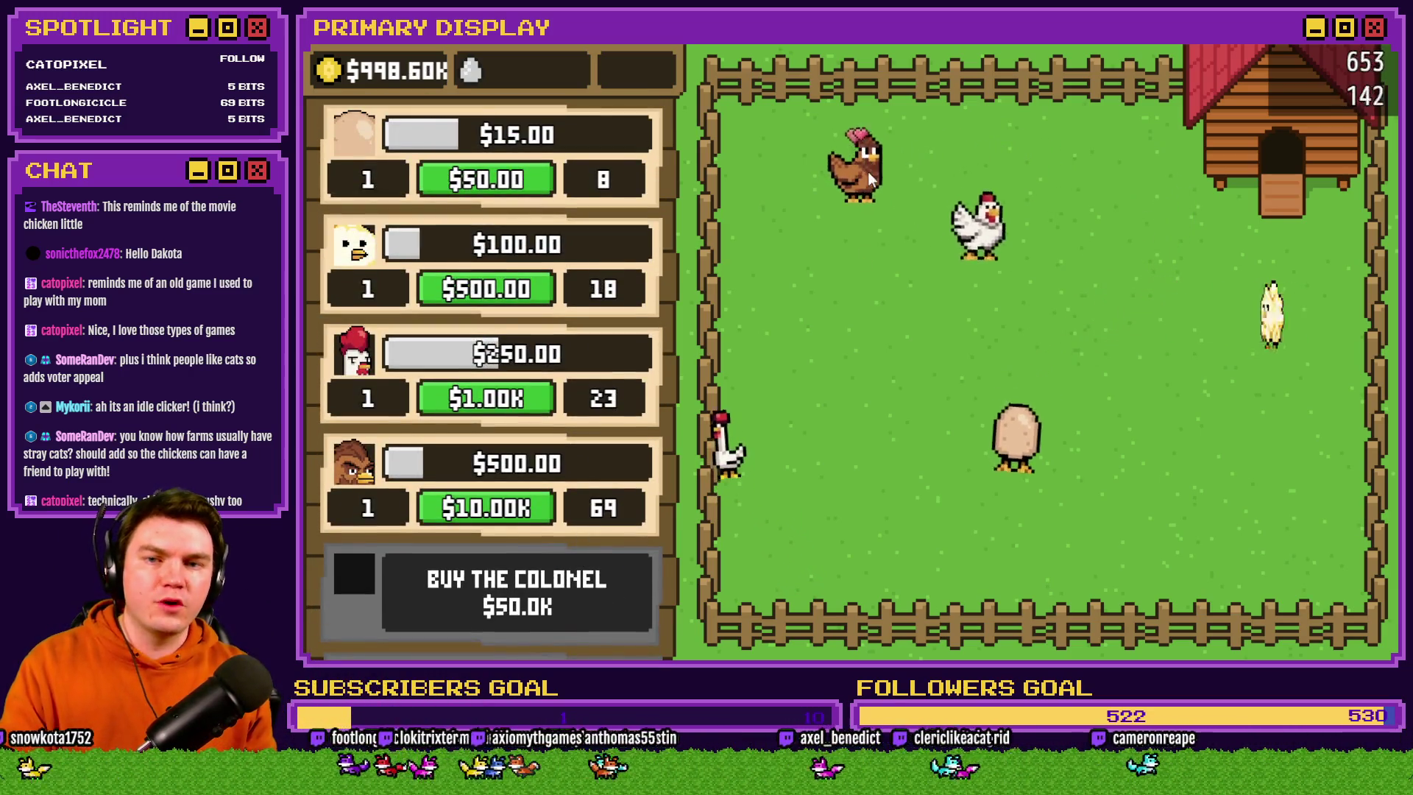
pyautogui.moveTo(1196, 413); pyautogui.dragTo(1117, 533)
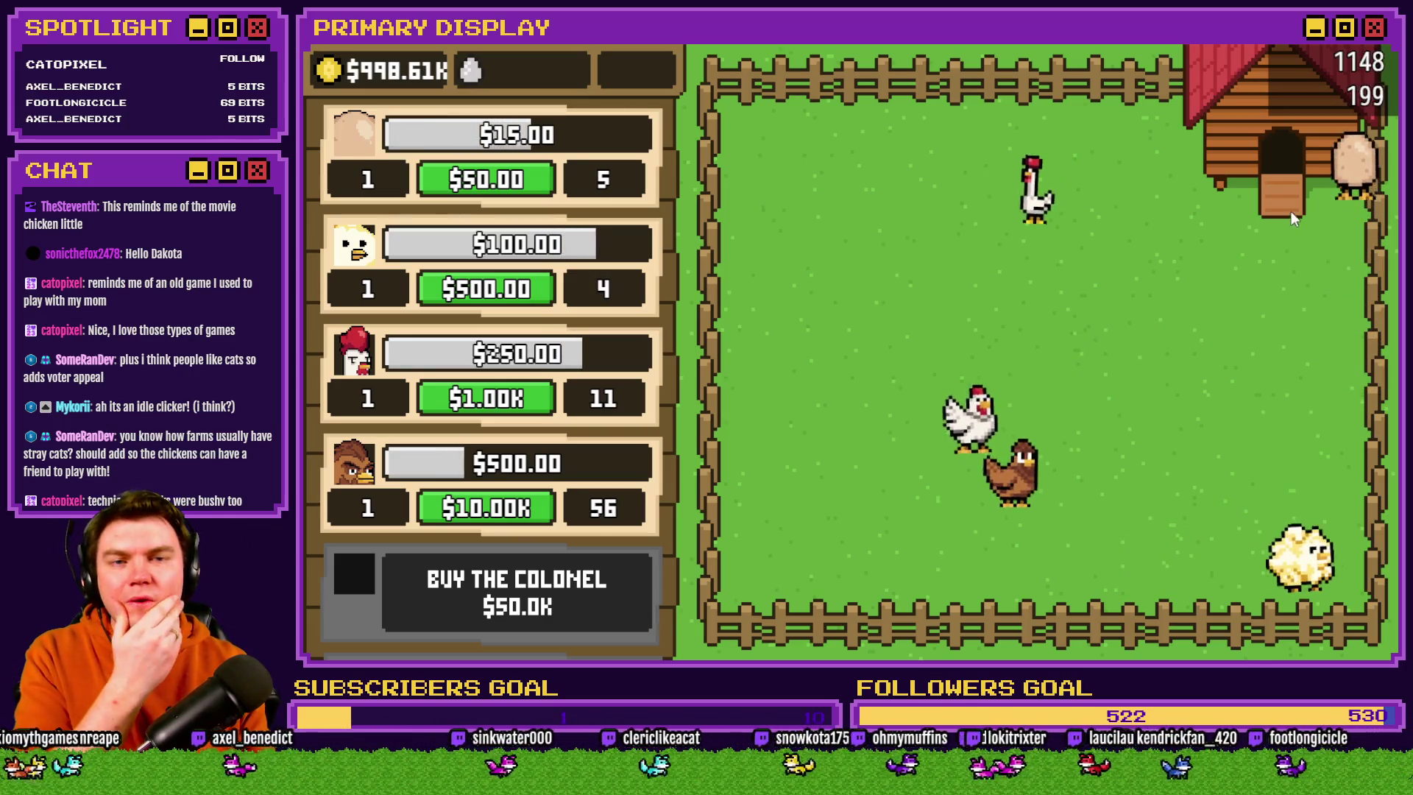
pyautogui.hotkey('alt', 'F4')
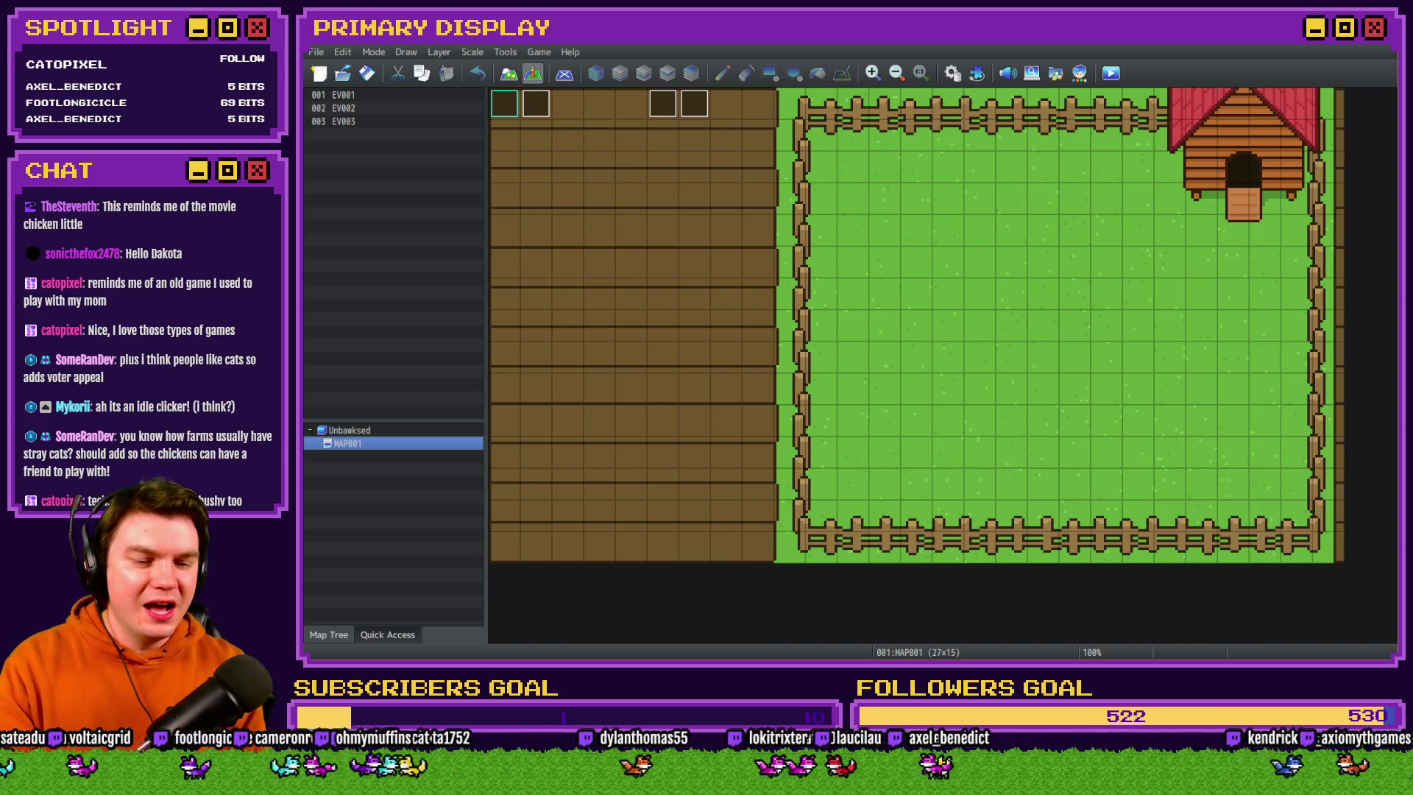
# Switch from RPG Maker MZ to the Unbawksed_ChickenGraphicsLarge artwork in Photoshop
pyautogui.hotkey('alt', 'Tab')
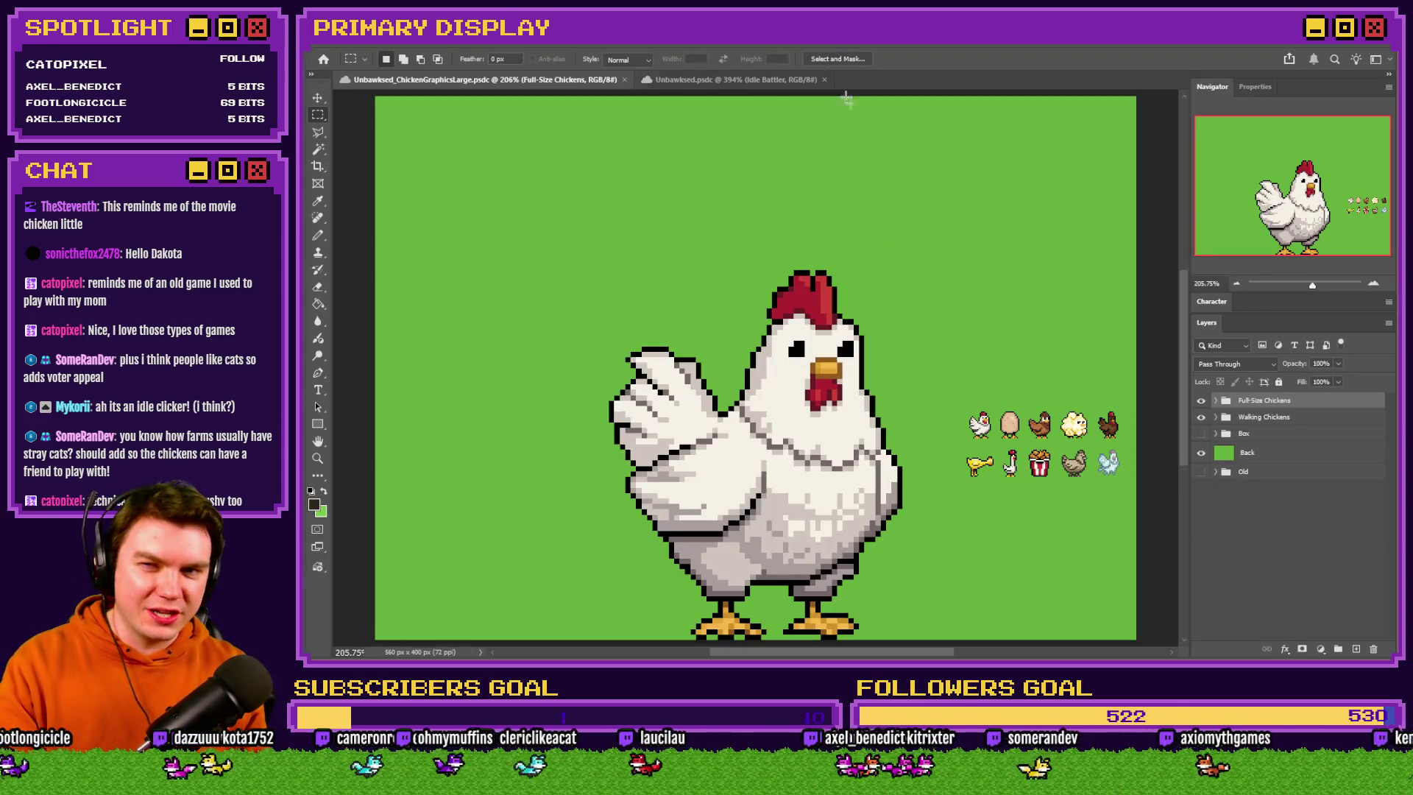
# Switch to the Unbawksed.psdc mockup document and collapse its Idle Game layer group
pyautogui.click(774, 79)
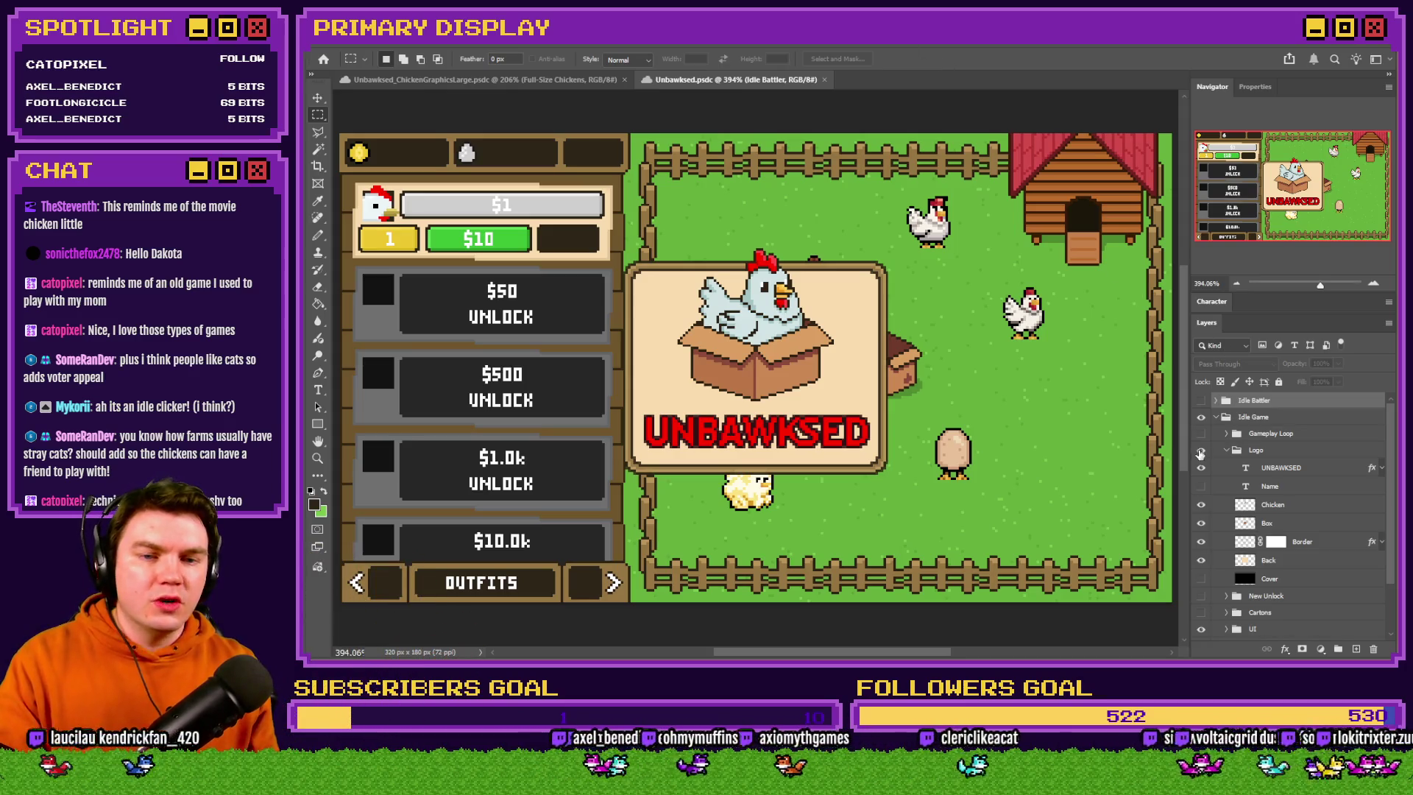
pyautogui.click(1217, 417)
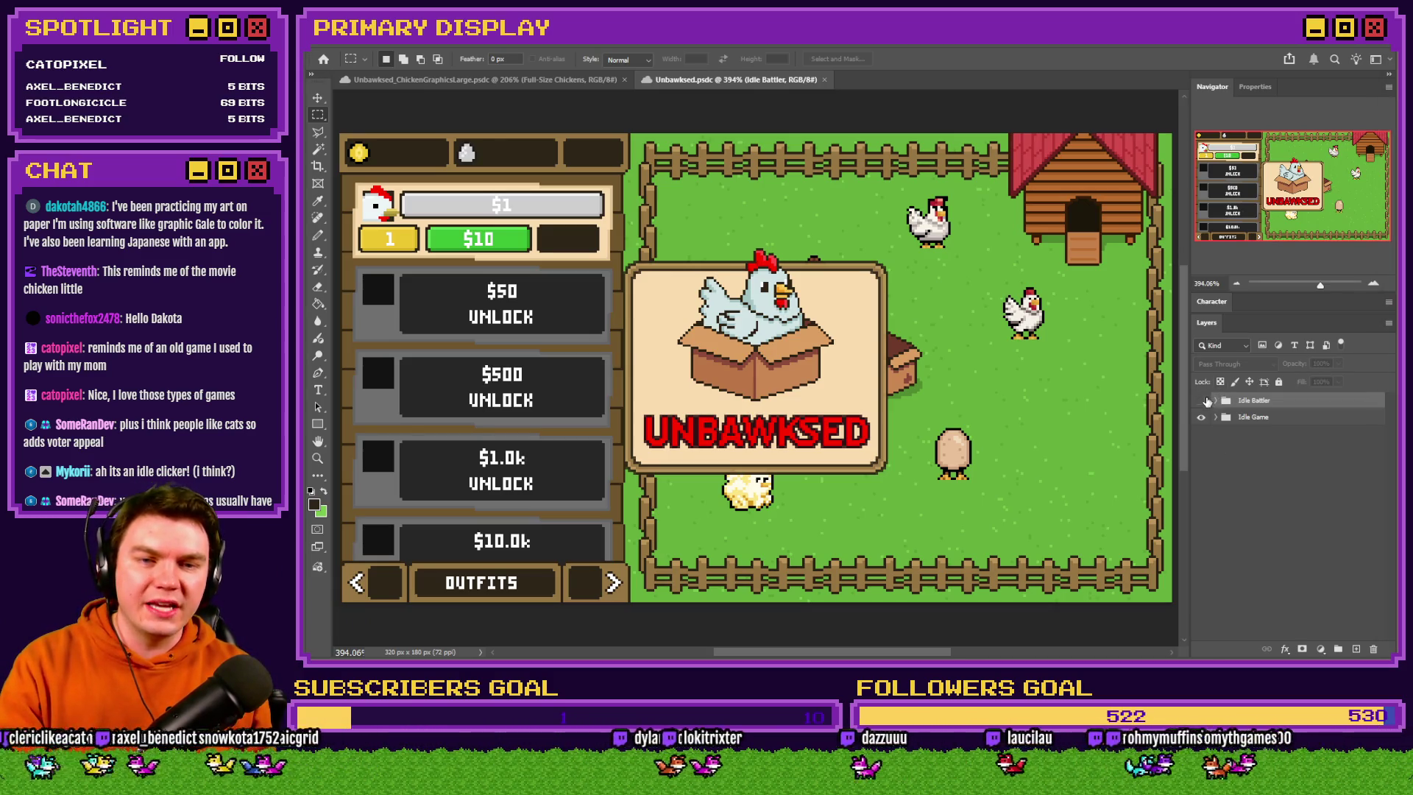
# Briefly show, then hide, the Idle Battler Level 1-1 layer, and return to the ChickenGraphicsLarge document
pyautogui.click(1202, 400)
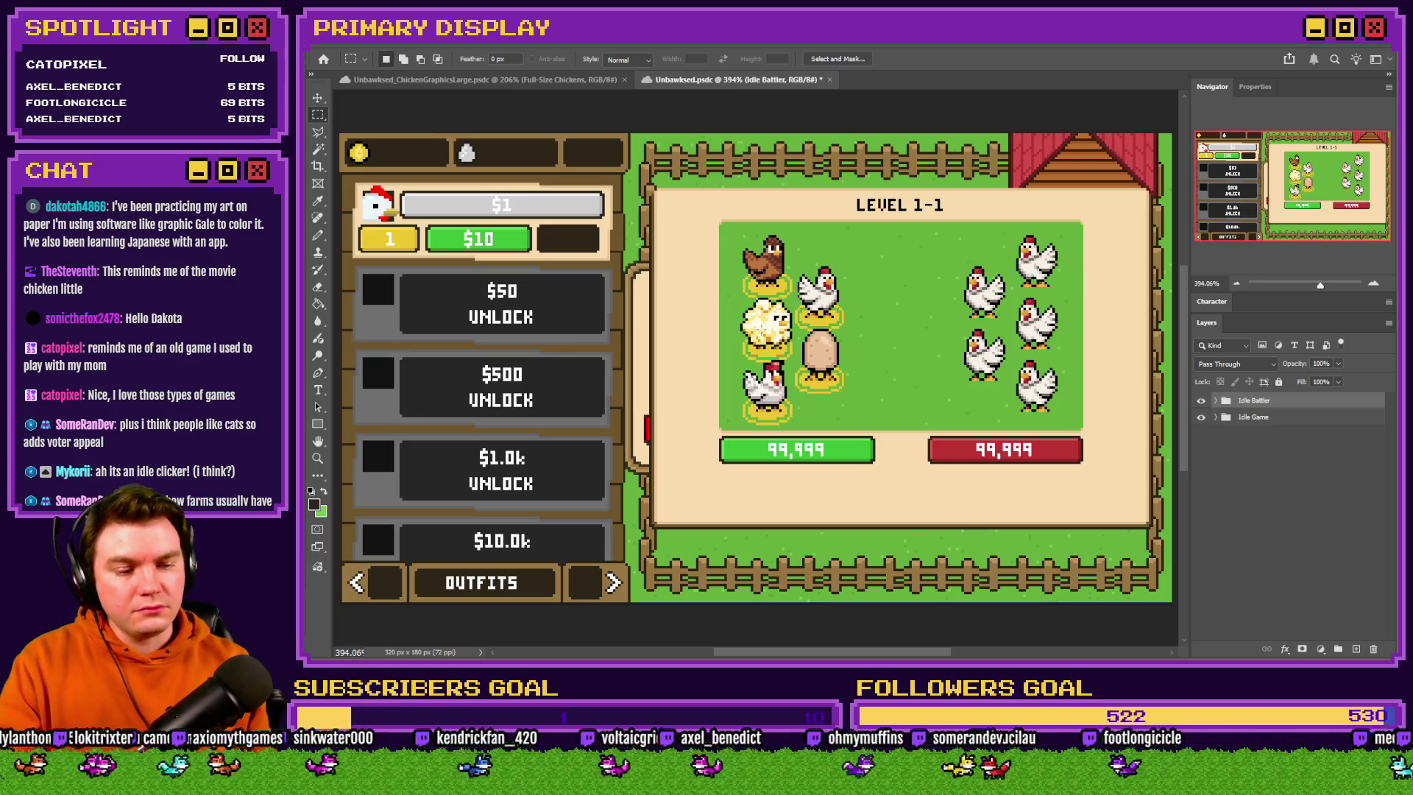
pyautogui.click(1203, 400)
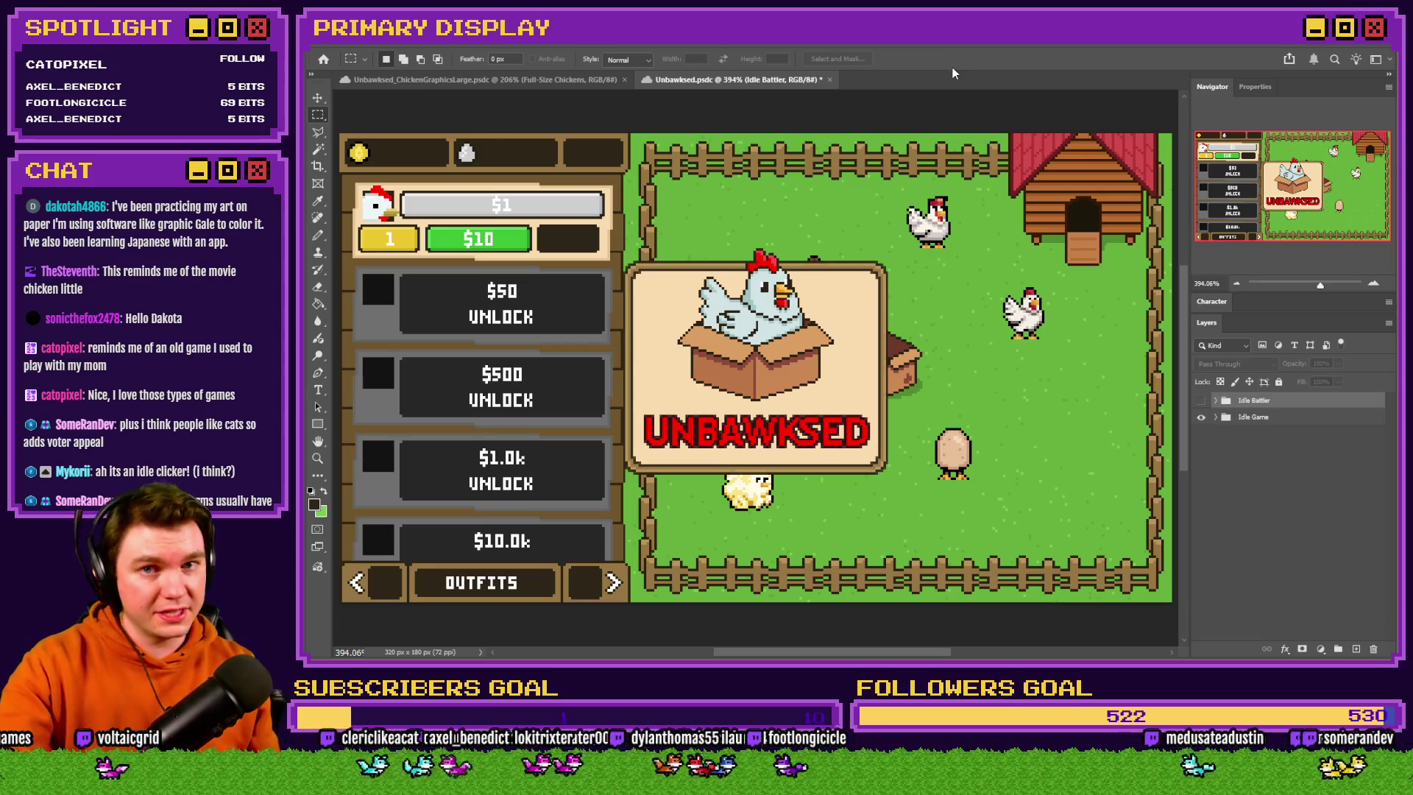
pyautogui.click(527, 83)
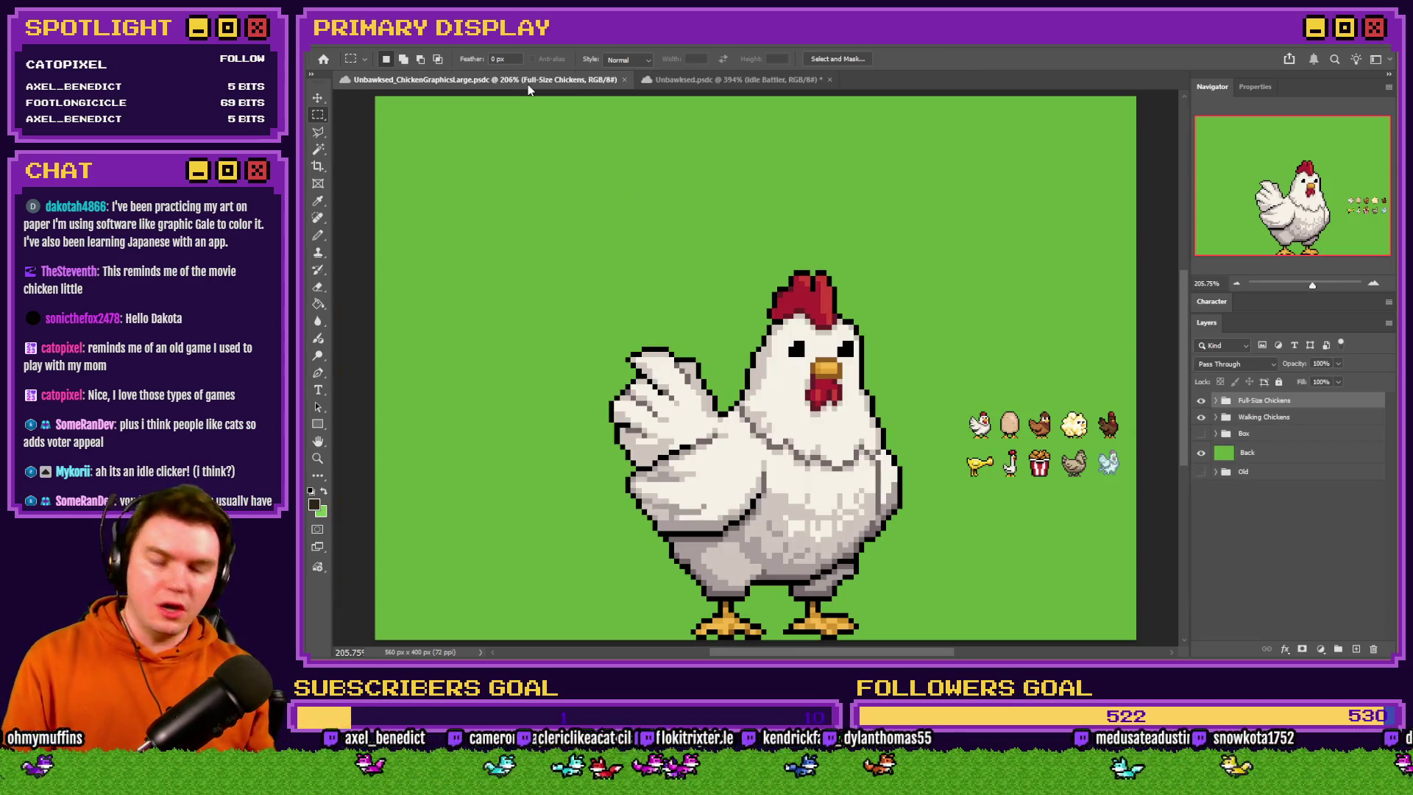
# Switch from Photoshop to the RPG Maker MZ editor showing the MAP001 farm pen
pyautogui.hotkey('alt', 'Tab')
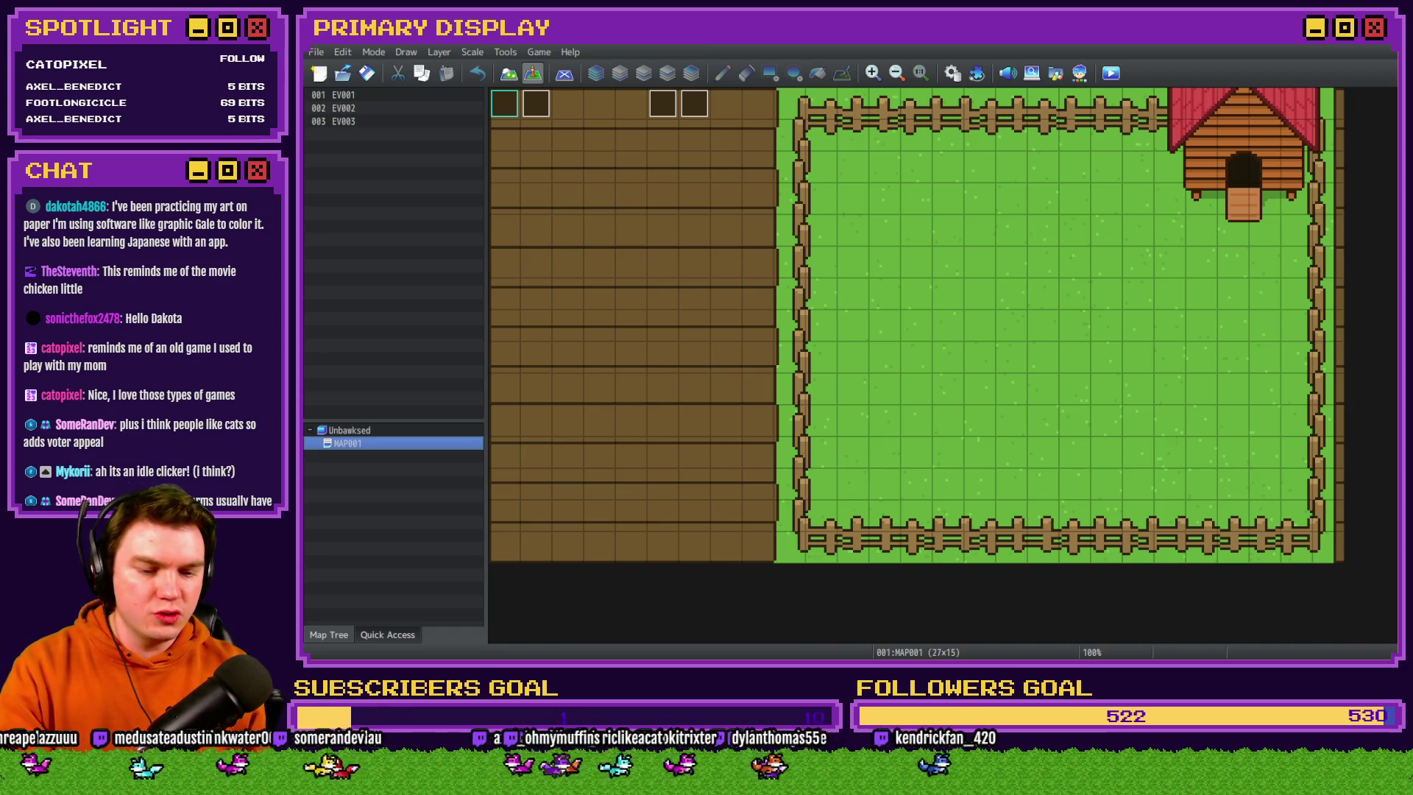
# Start a fresh playtest and unlock the free Leghorn chicken from its crate
pyautogui.click(1110, 73)
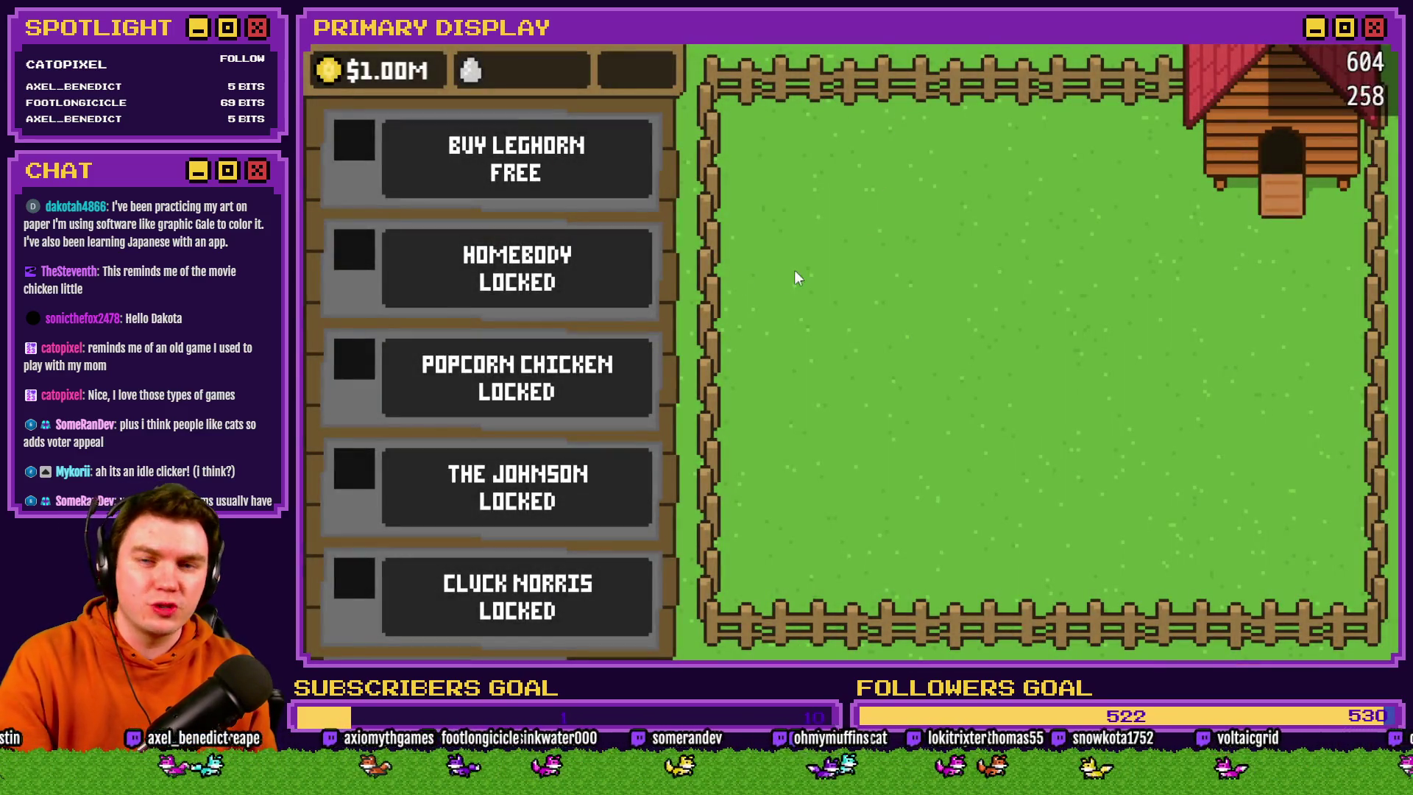
pyautogui.click(556, 168)
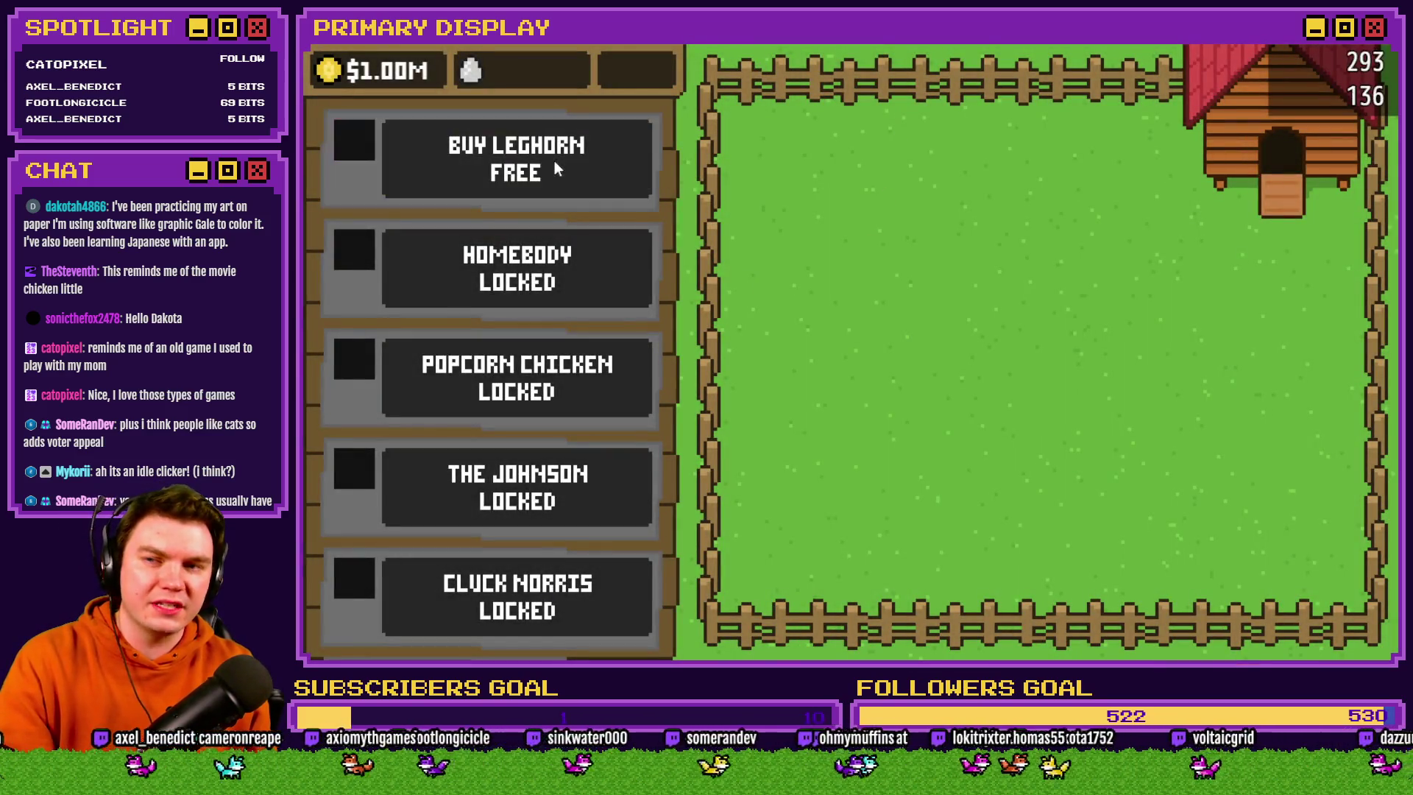
pyautogui.click(1039, 343)
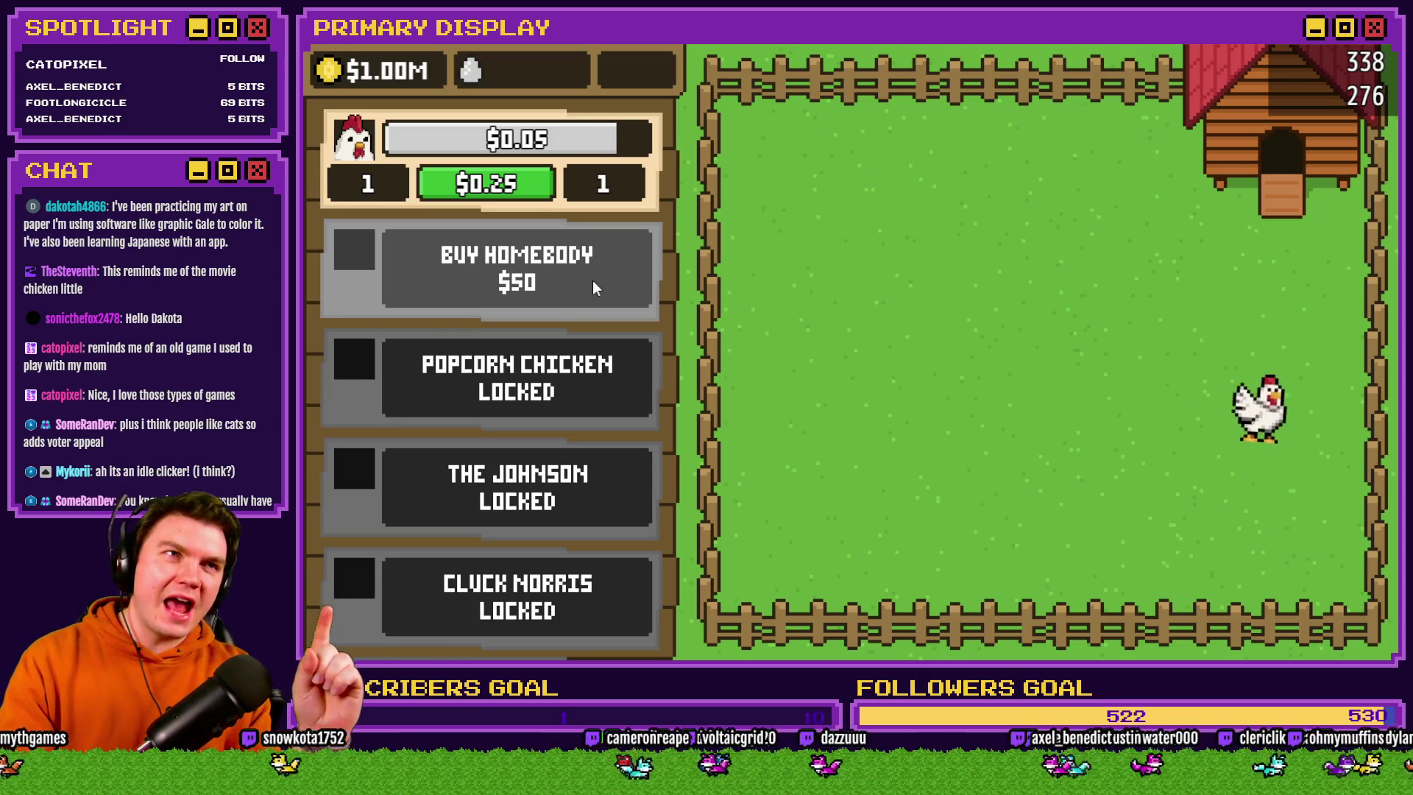
# Buy and unlock Homebody for $50, then buy Popcorn Chicken for $500
pyautogui.click(593, 280)
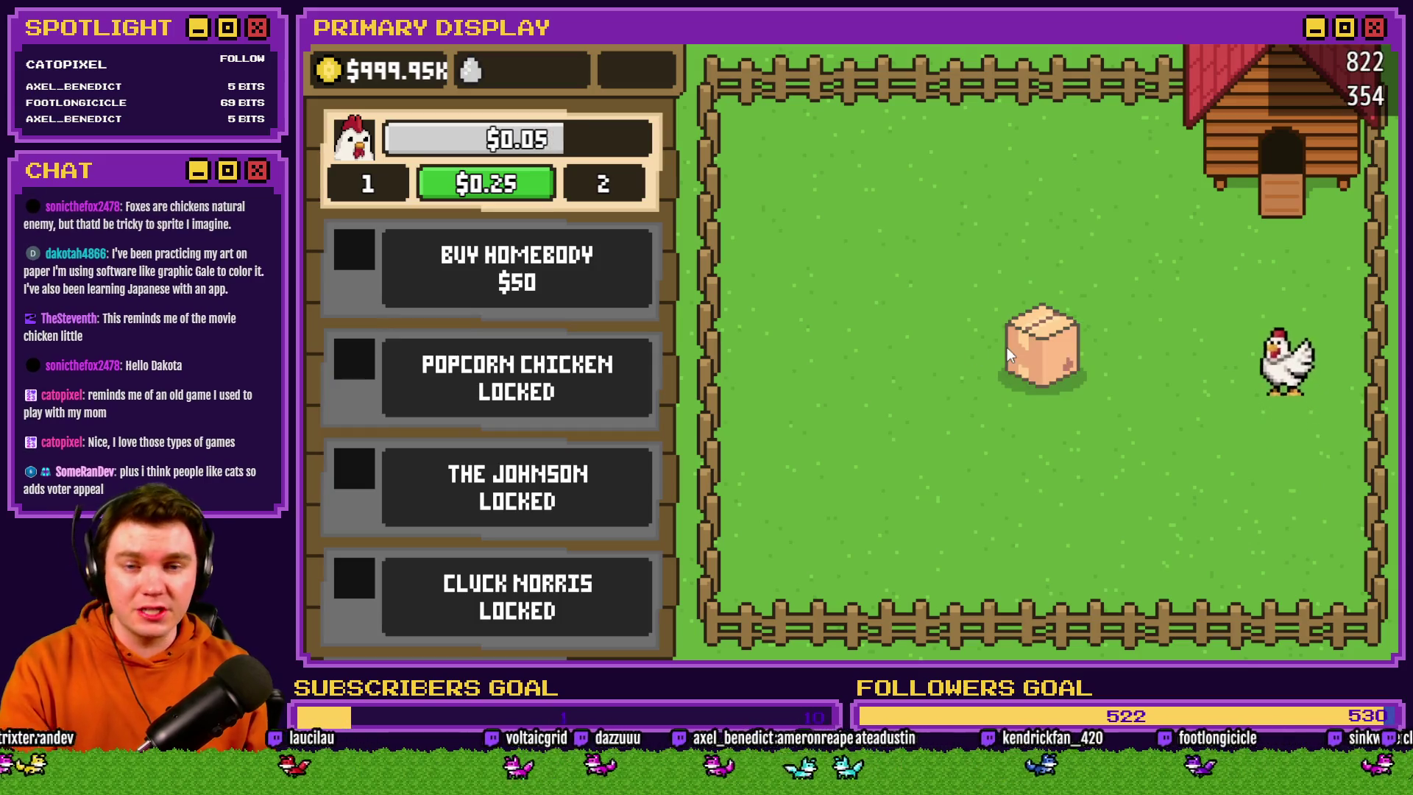
pyautogui.click(1044, 351)
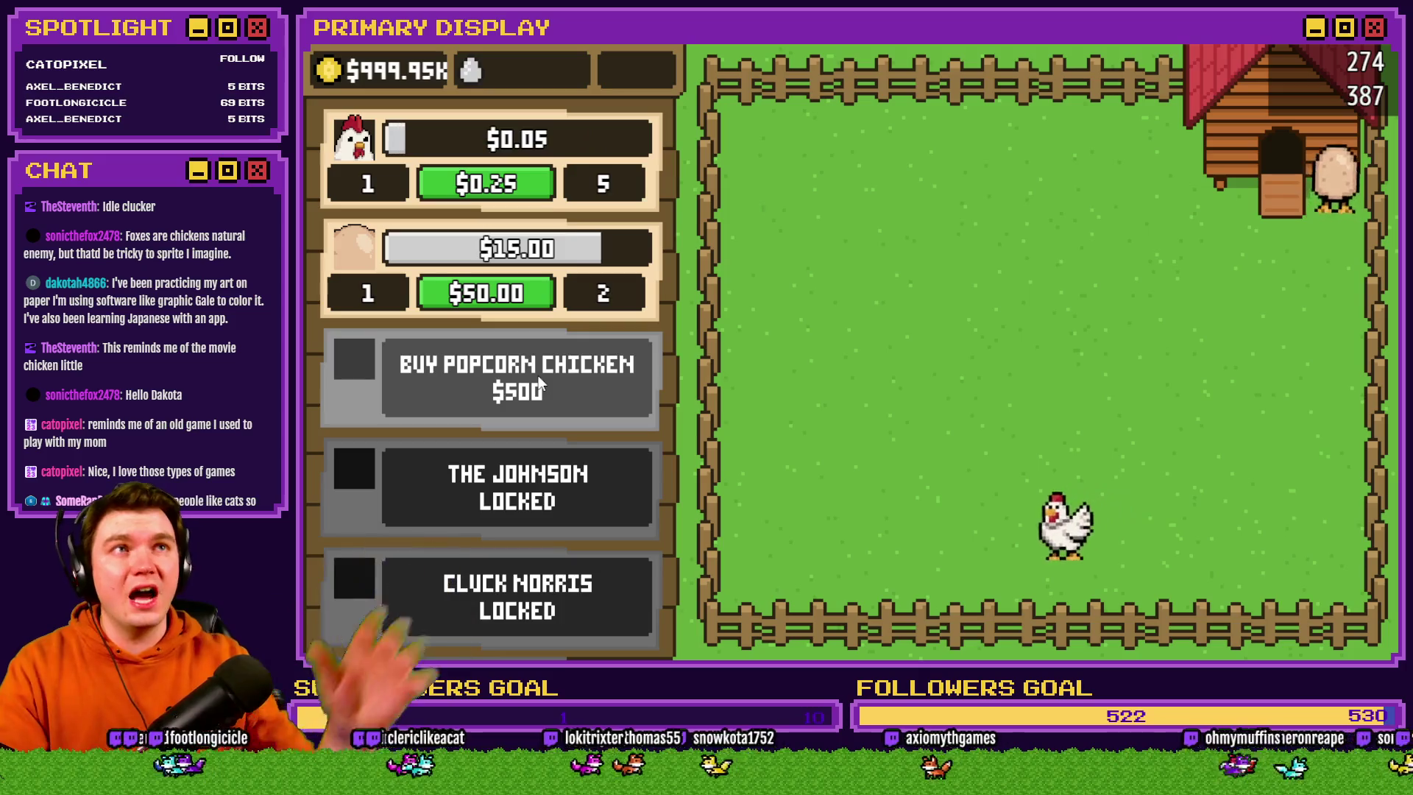
pyautogui.click(527, 346)
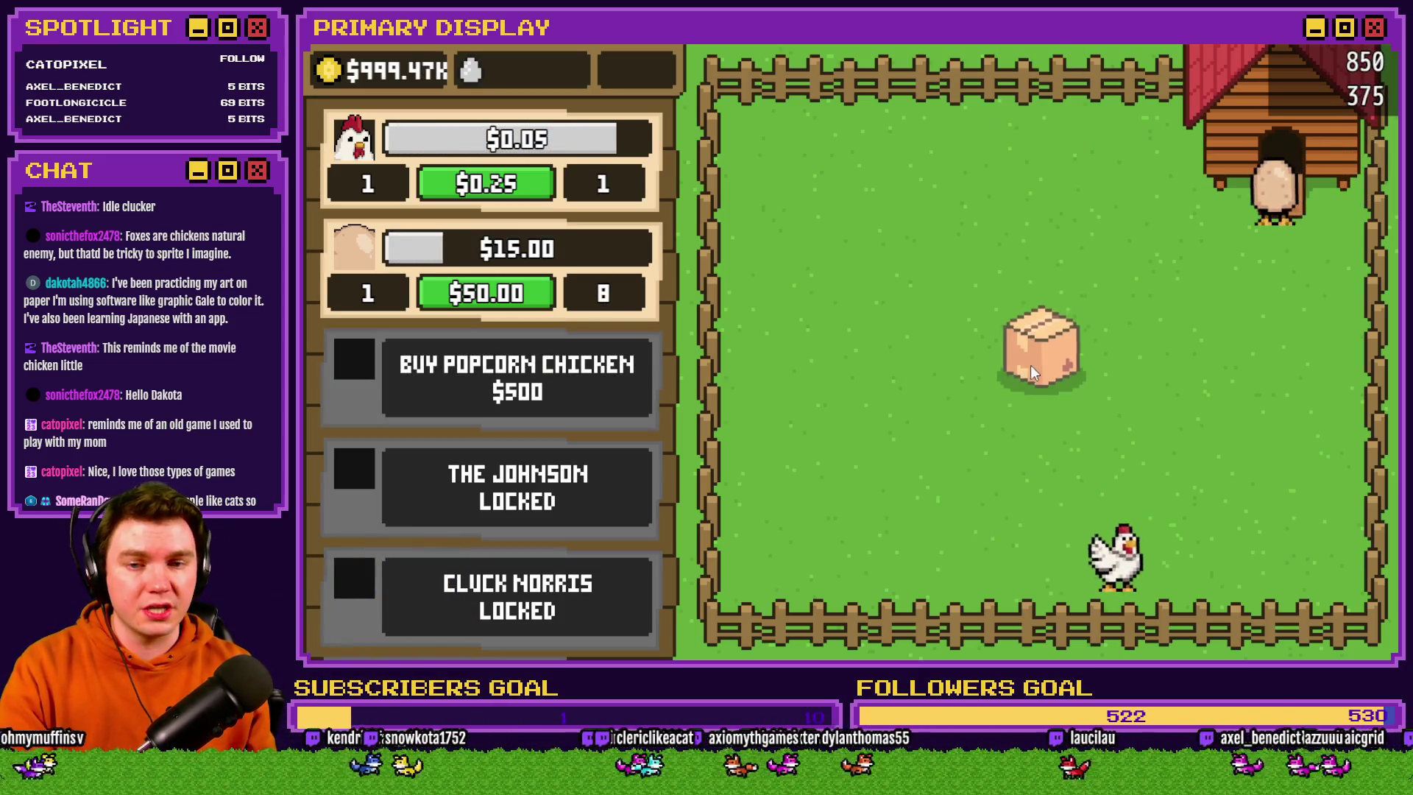
# Open the Popcorn Chicken and The Johnson crates, then dismiss The Johnson unlock banner
pyautogui.click(1044, 372)
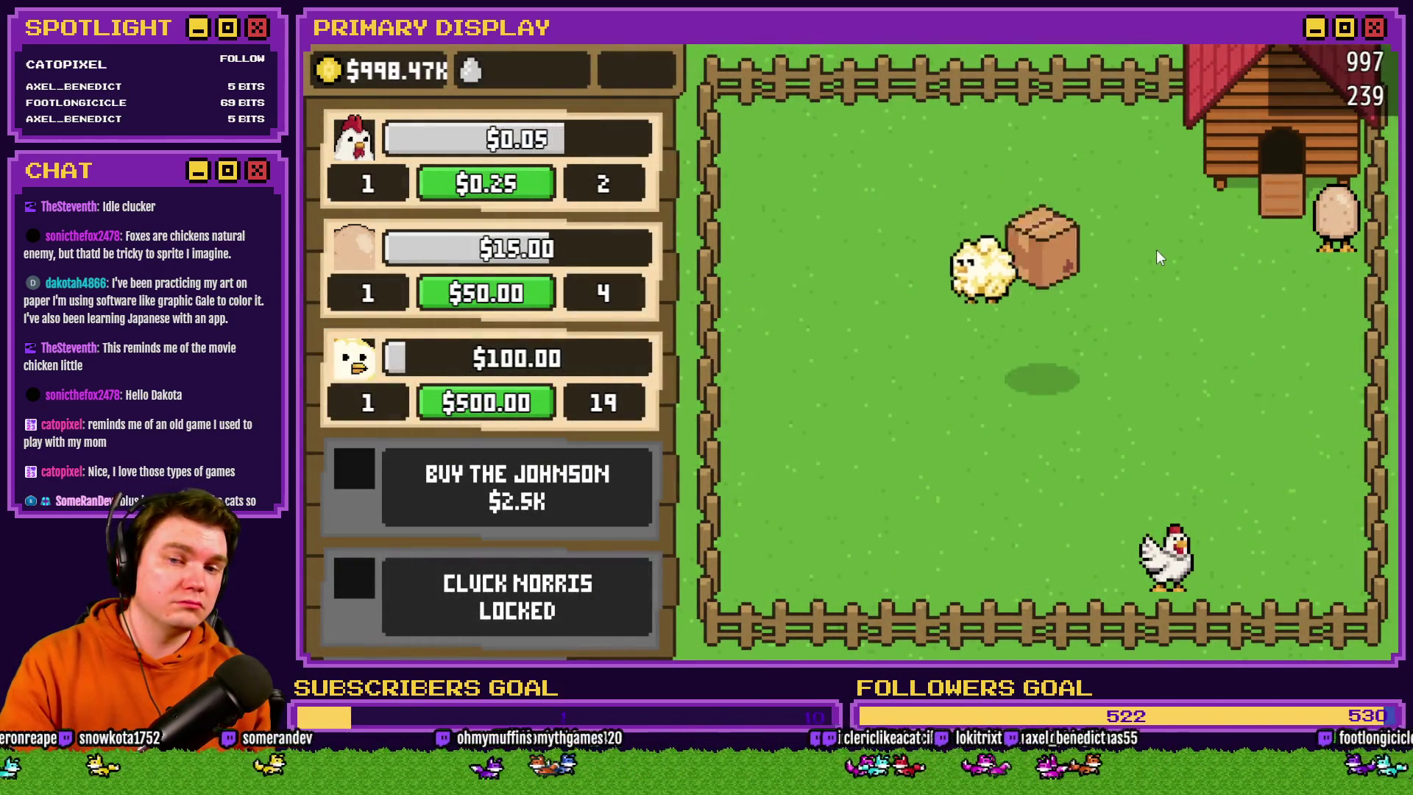
pyautogui.click(1031, 347)
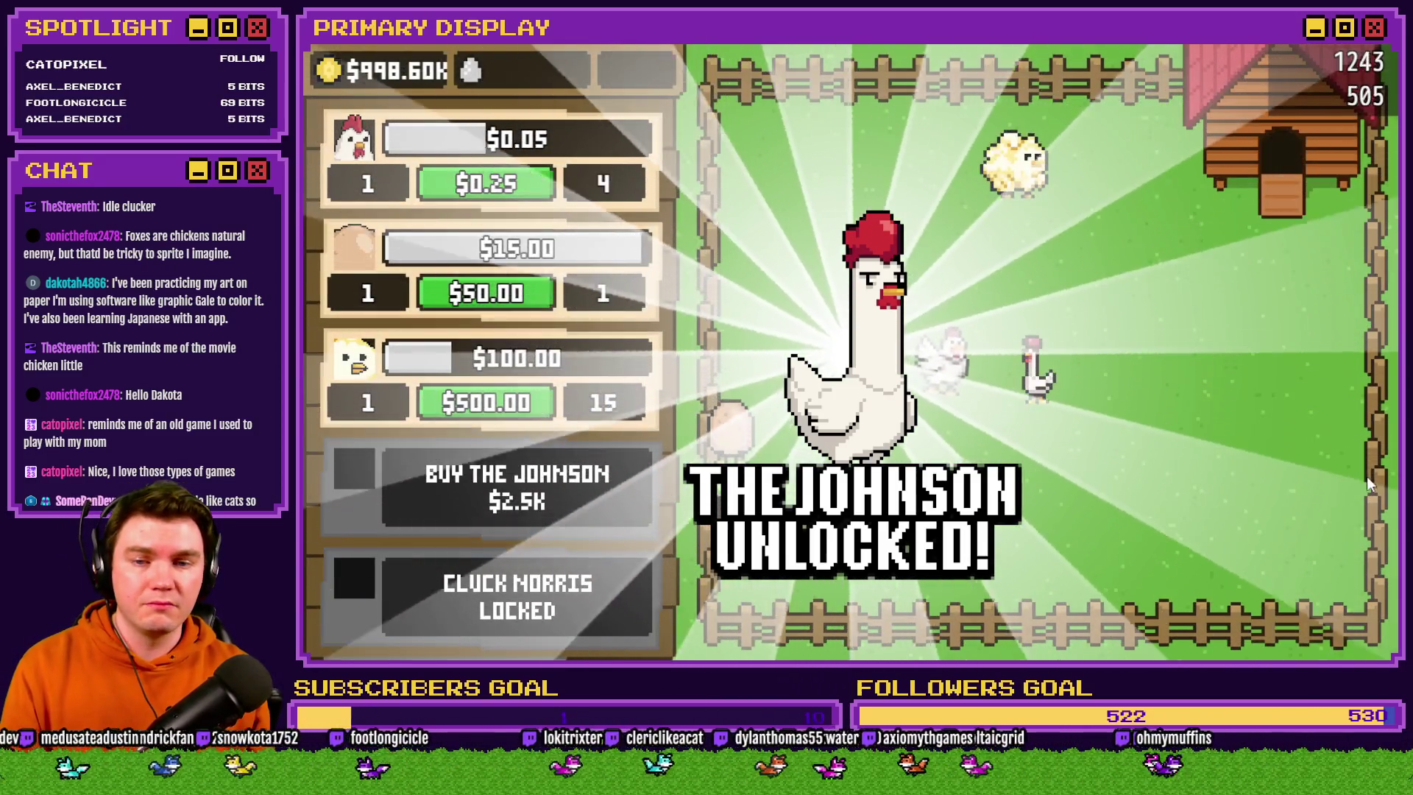
pyautogui.click(1107, 397)
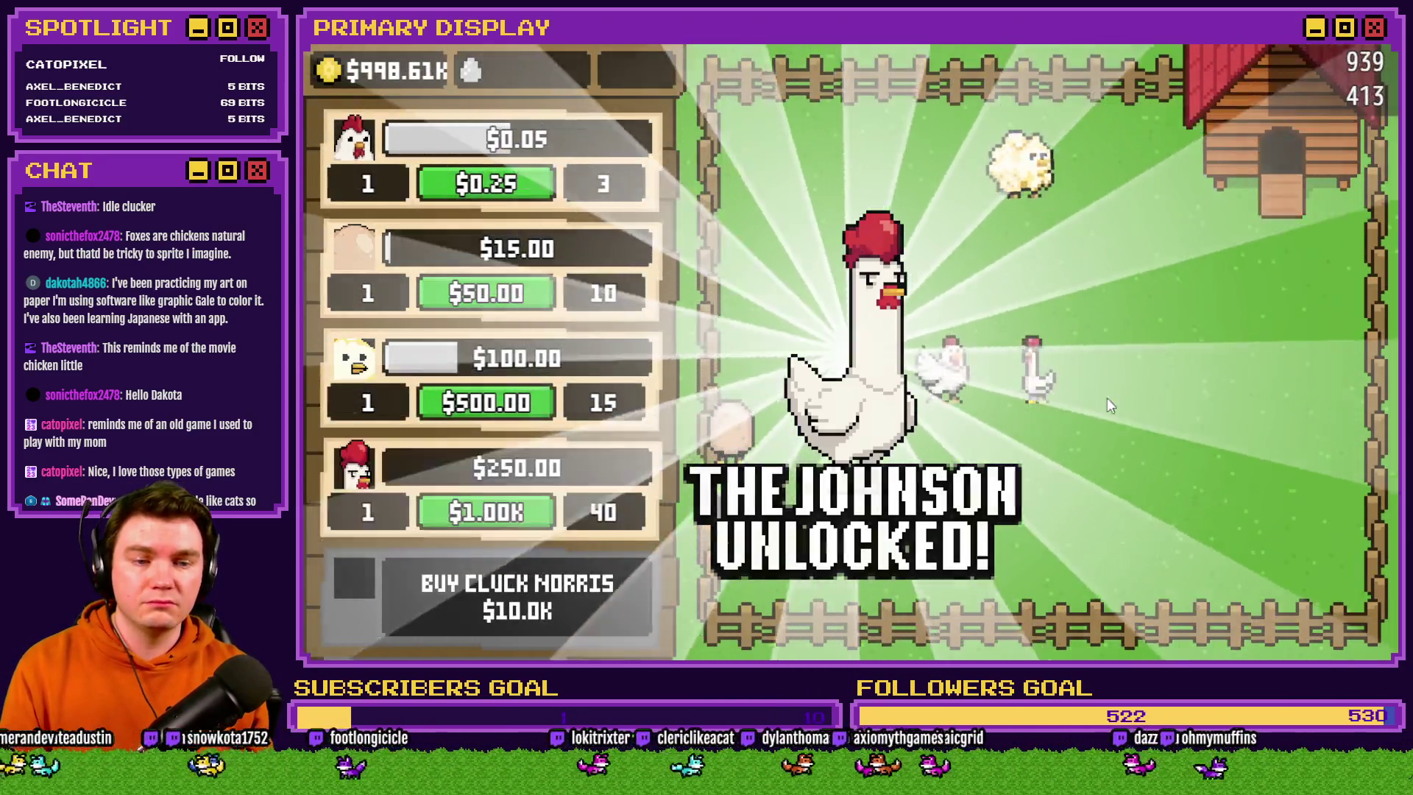
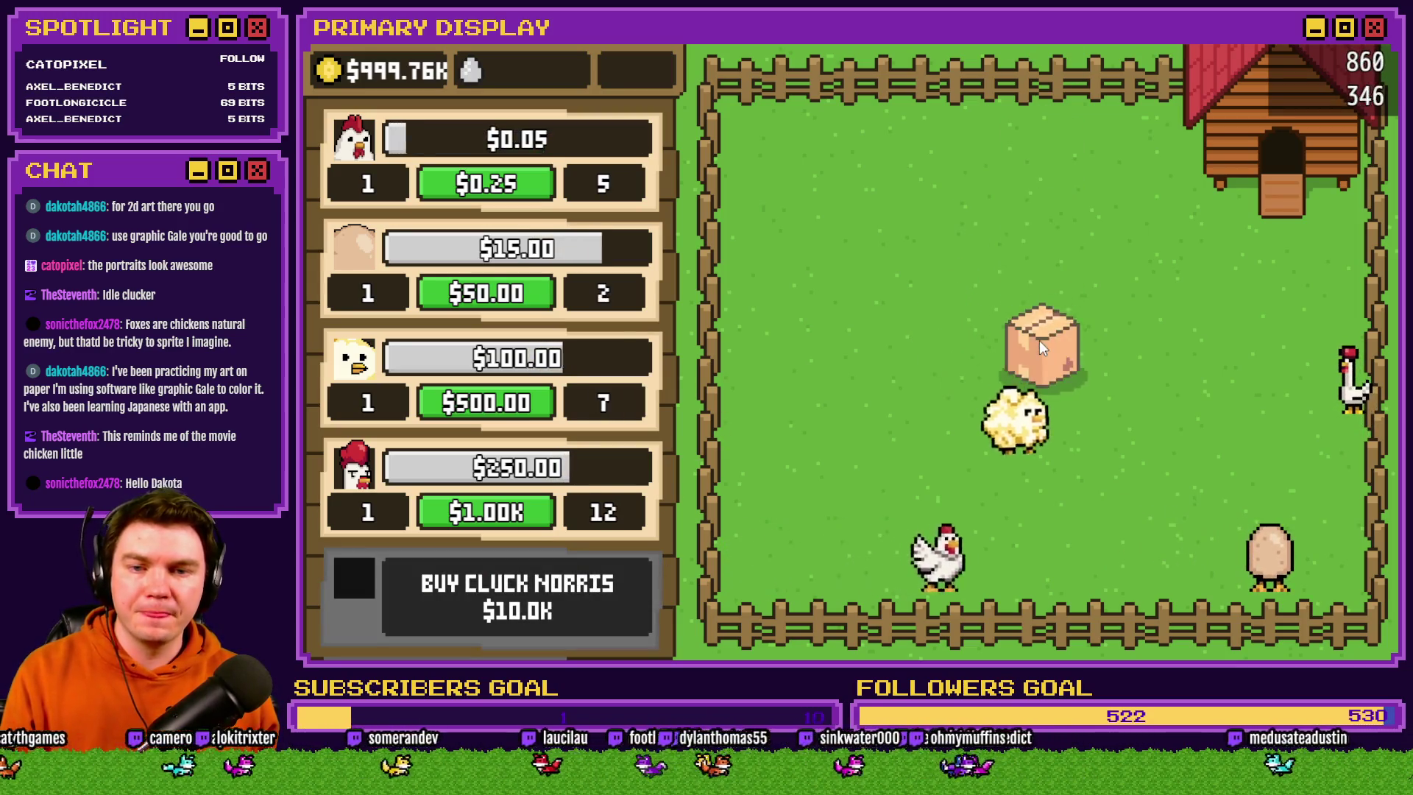
# Open the crate in the playtest to unlock the brown Cluck Norris chicken
pyautogui.click(1040, 340)
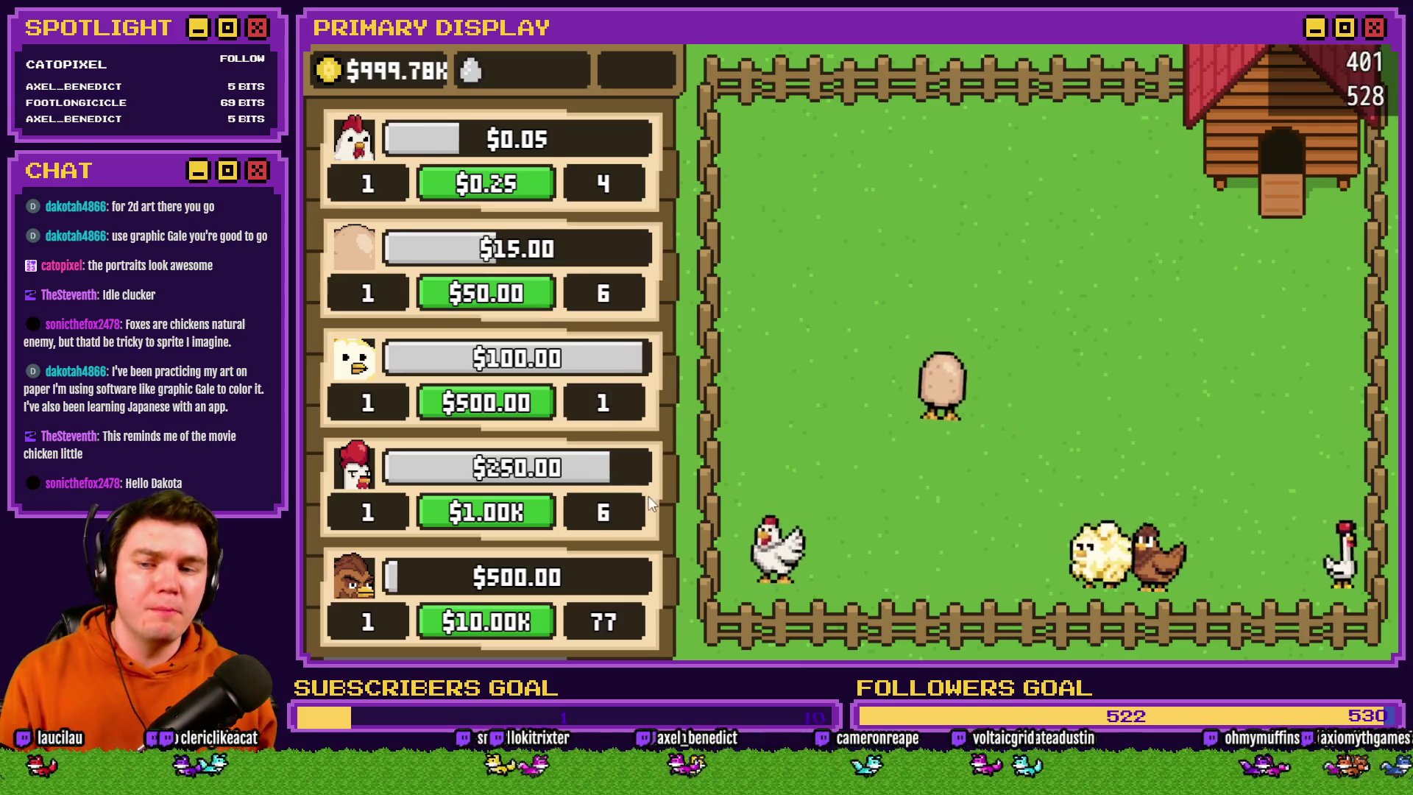
pyautogui.scroll(-6, 585, 261)
pyautogui.scroll(-2, 591, 225)
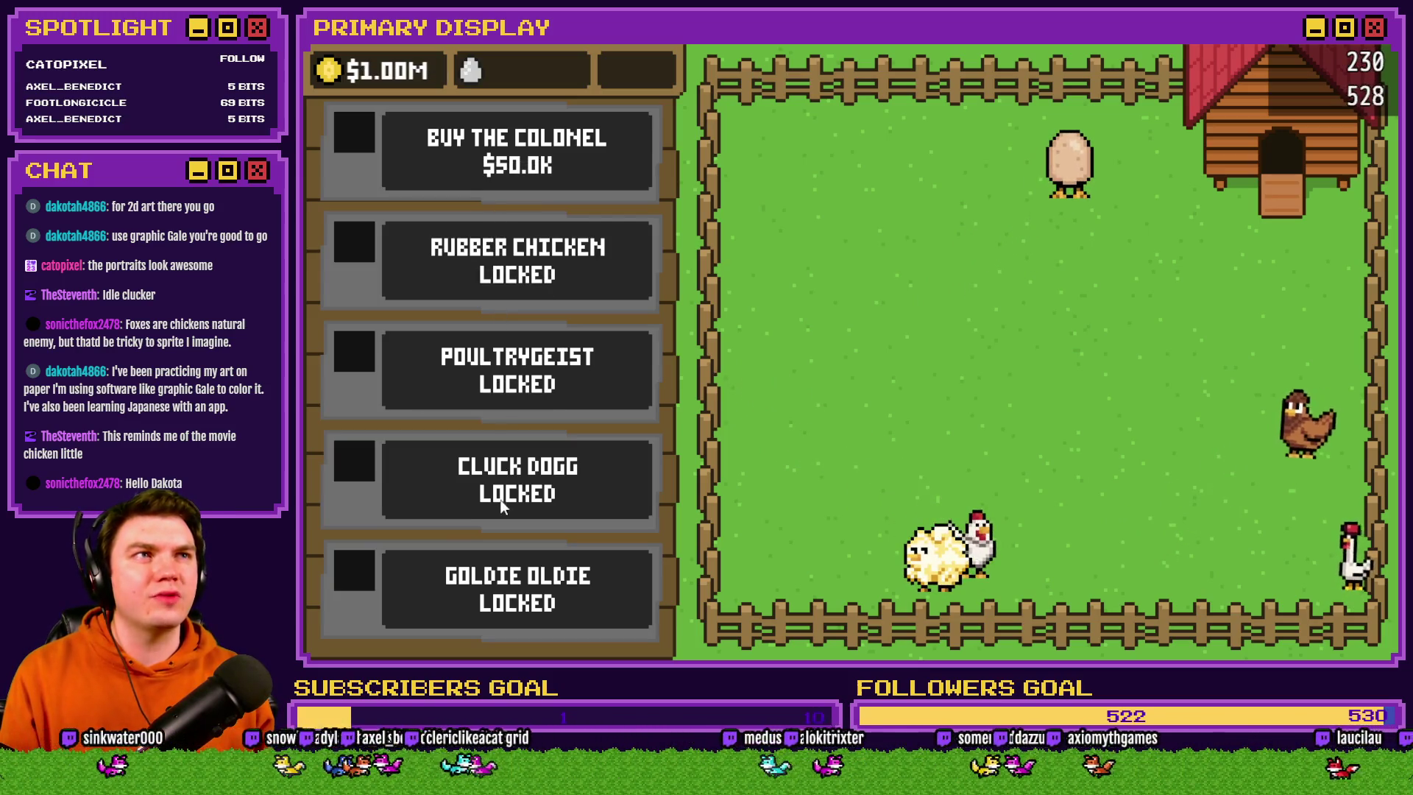
pyautogui.scroll(1, 584, 262)
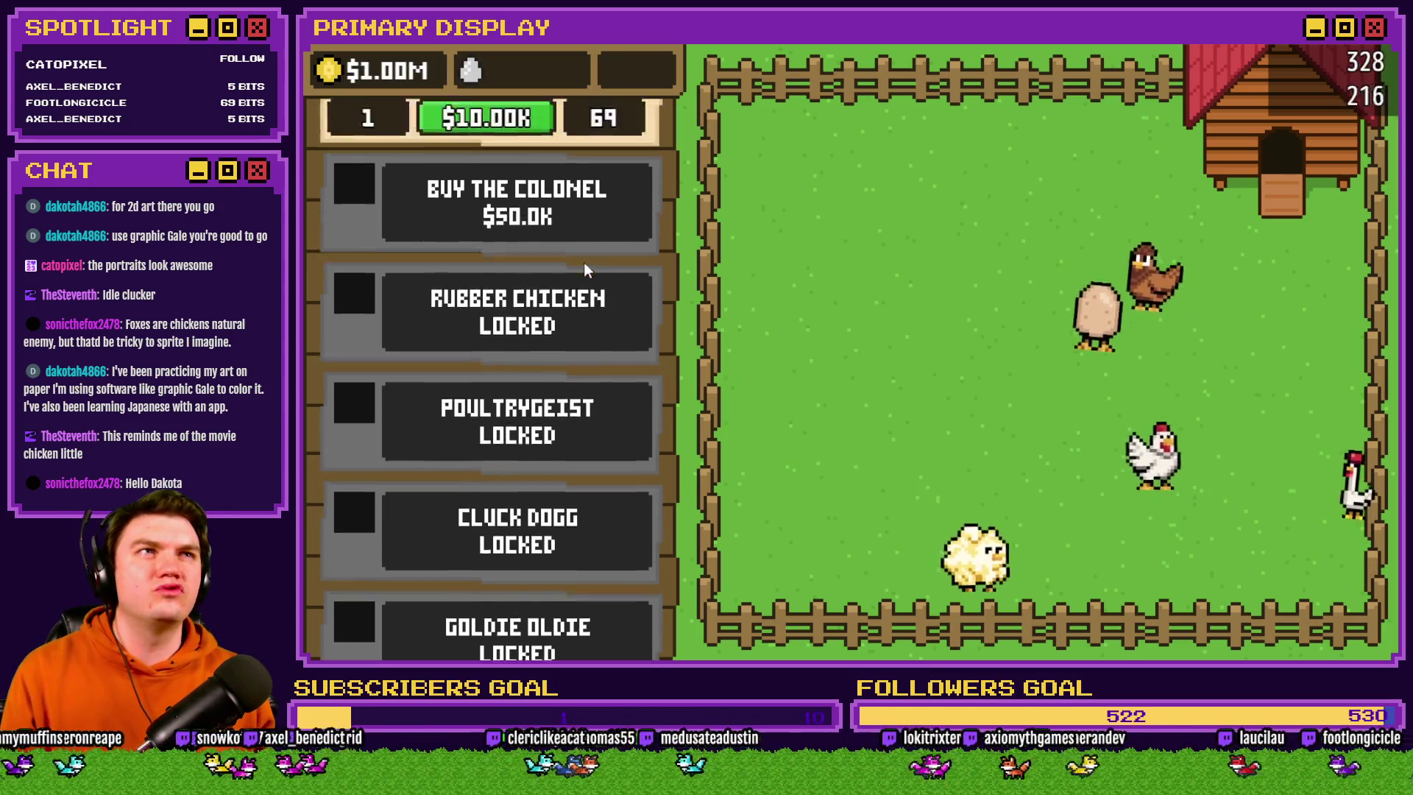
pyautogui.scroll(4, 584, 266)
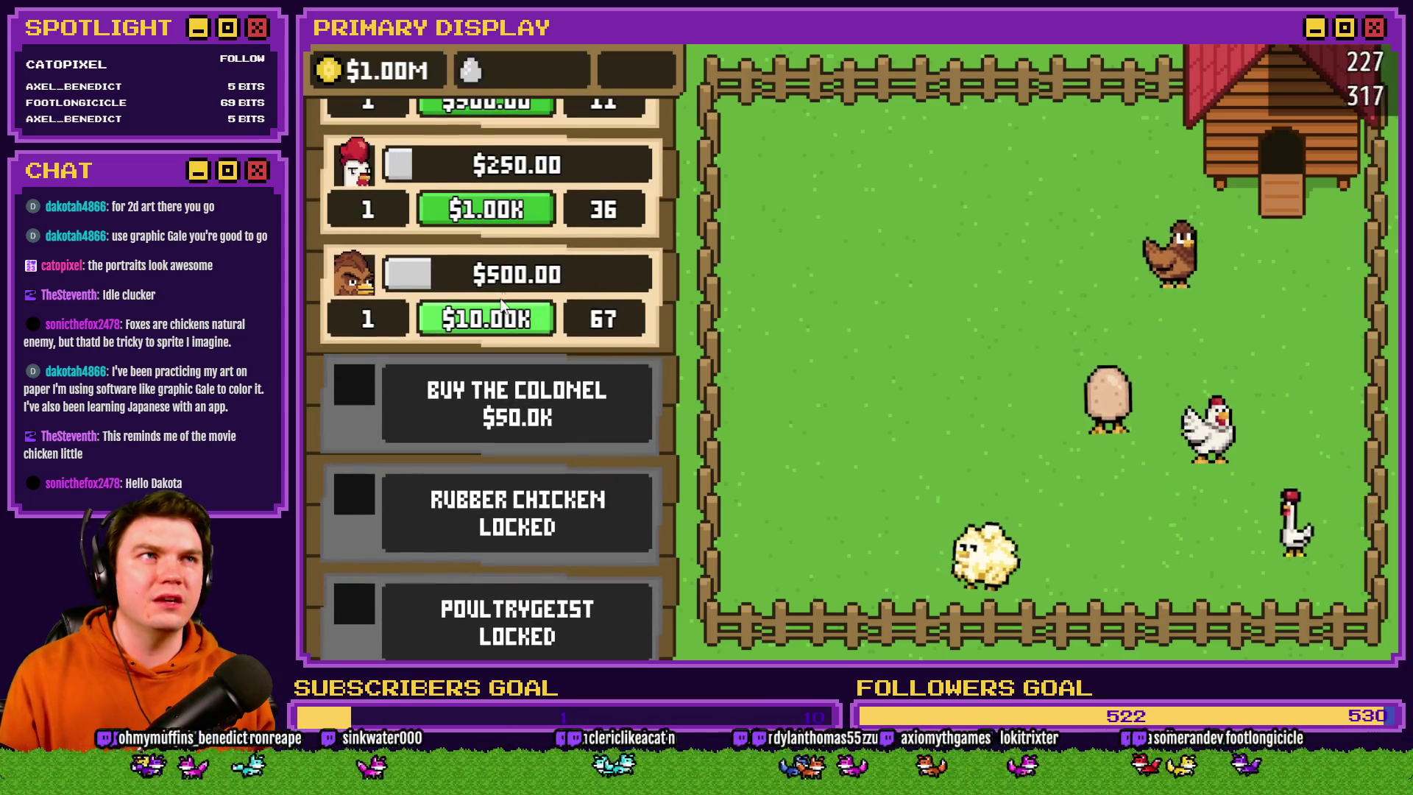
pyautogui.scroll(6, 530, 184)
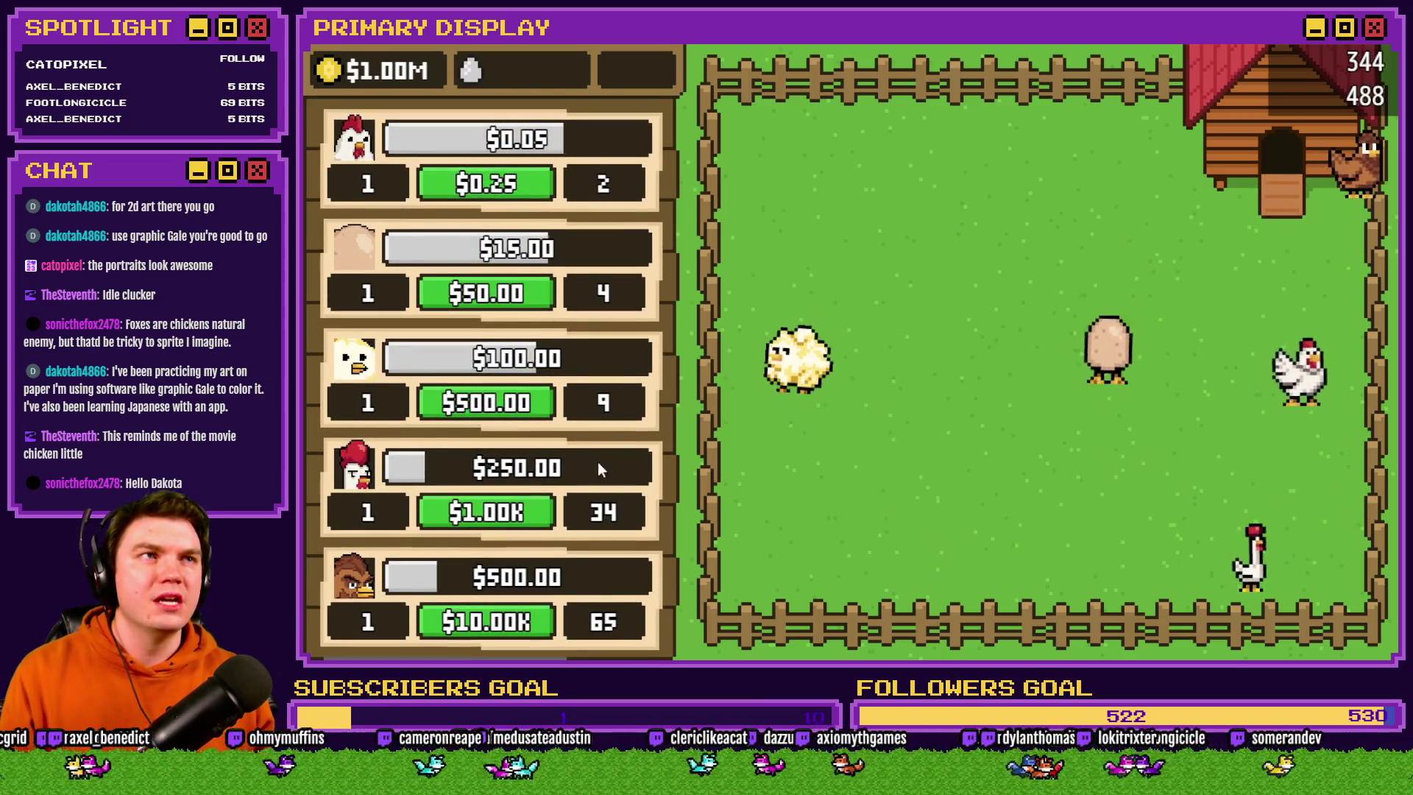
pyautogui.scroll(-6, 613, 377)
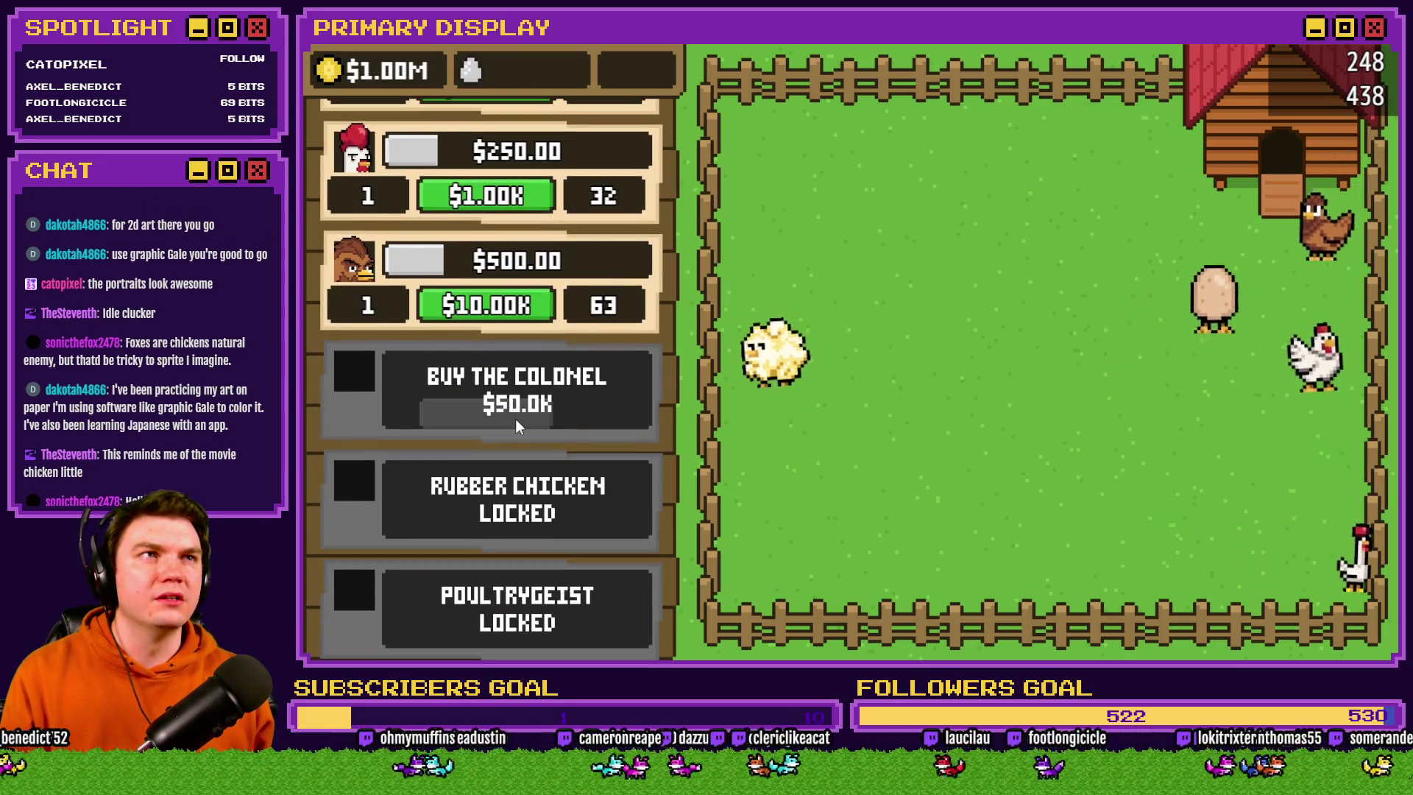
pyautogui.scroll(7, 605, 572)
pyautogui.scroll(-1, 593, 505)
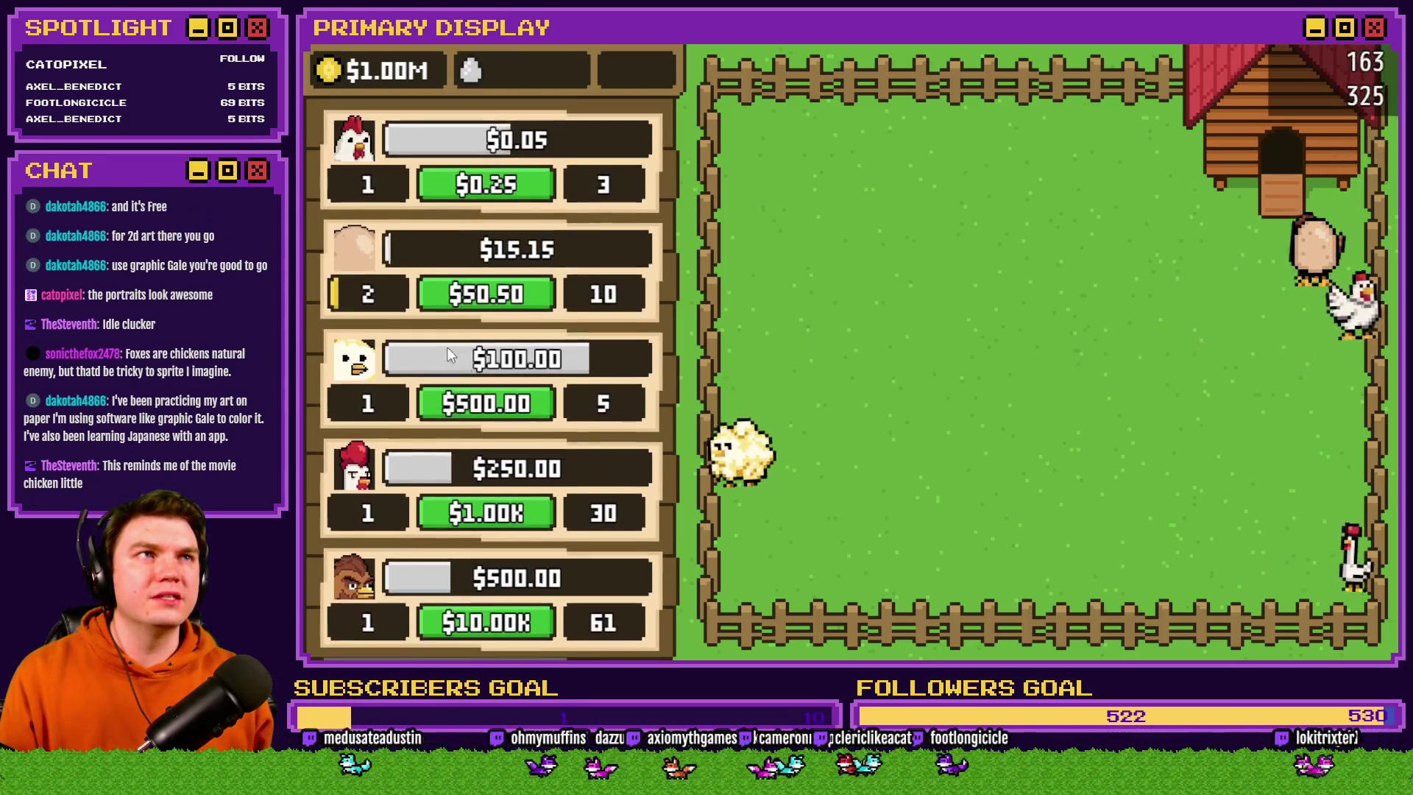
# Look over the shop list, then close the game and open the editor's Database
pyautogui.scroll(-5, 602, 365)
pyautogui.scroll(-2, 603, 366)
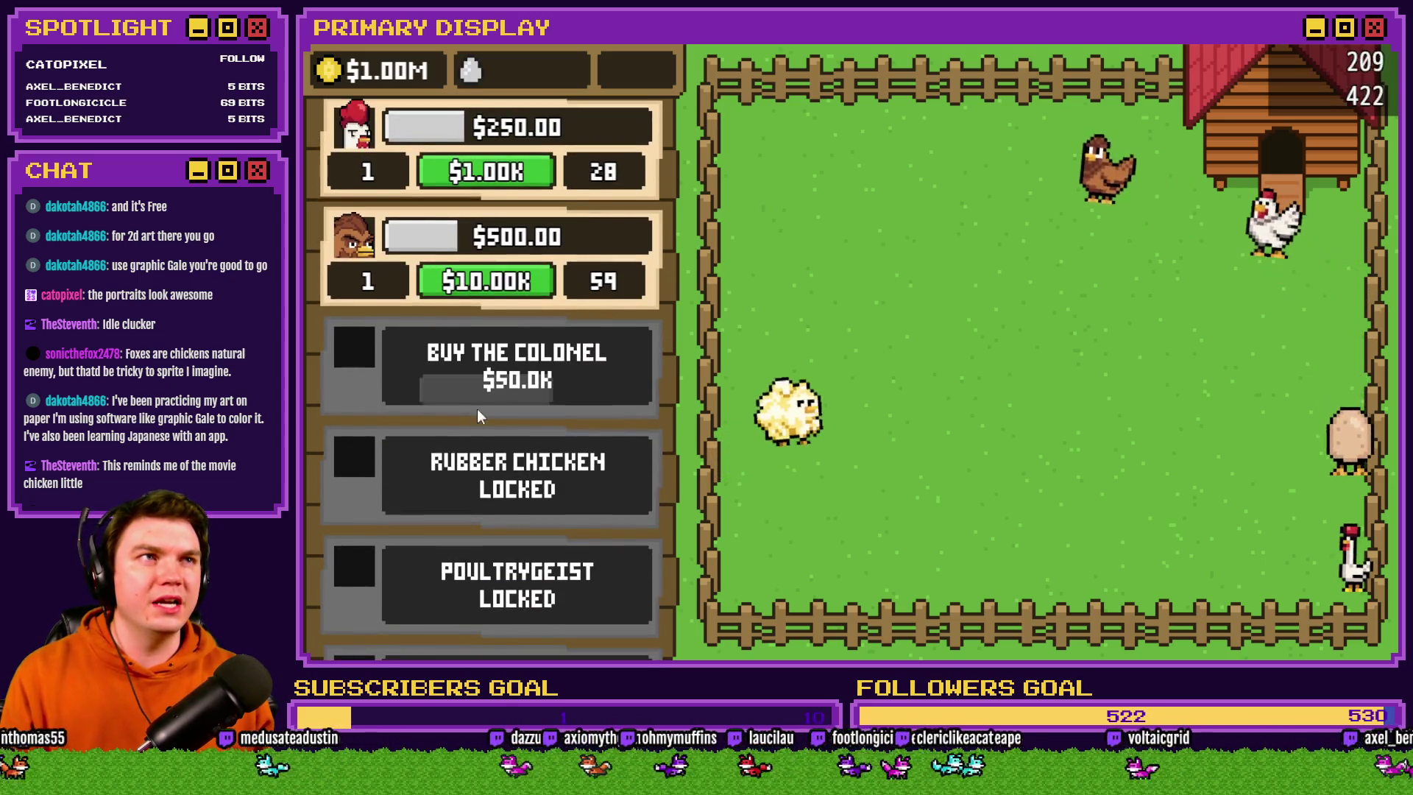
pyautogui.scroll(7, 604, 461)
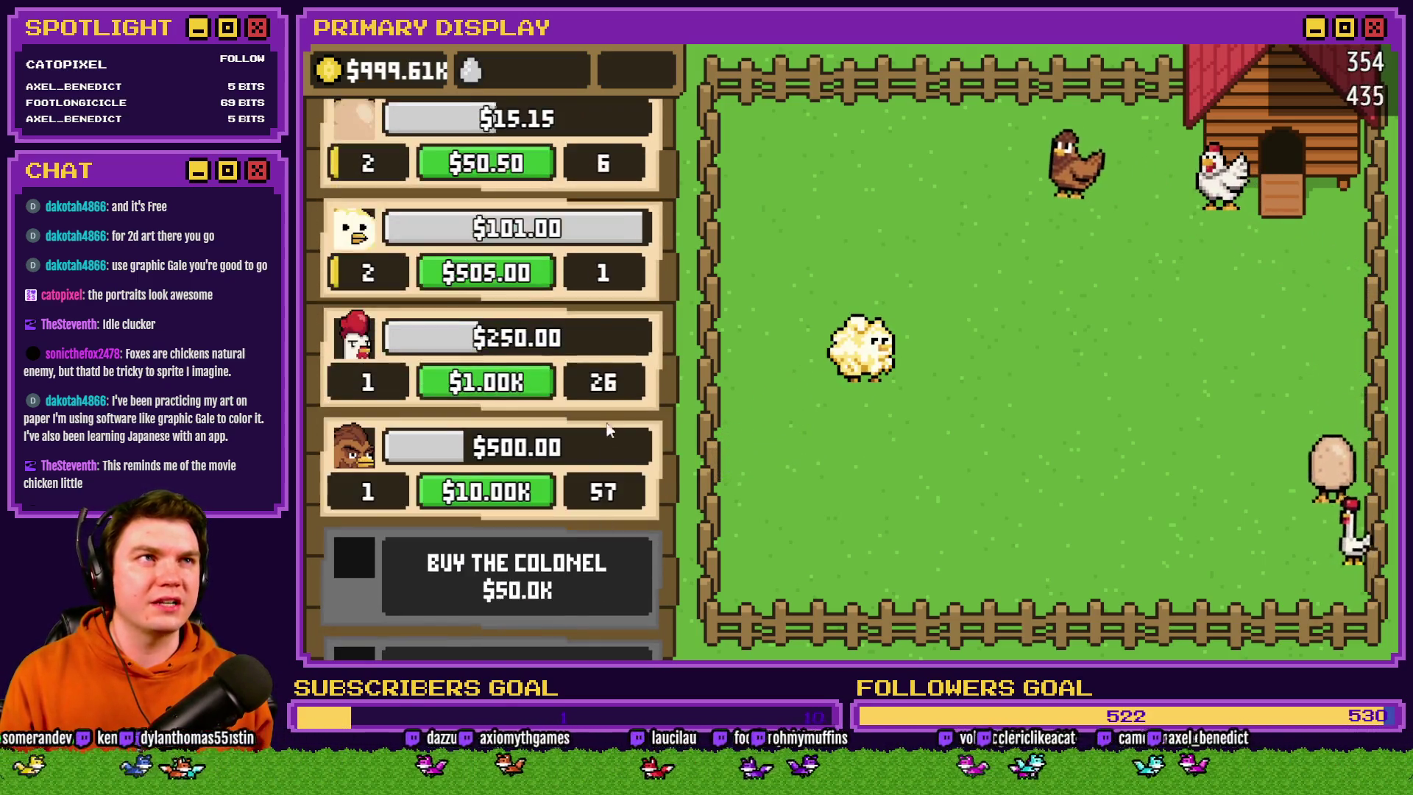
pyautogui.scroll(-2, 602, 280)
pyautogui.scroll(-9, 602, 279)
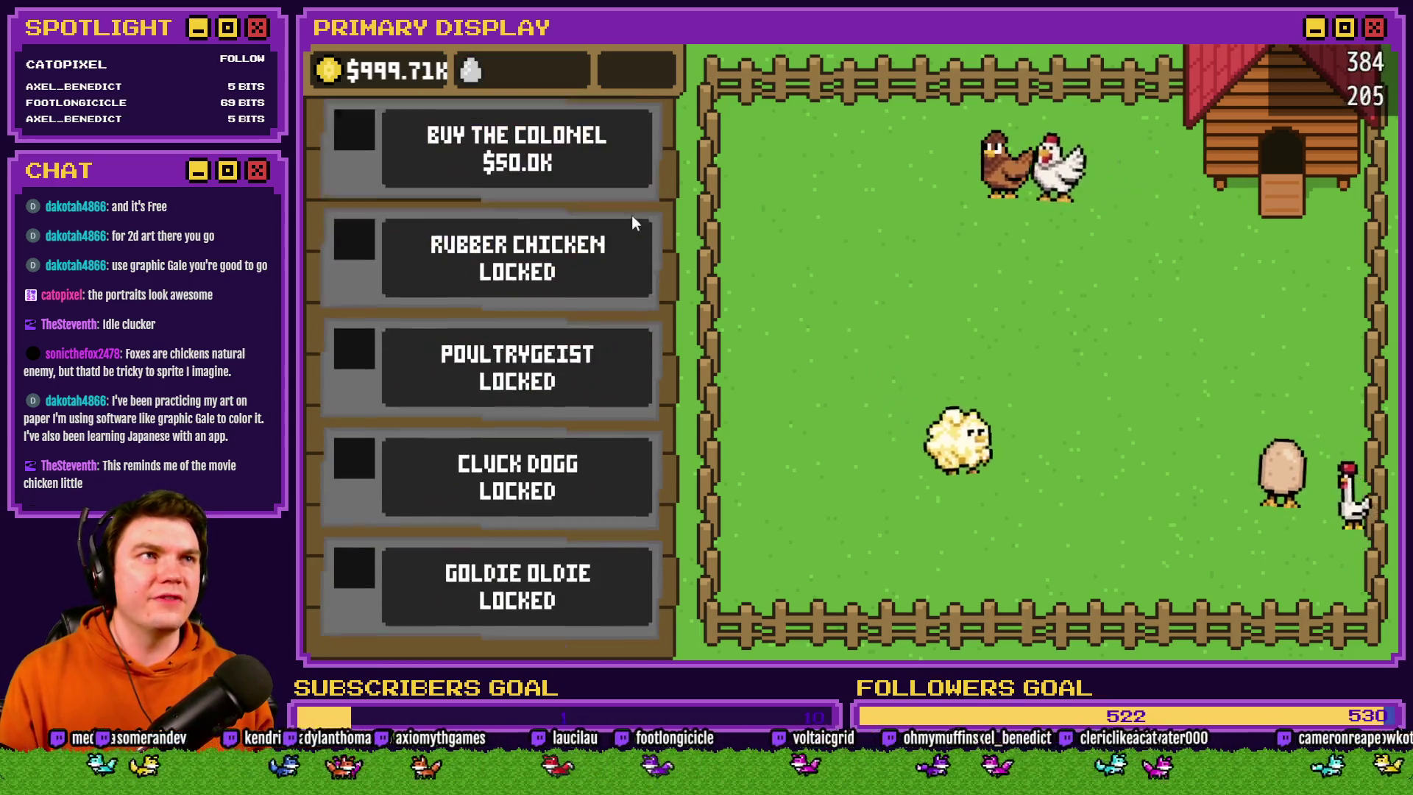
pyautogui.scroll(1, 516, 412)
pyautogui.scroll(10, 604, 477)
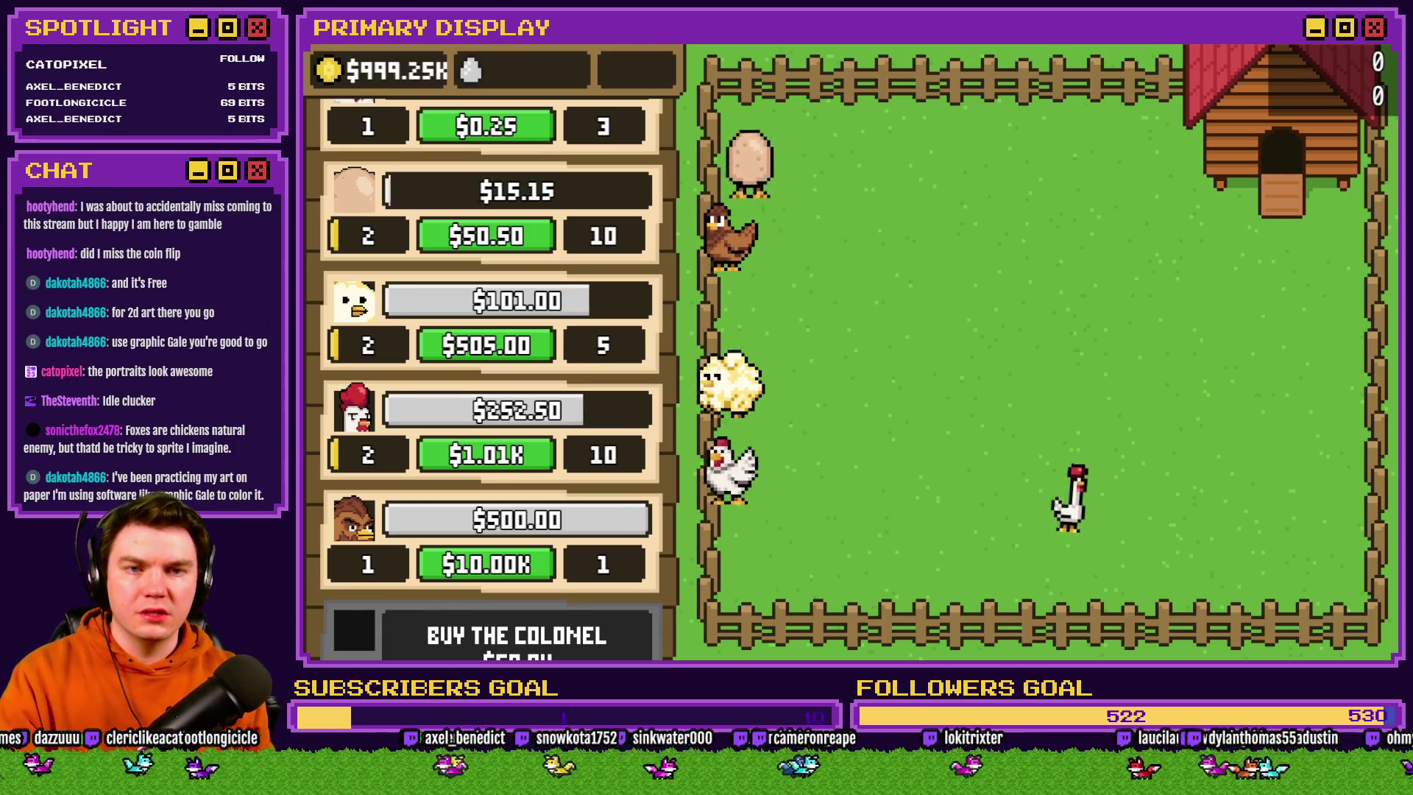
pyautogui.hotkey('alt', 'Tab')
pyautogui.click(952, 75)
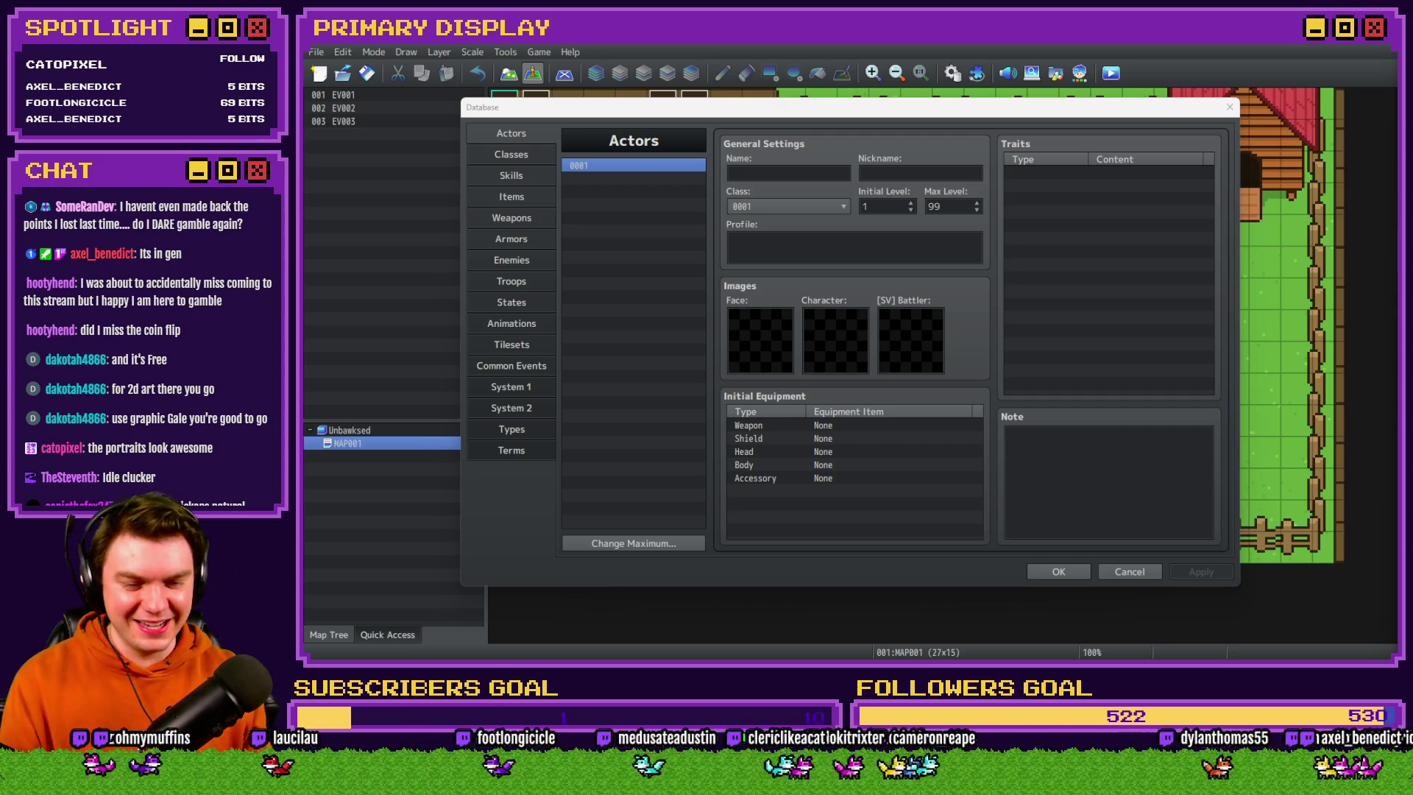
# Switch from the Database to the Moonwood Games #general channel in Discord
pyautogui.hotkey('alt', 'Tab')
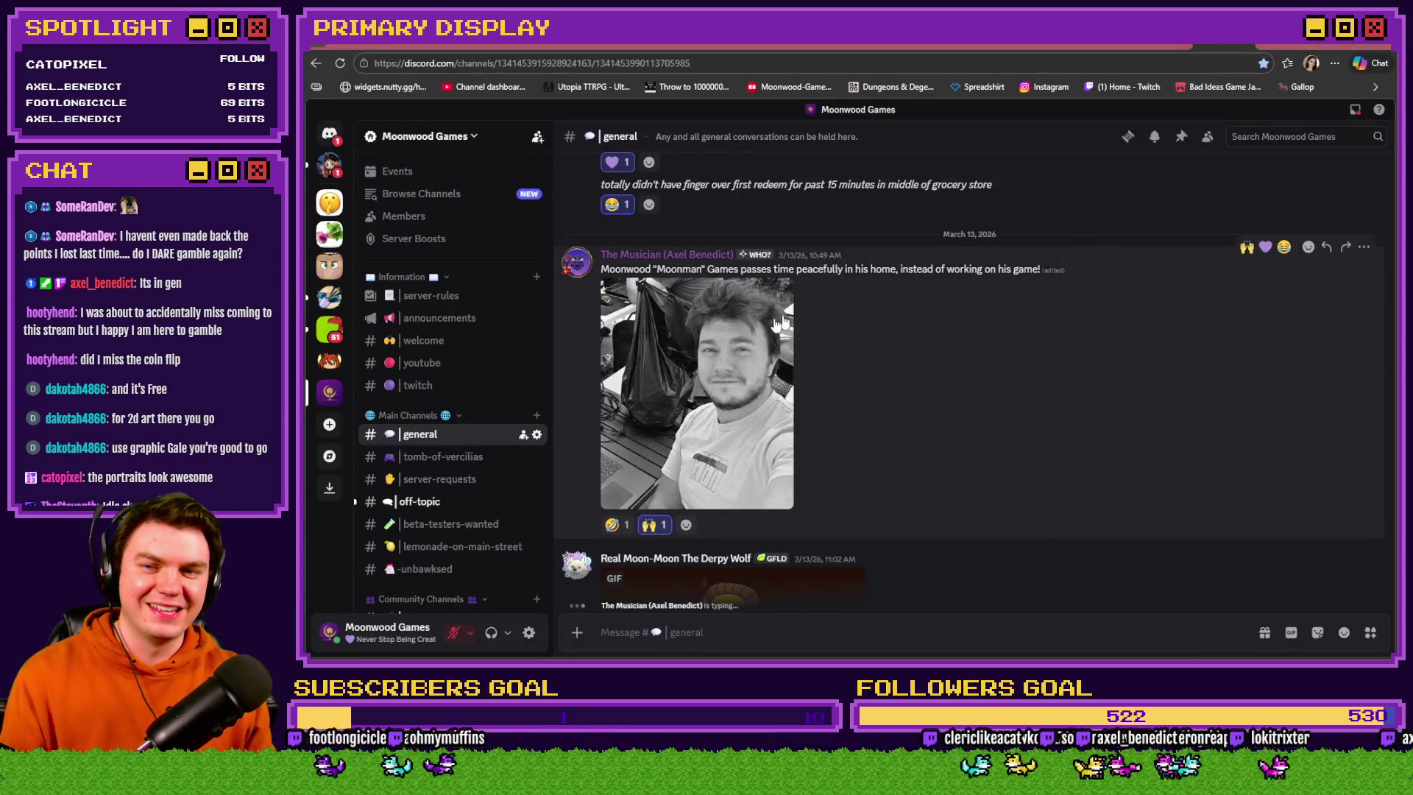
pyautogui.click(769, 325)
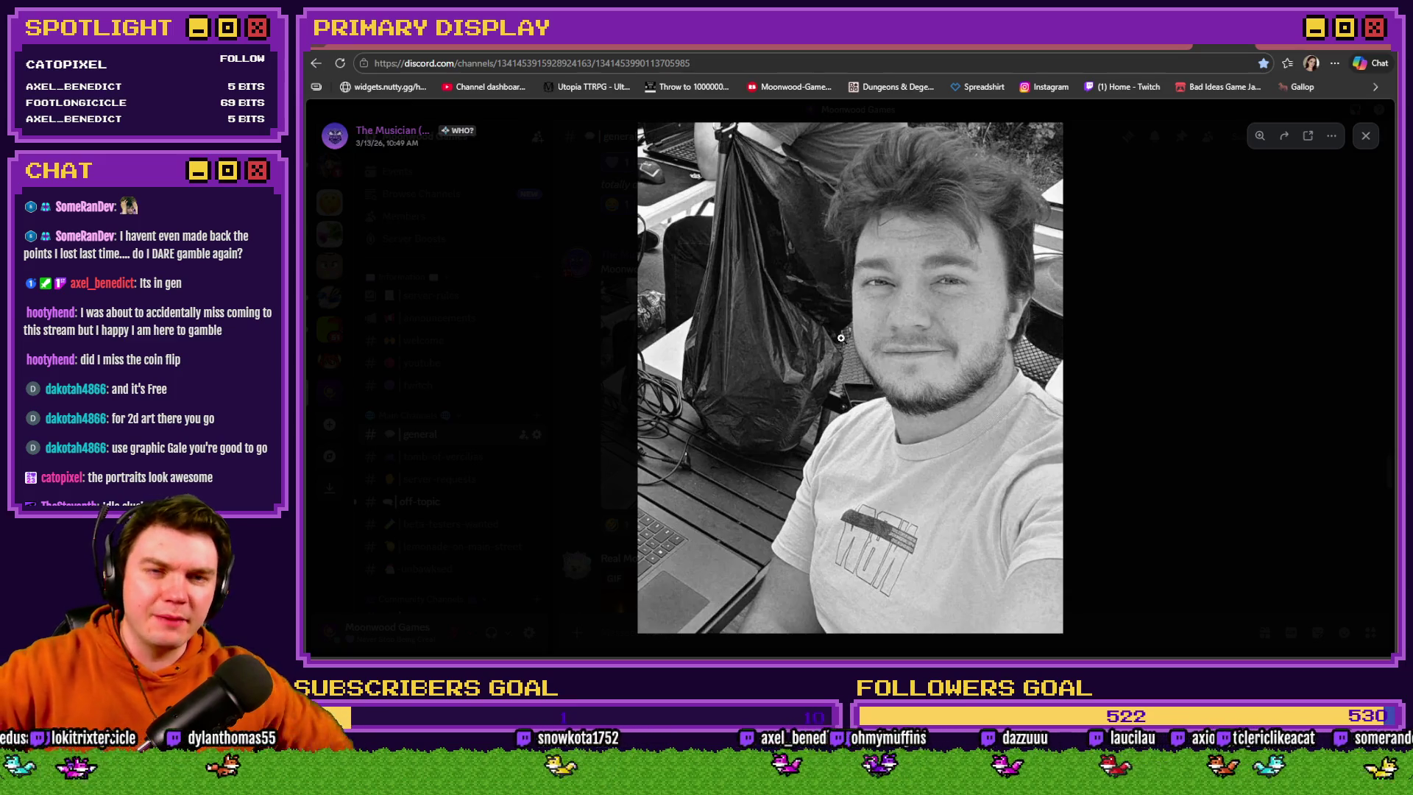
pyautogui.click(1149, 335)
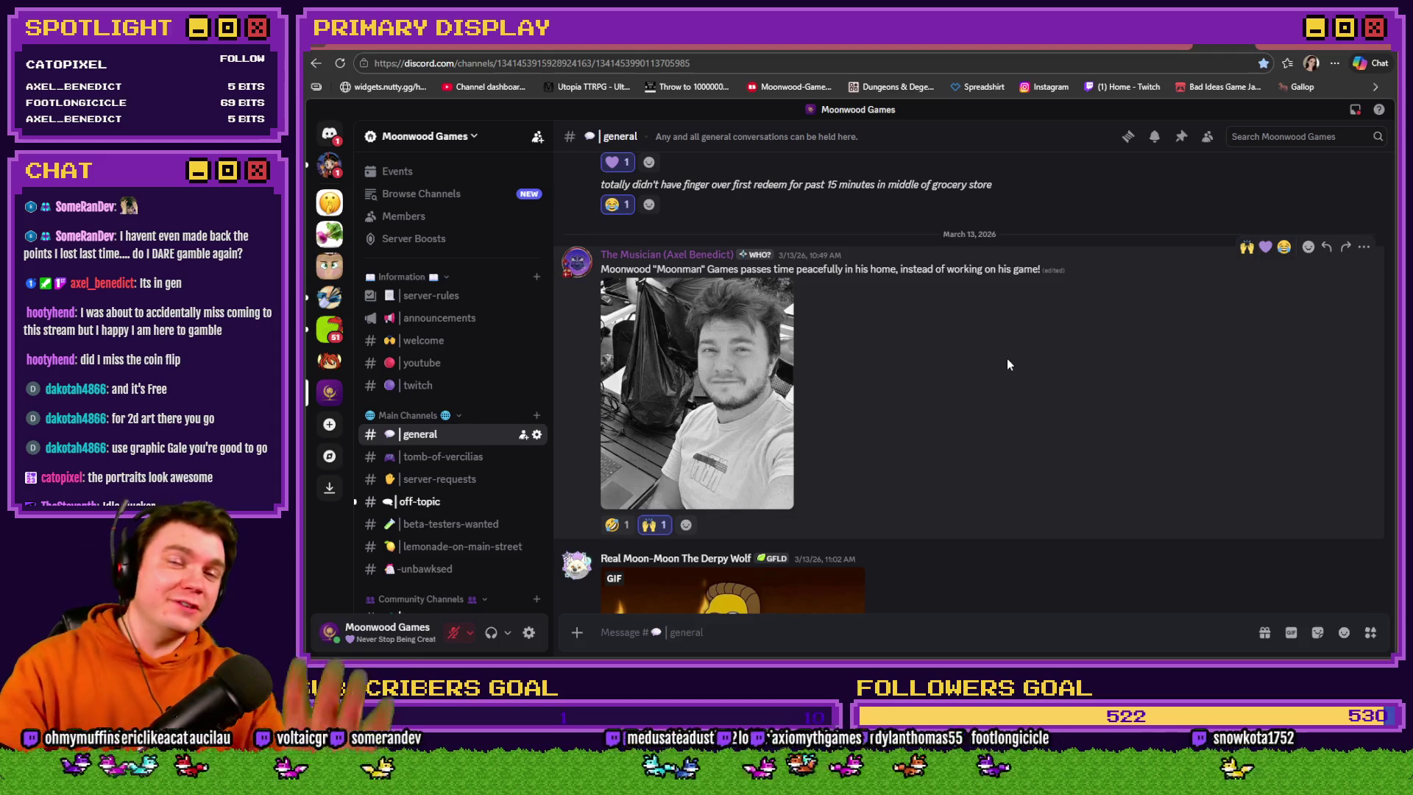
pyautogui.click(721, 350)
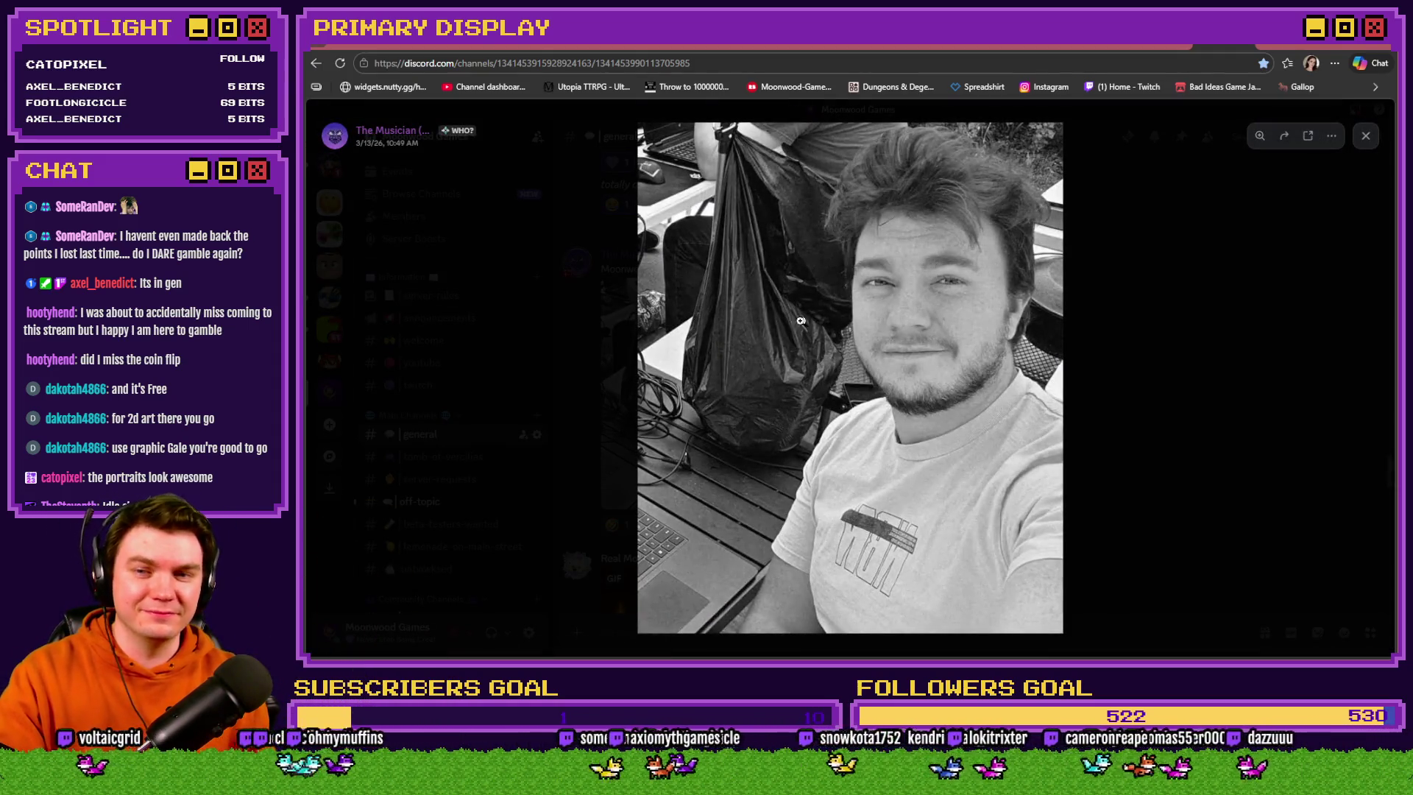
pyautogui.click(977, 271)
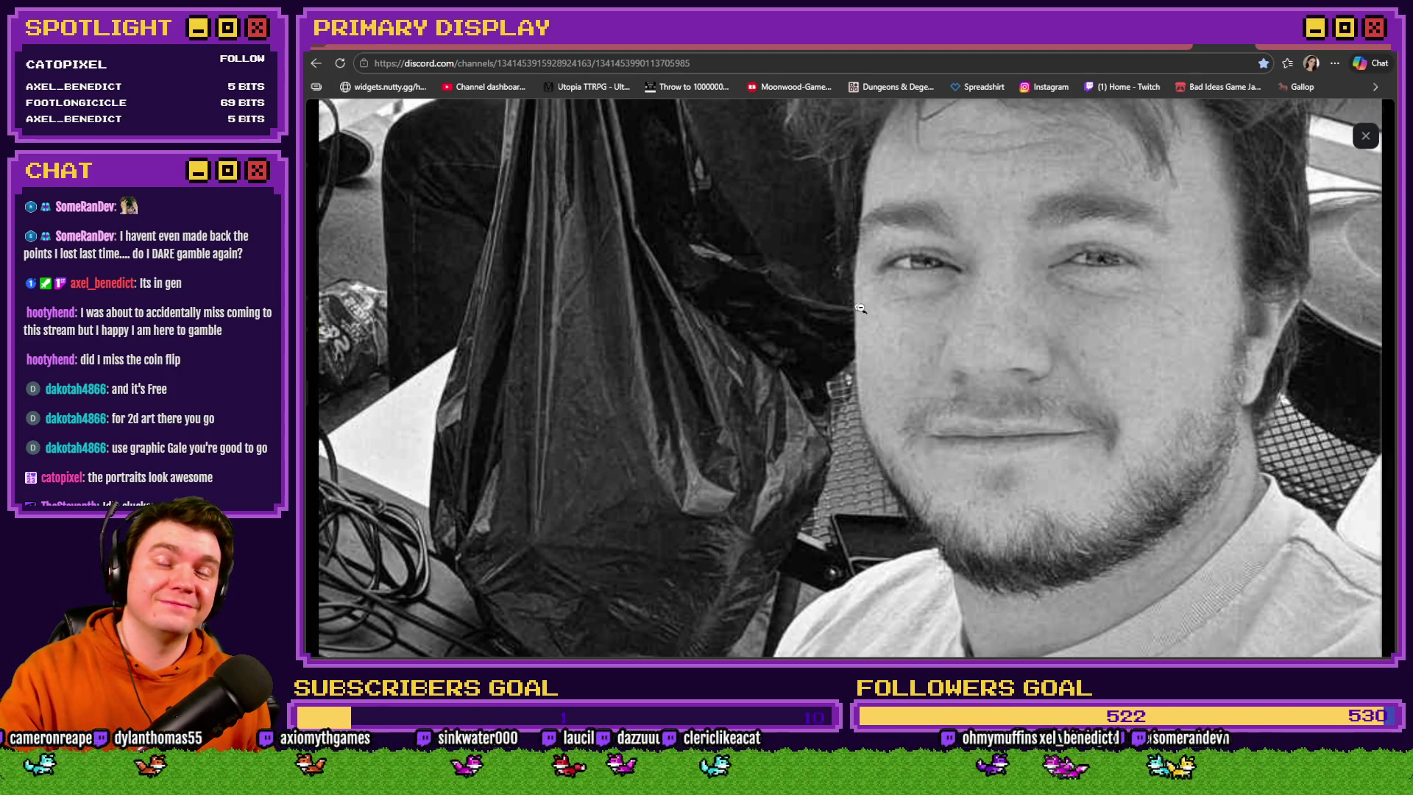
pyautogui.click(1005, 236)
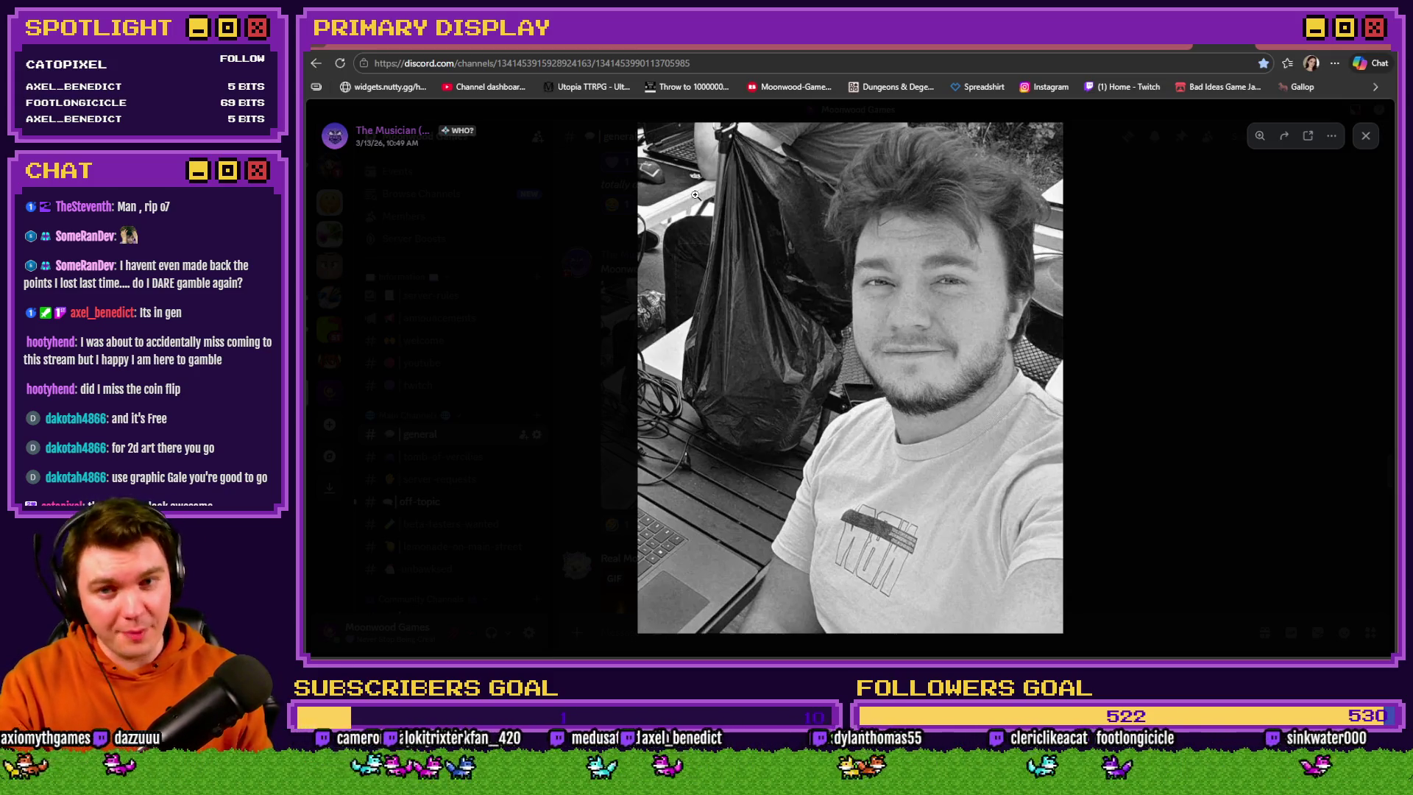
pyautogui.click(1213, 219)
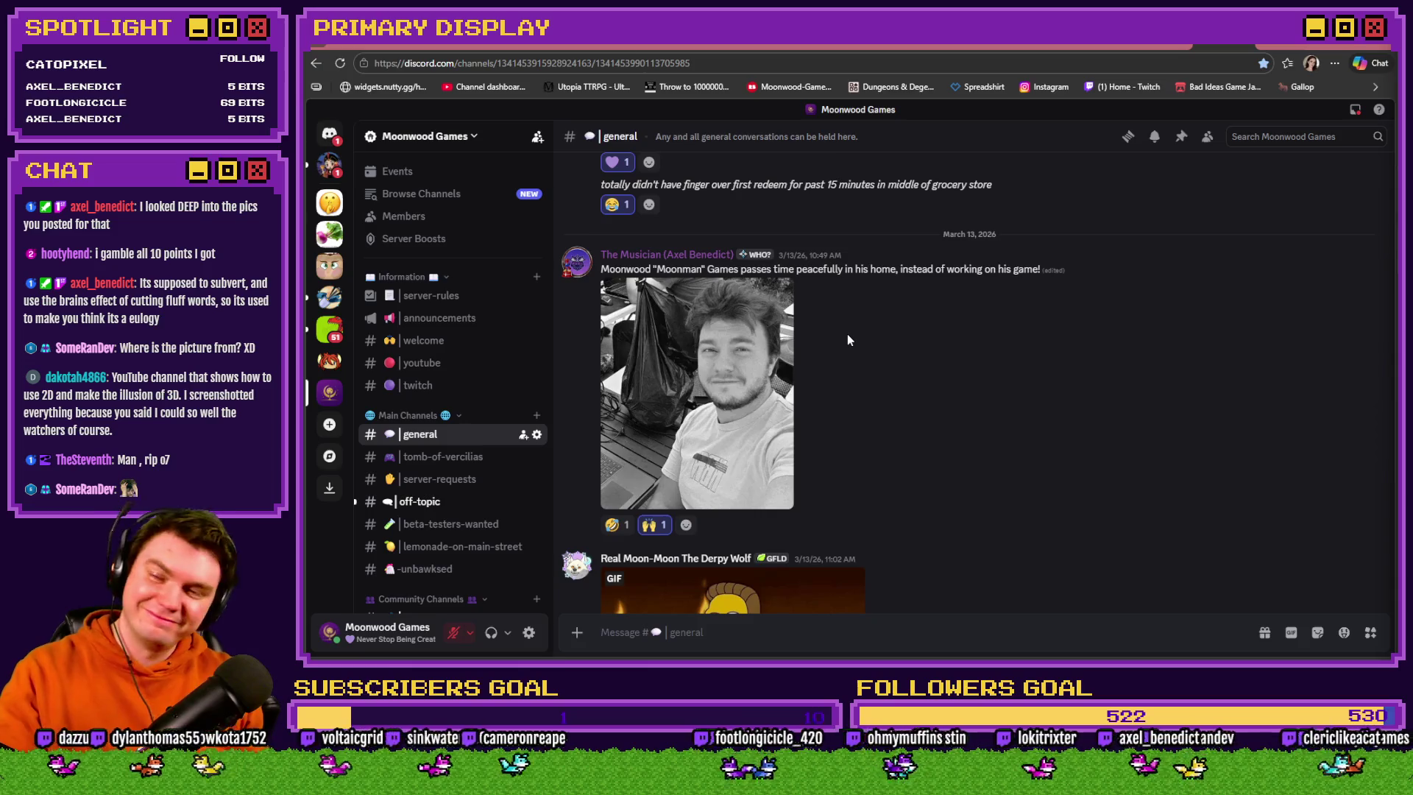
pyautogui.hotkey('ctrl', 'Tab')
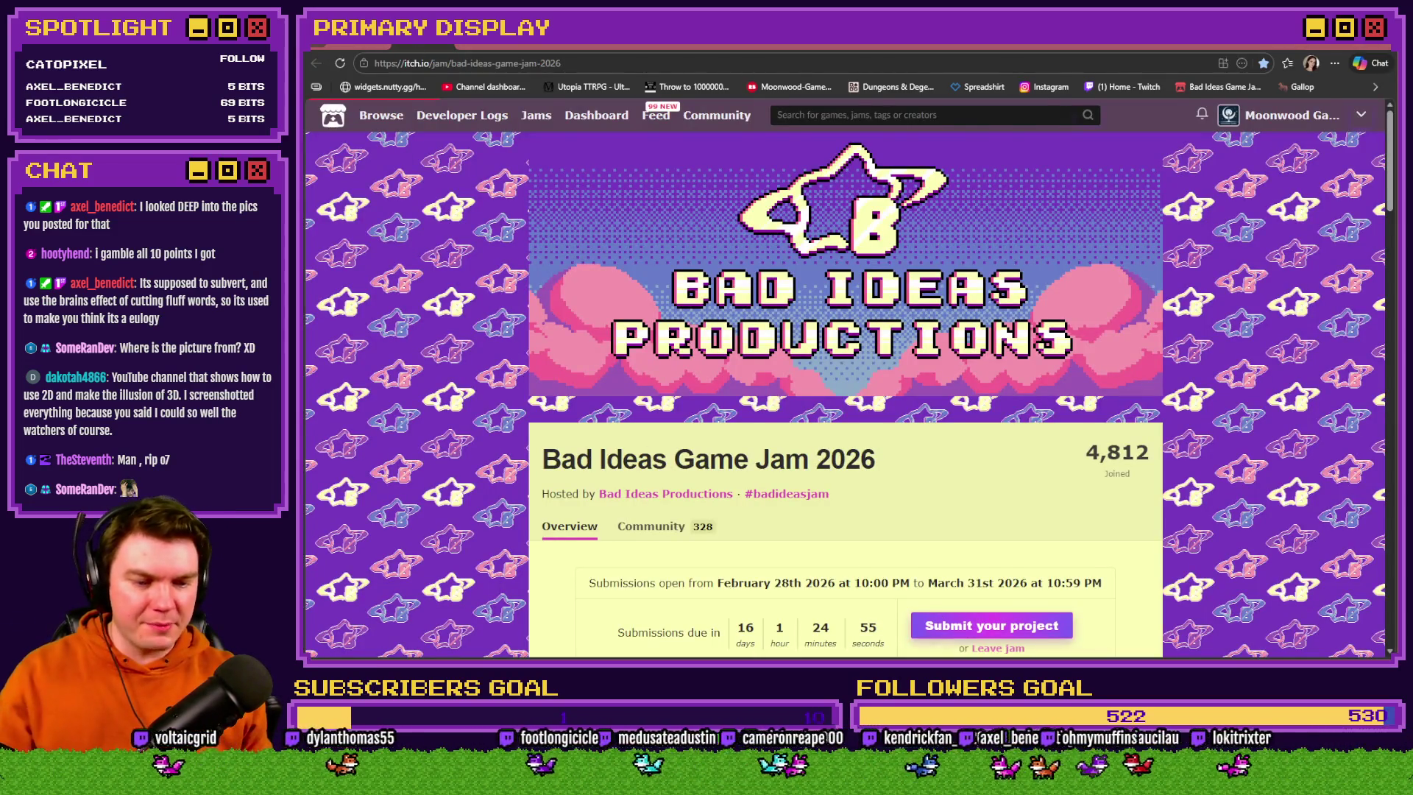
# Return from the itch.io Bad Ideas Game Jam 2026 page to RPG Maker MZ's Database
pyautogui.hotkey('alt', 'Tab')
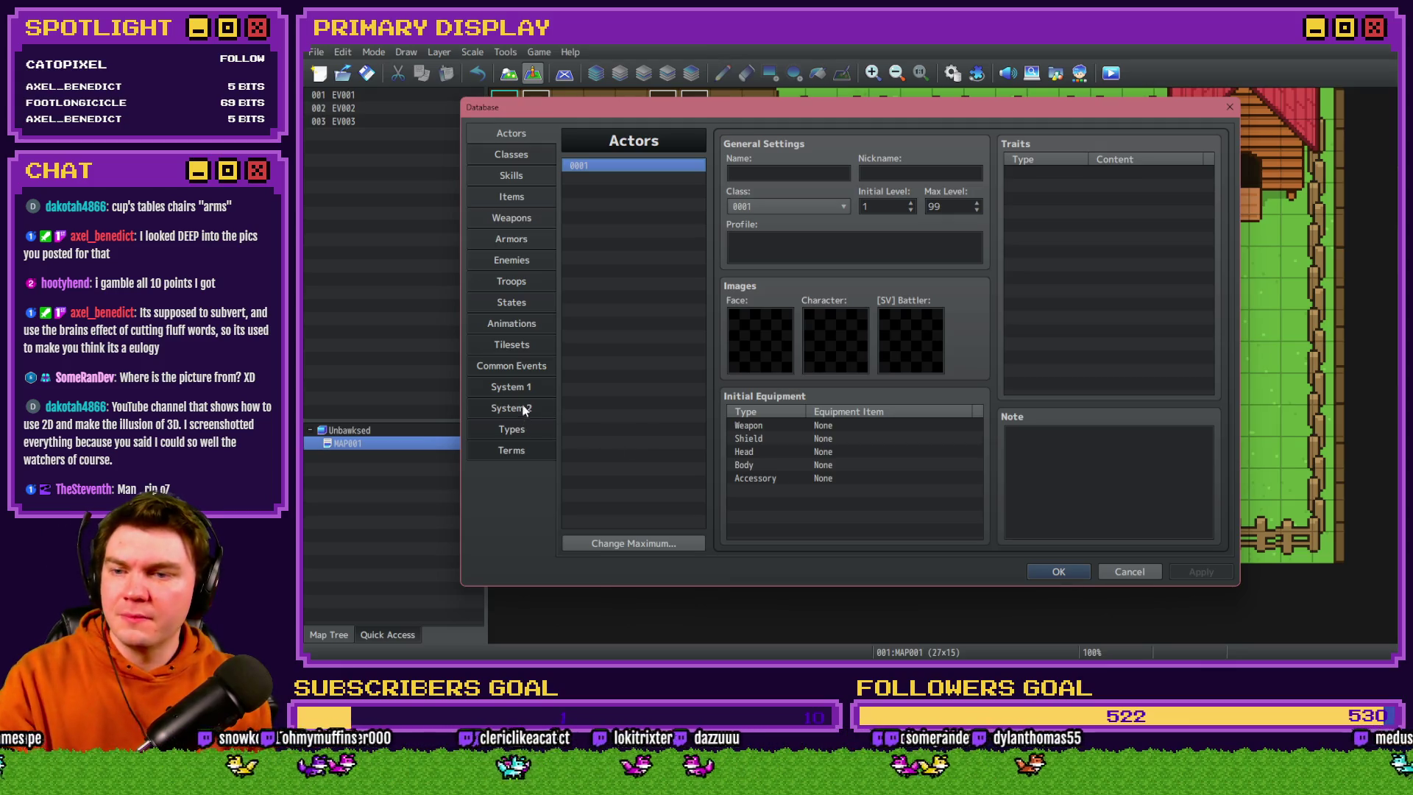
# Raise the maximum number of common events and select the idleChickenMonies event
pyautogui.click(520, 368)
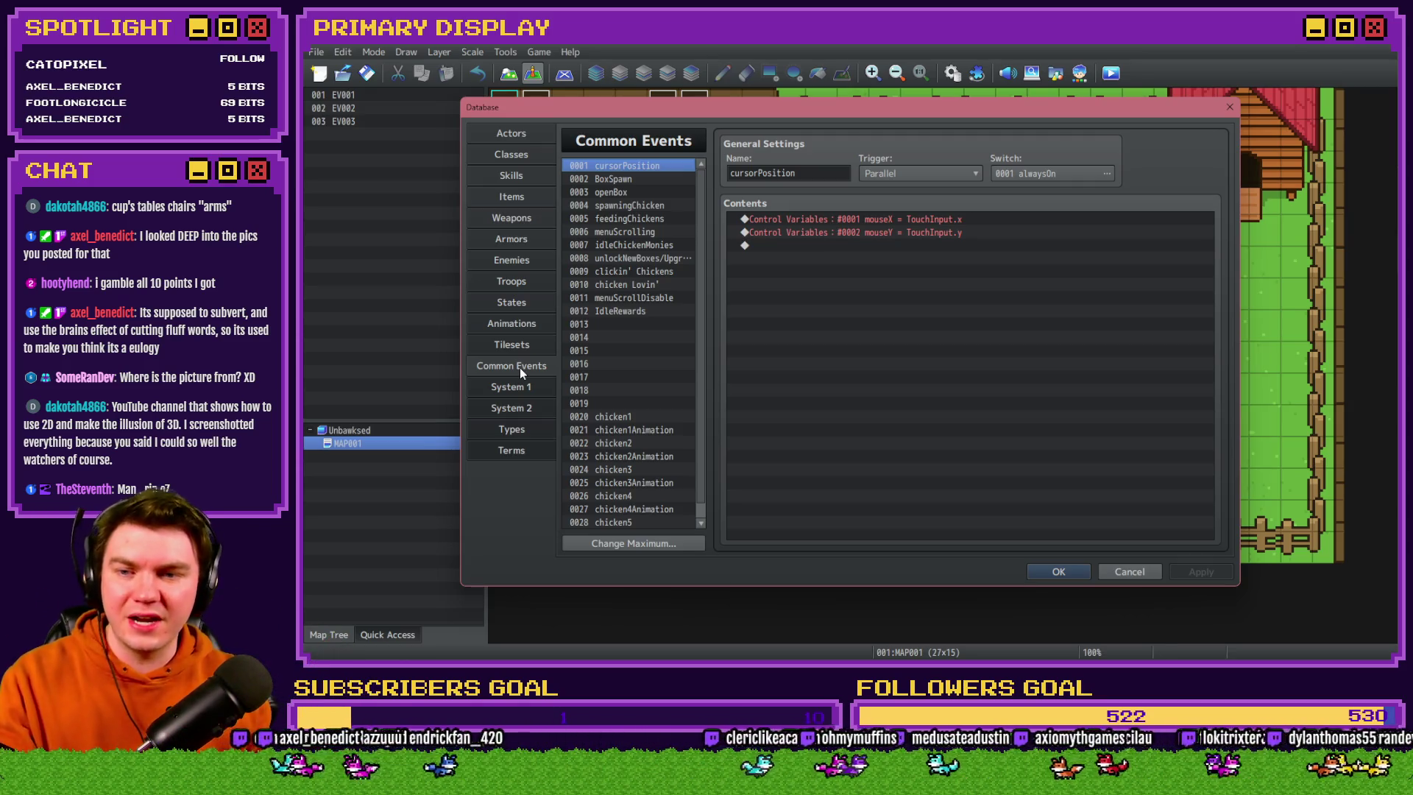
pyautogui.scroll(-1, 627, 398)
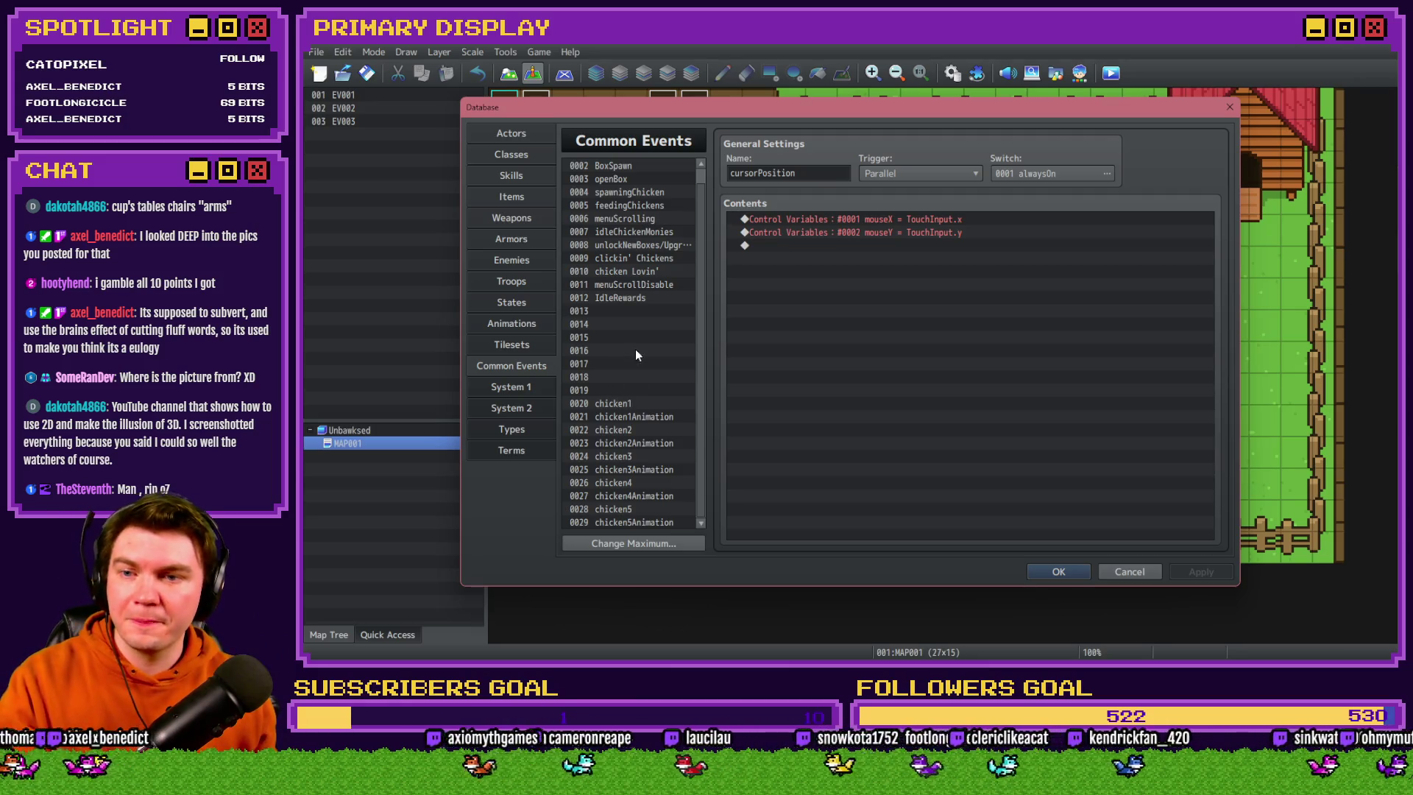
pyautogui.click(658, 547)
pyautogui.click(590, 558)
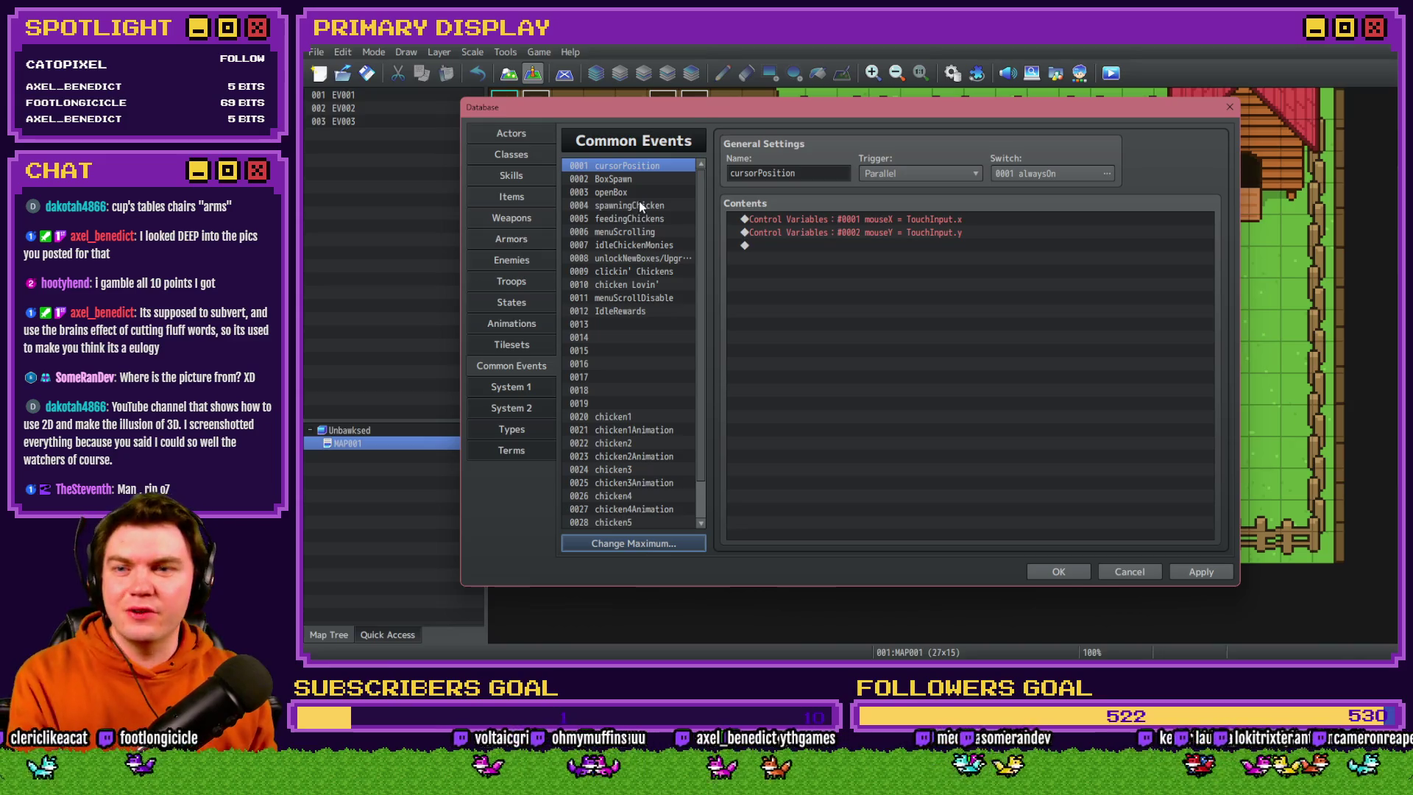
pyautogui.press('Down')
pyautogui.press('Down')
pyautogui.press('Down')
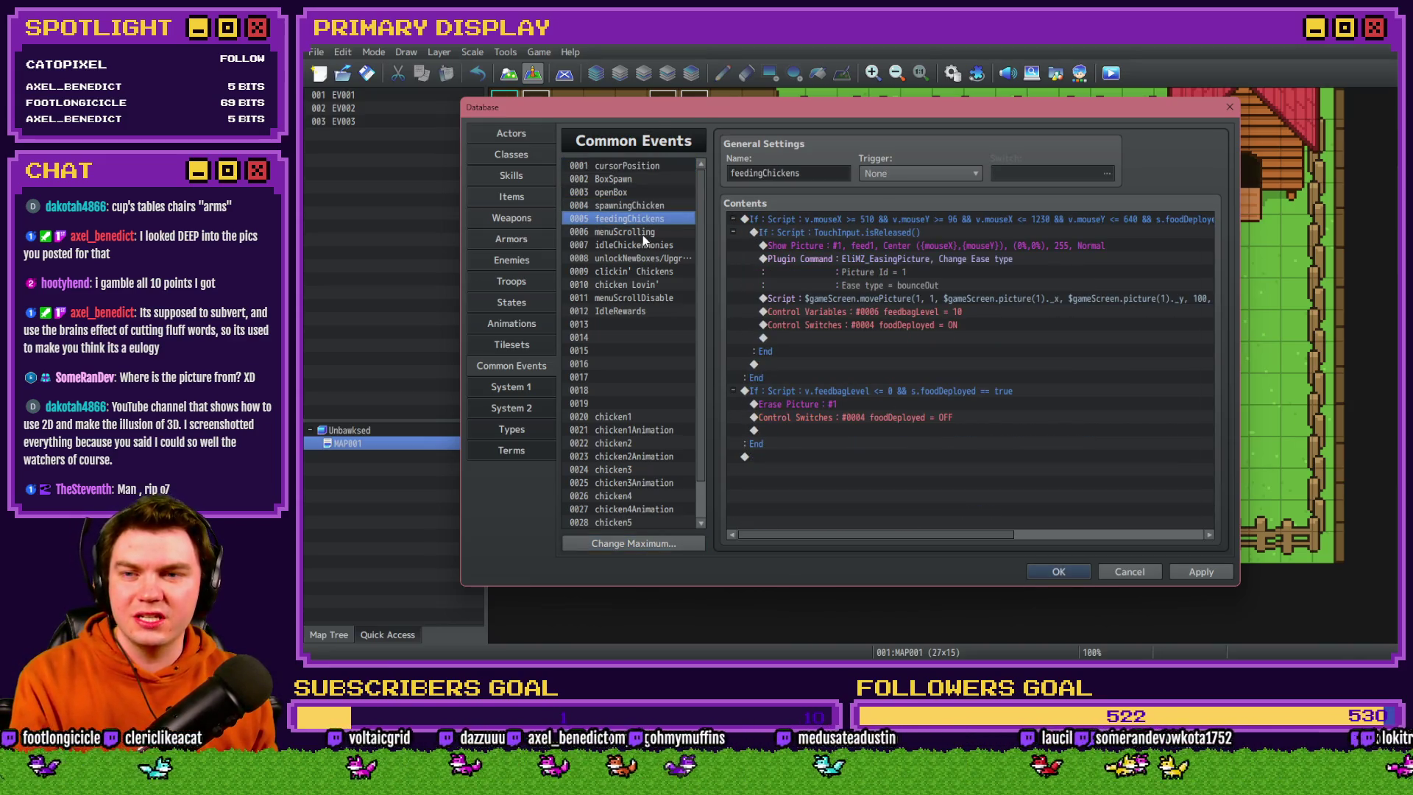
pyautogui.press('Down')
pyautogui.press('Down')
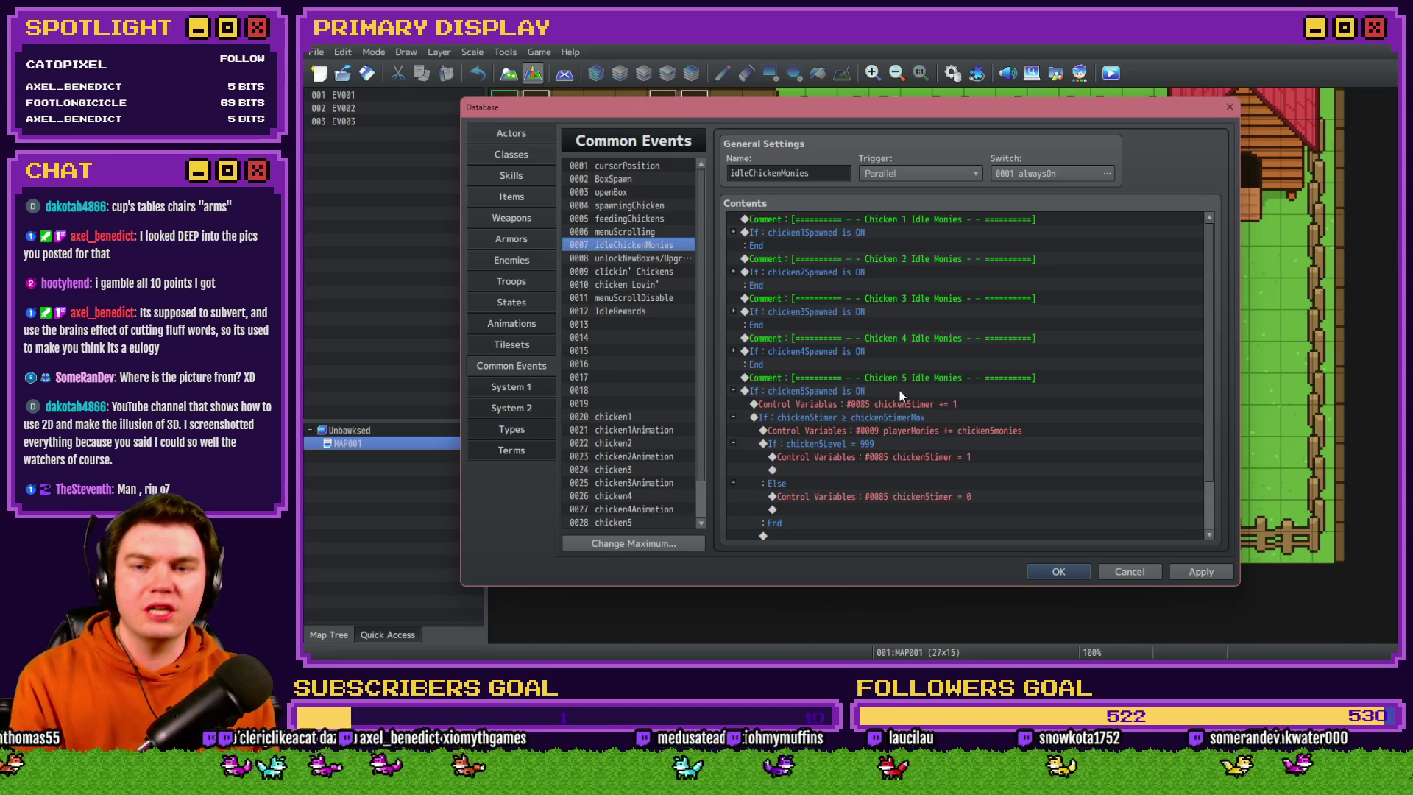
# Copy the Chicken 5 comment and If block to the event's end and edit the pasted comment
pyautogui.click(733, 391)
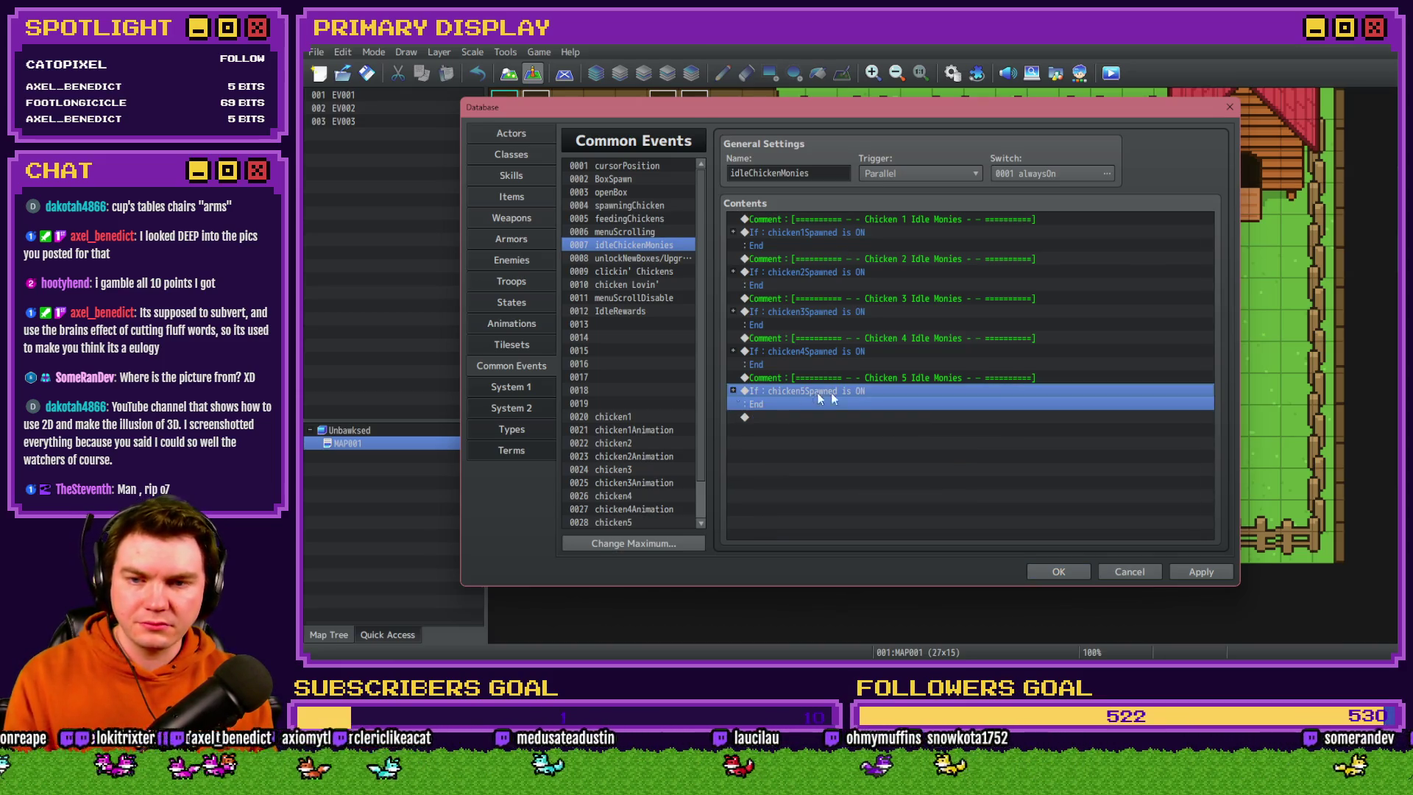
pyautogui.hotkey('shift', 'Up')
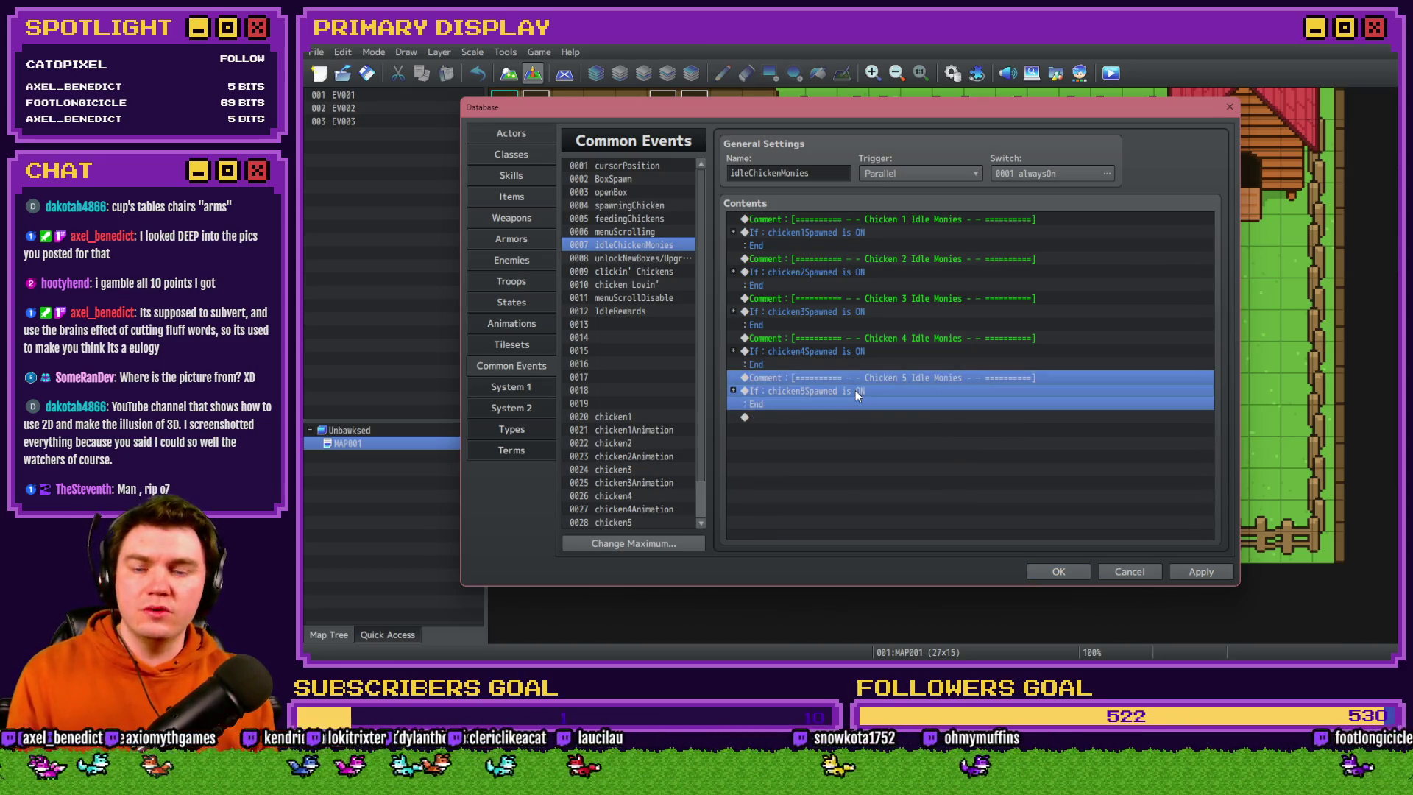
pyautogui.hotkey('ctrl', 'c')
pyautogui.click(829, 449)
pyautogui.hotkey('ctrl', 'v')
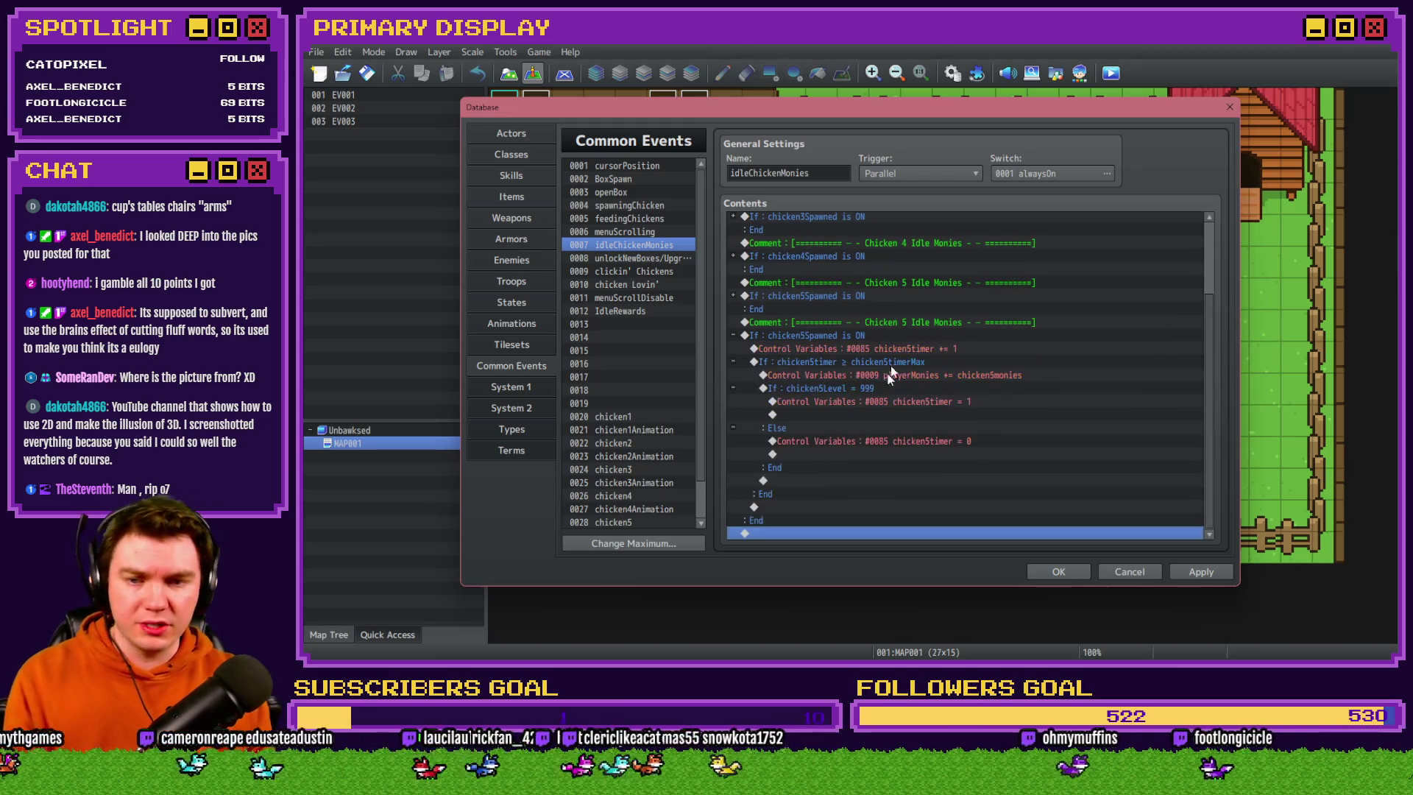
pyautogui.doubleClick(897, 327)
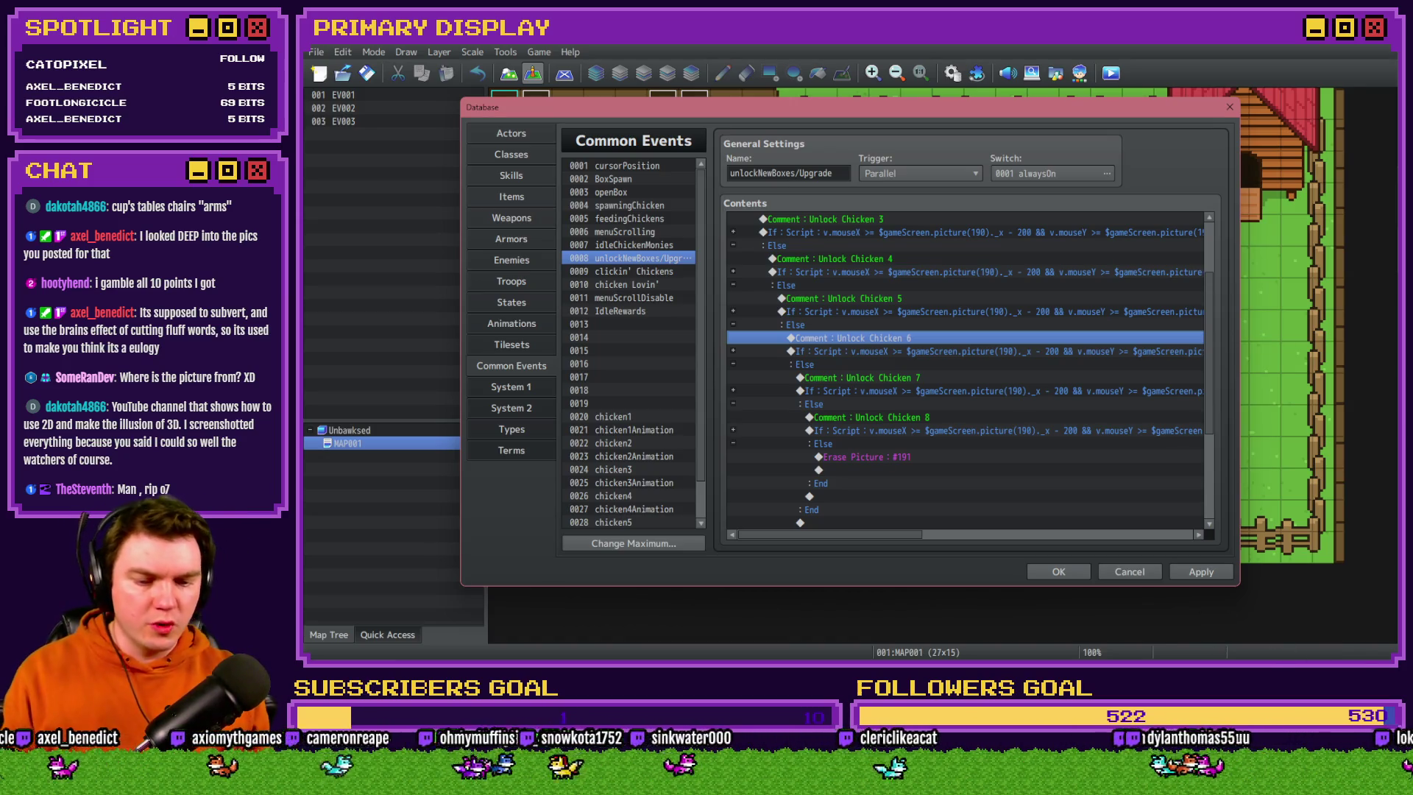
pyautogui.hotkey('alt', 'Tab')
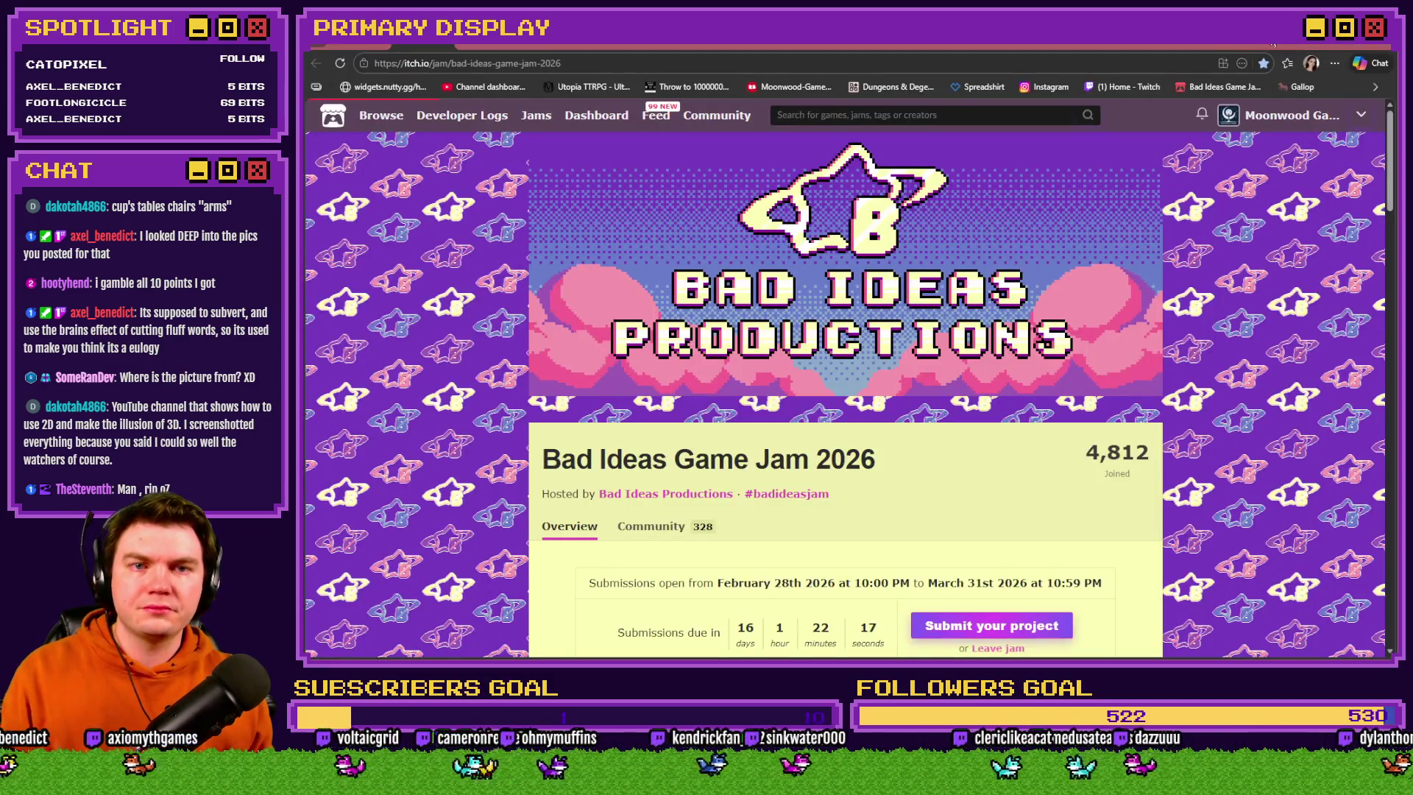
# Start a 'coin flip' web search in a new browser tab
pyautogui.hotkey('ctrl', 't')
pyautogui.write('coin flip')
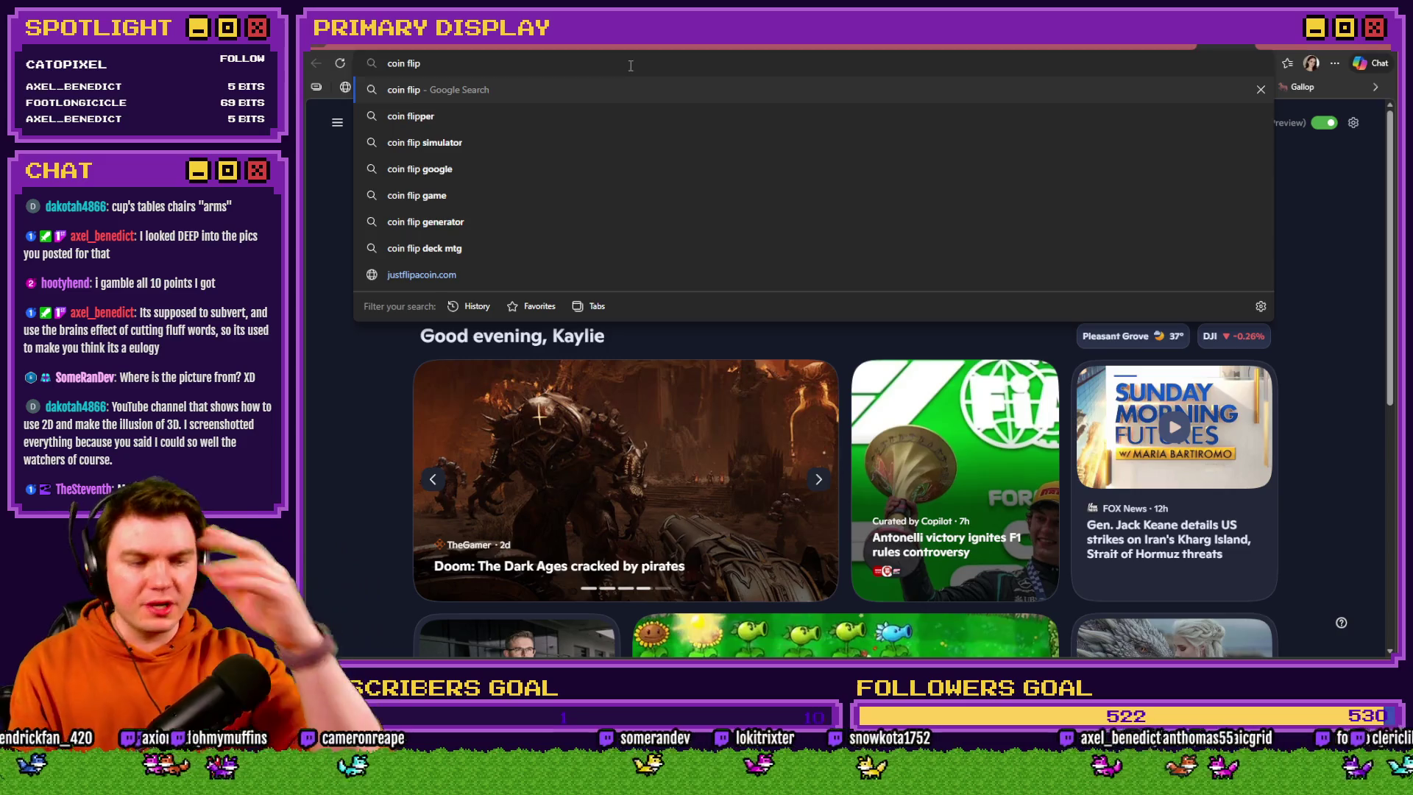
# Run the coin flip search and flip twice until it lands on Tails, then go to Twitch
pyautogui.press('Return')
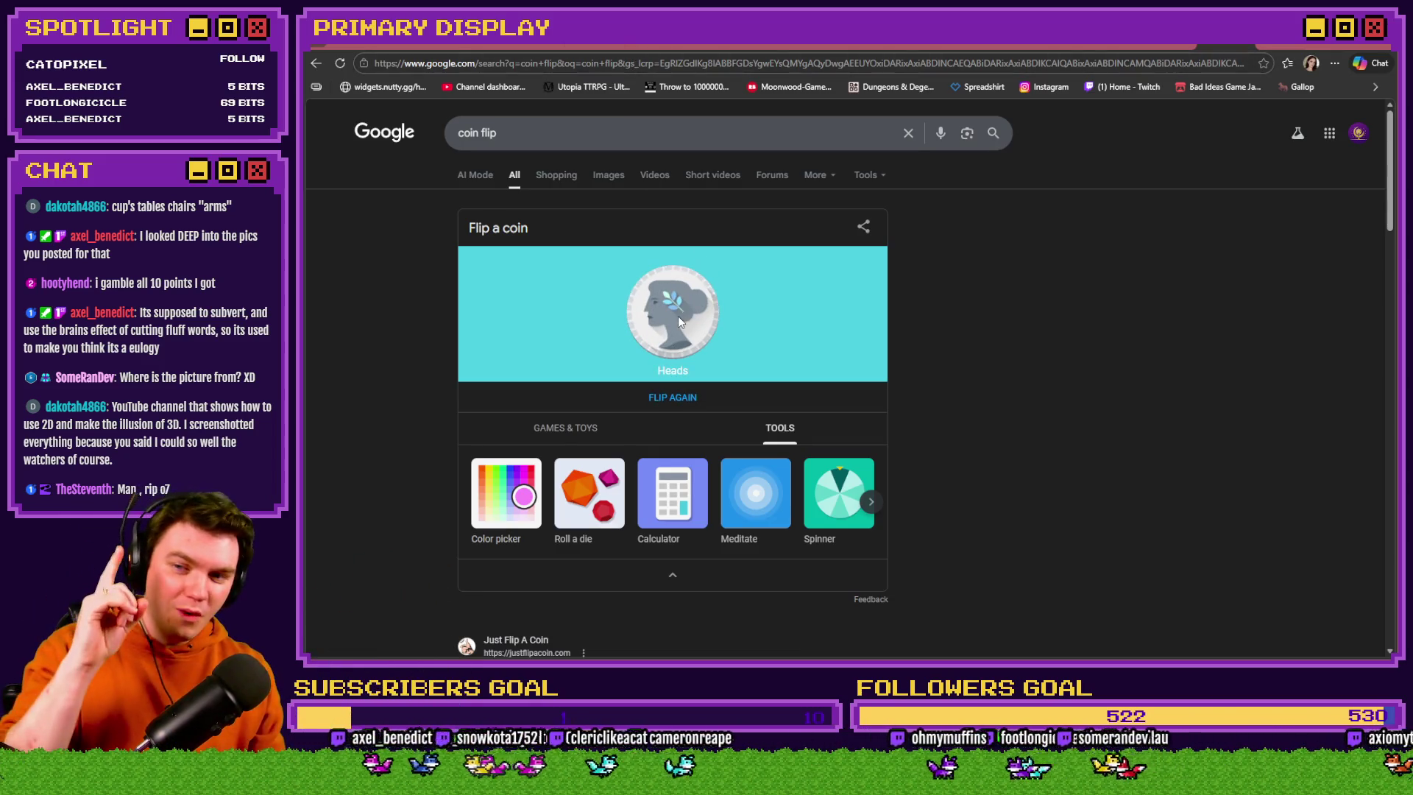
pyautogui.click(672, 399)
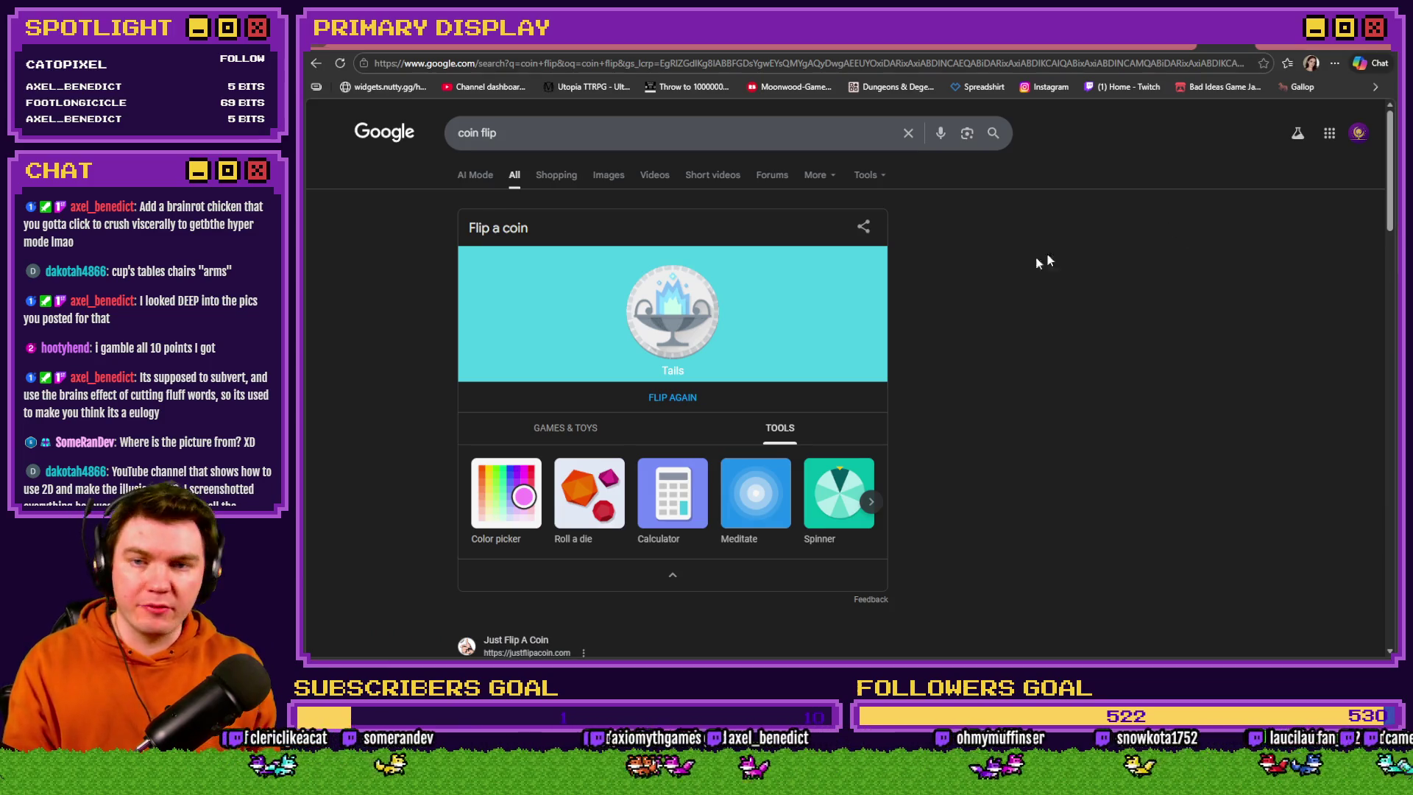
pyautogui.click(670, 399)
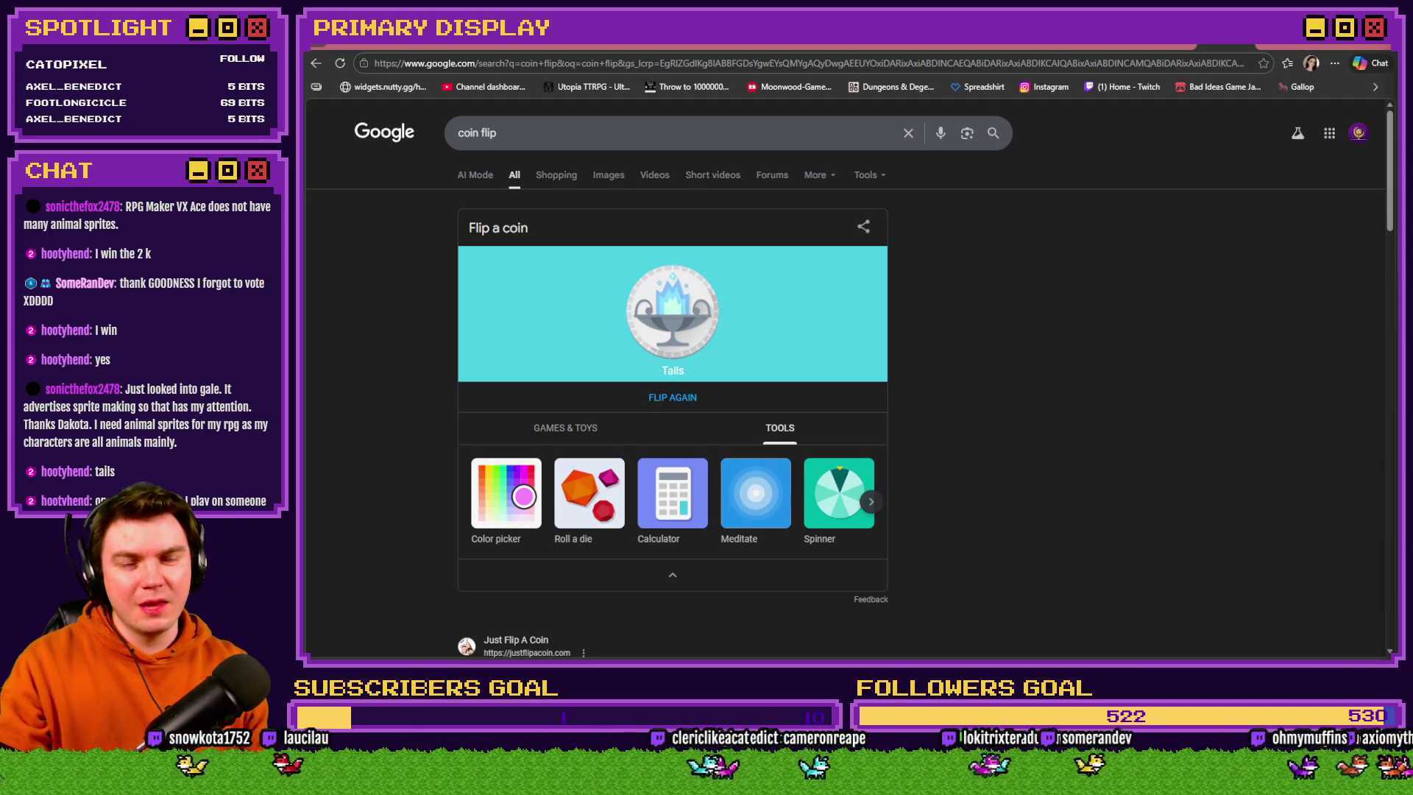
pyautogui.click(1251, 47)
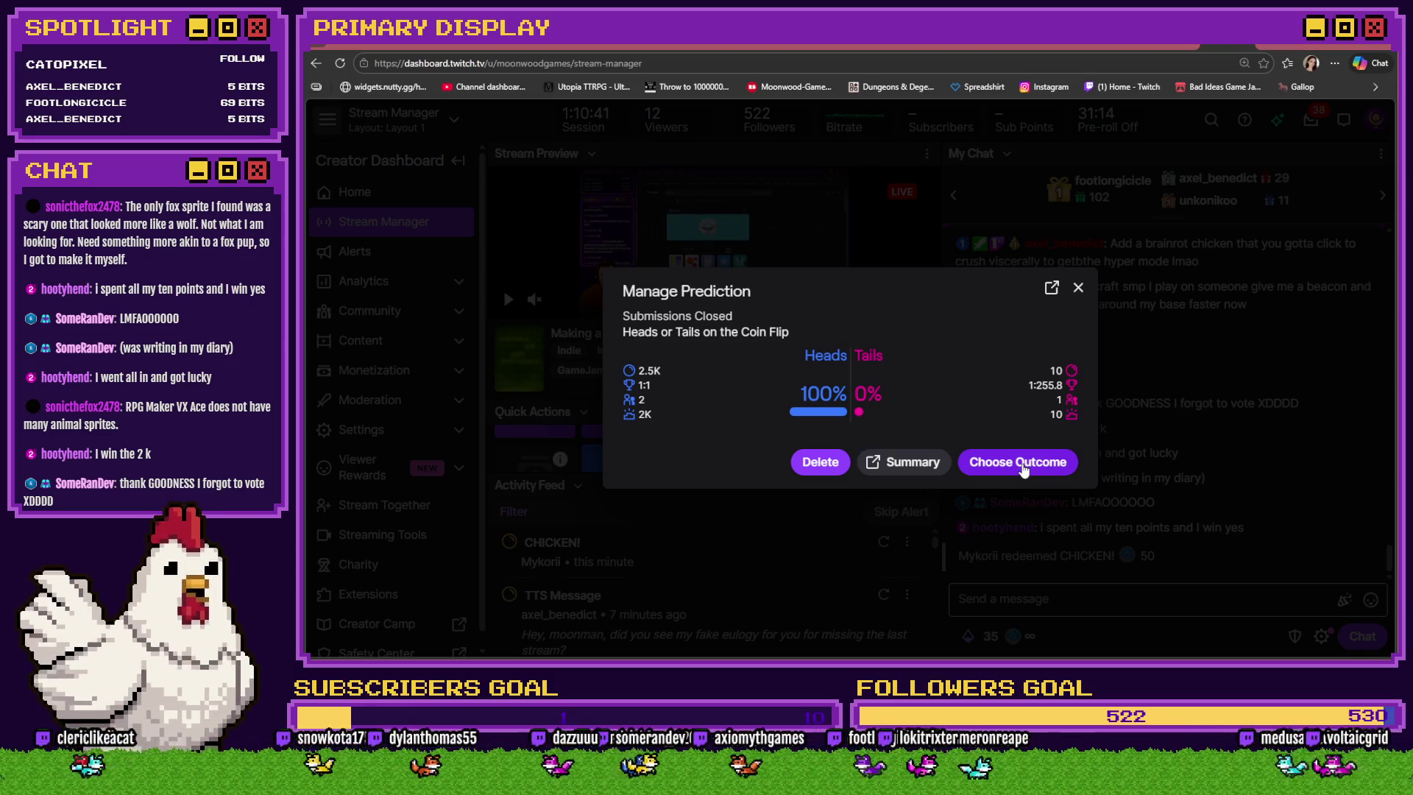
# Pick Tails as the winning outcome and confirm completing the coin flip prediction
pyautogui.click(1024, 468)
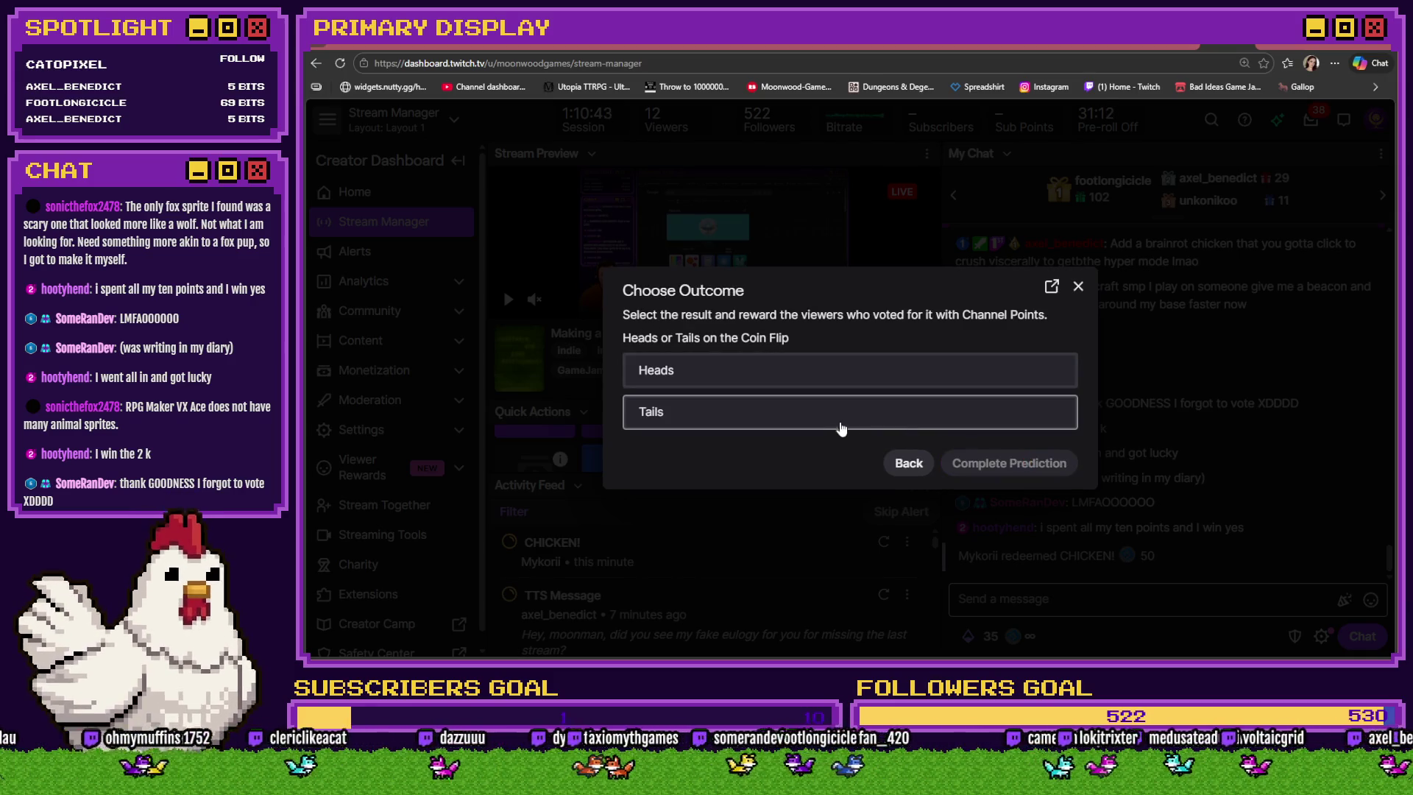
pyautogui.click(843, 429)
pyautogui.click(991, 465)
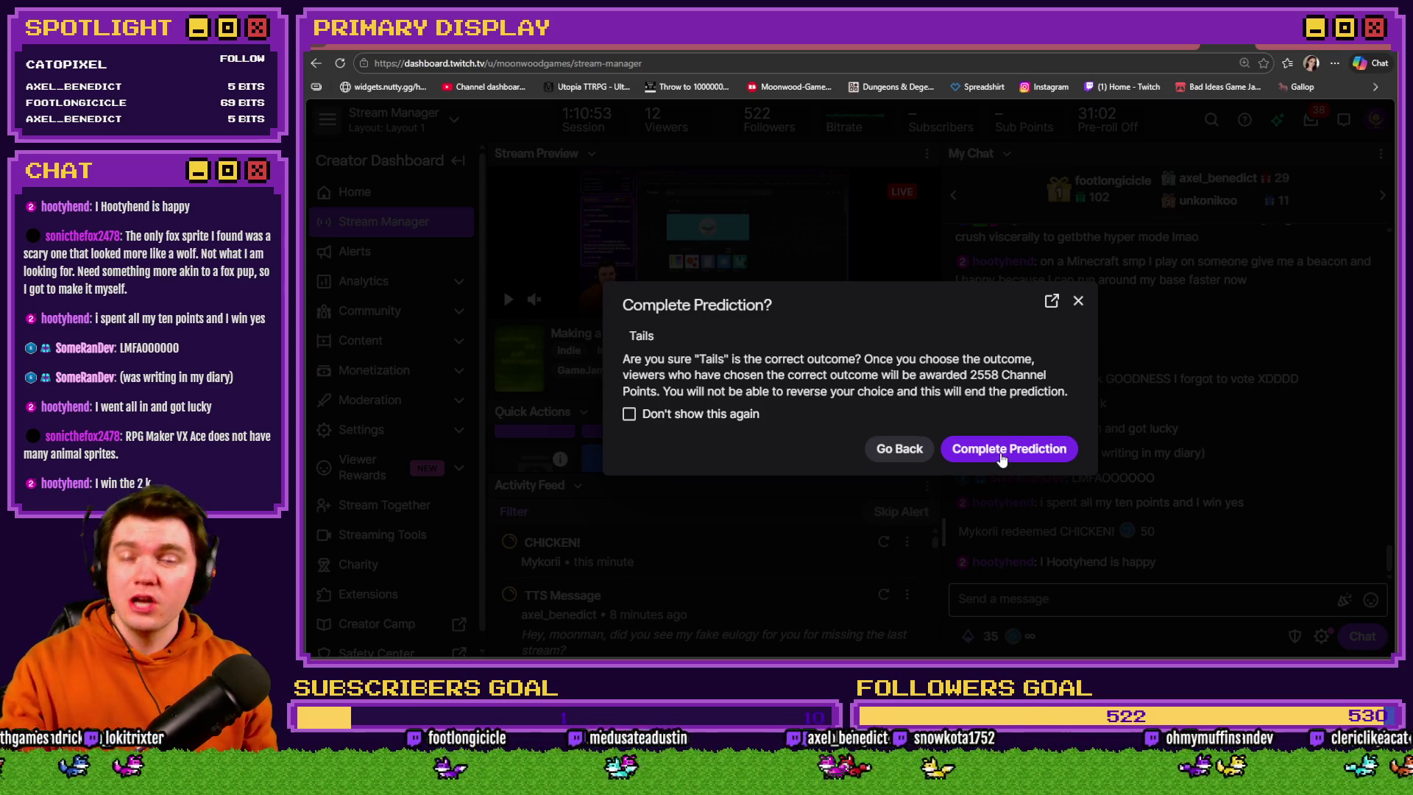
pyautogui.click(1002, 456)
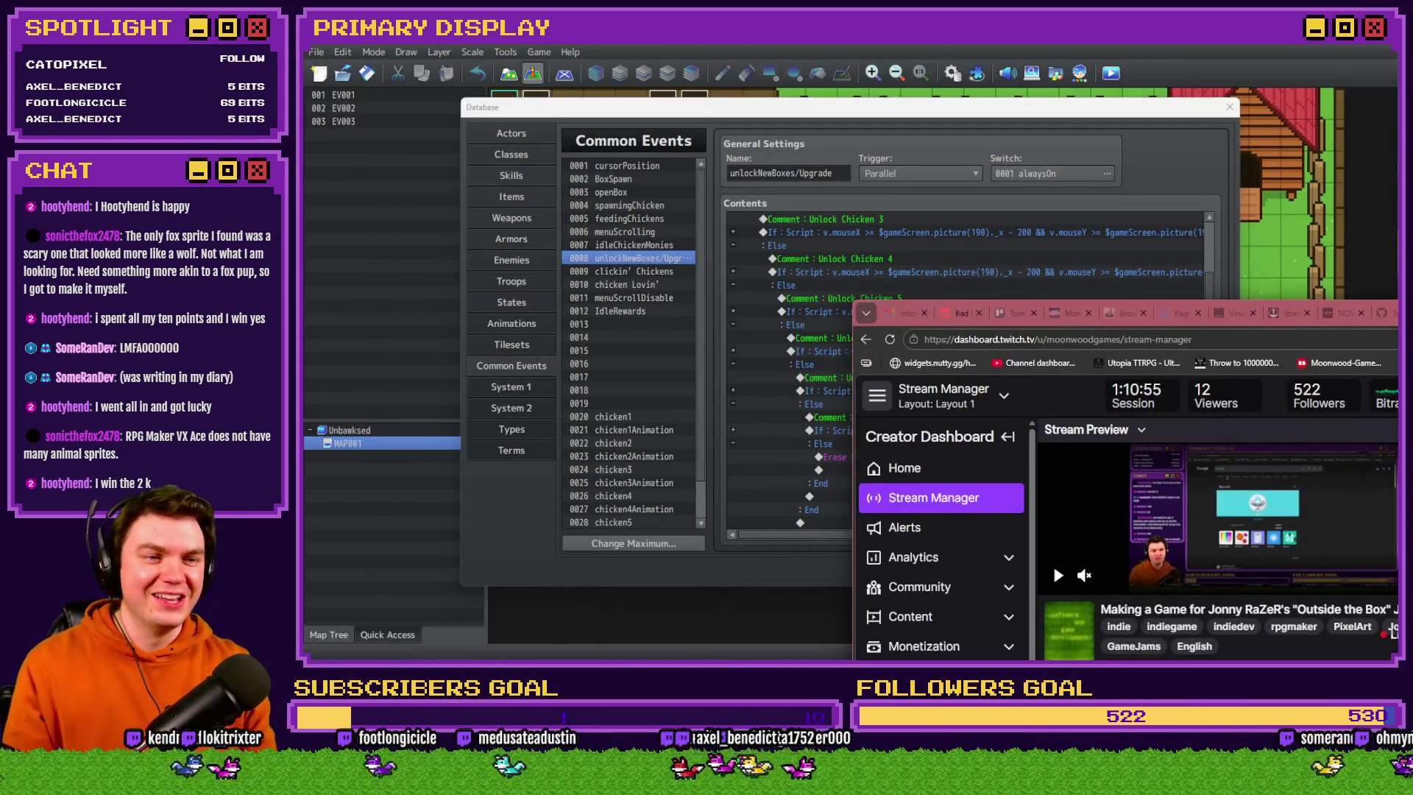
# View the Tails result and the Bad Ideas Game Jam 2026 page, then return to RPG Maker
pyautogui.hotkey('ctrl', 'Tab')
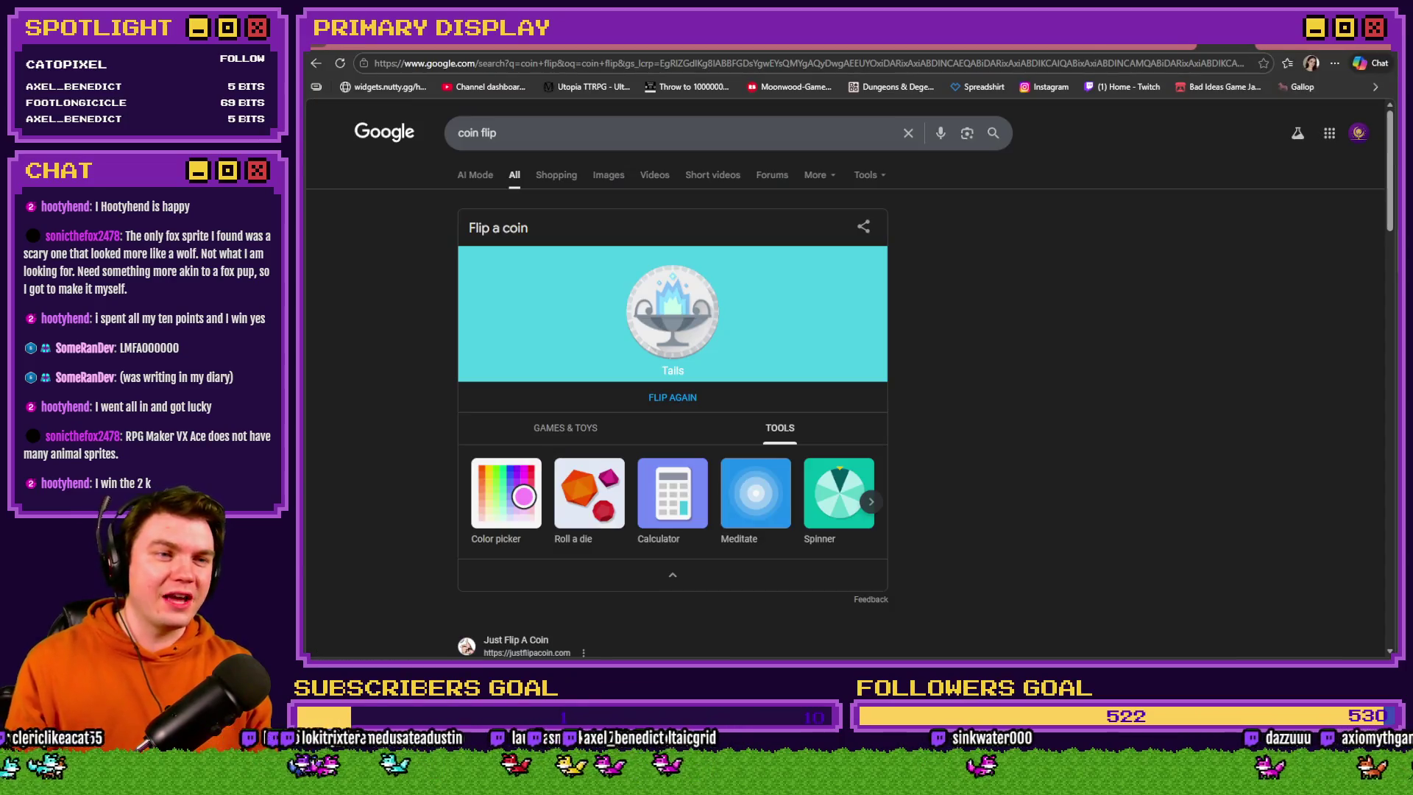
pyautogui.click(396, 42)
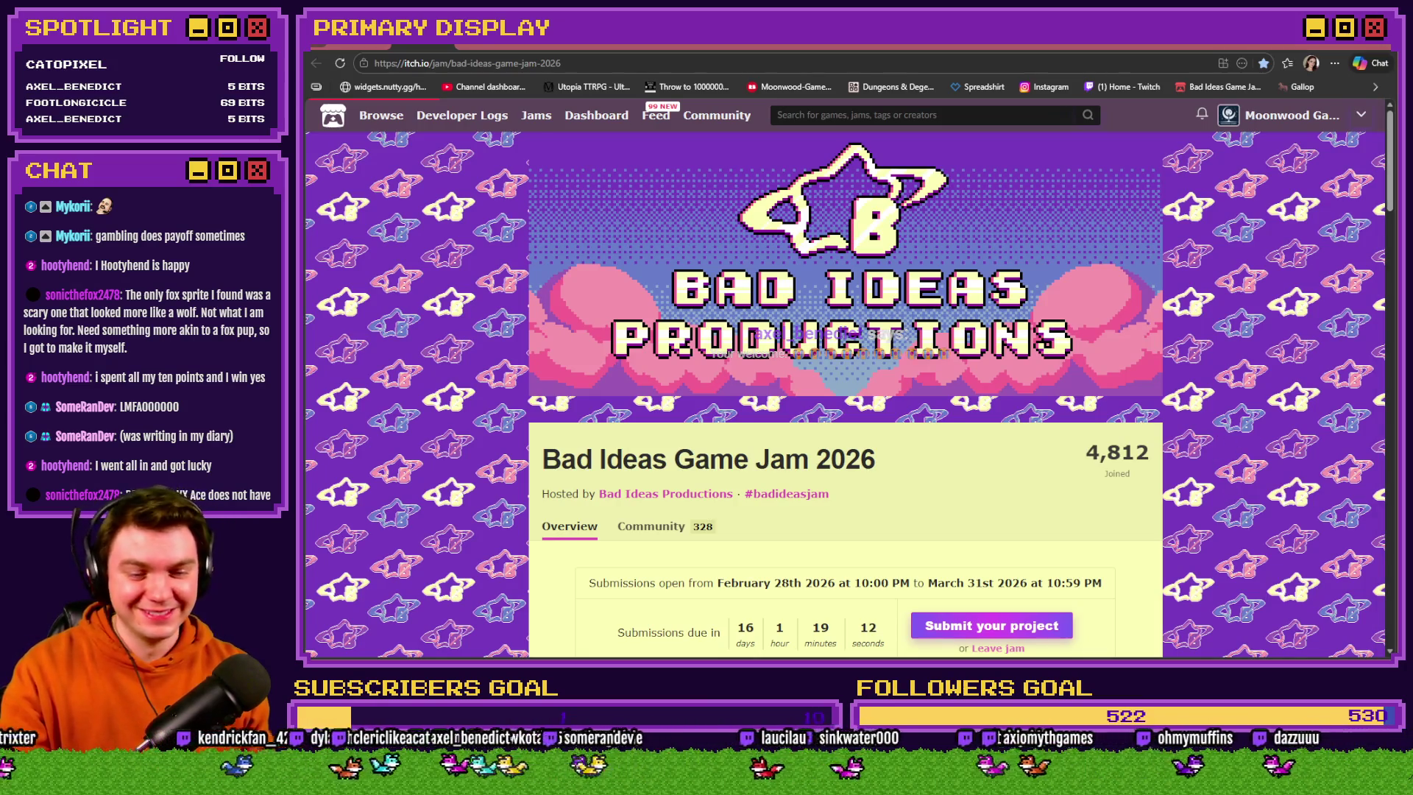
pyautogui.hotkey('alt', 'Tab')
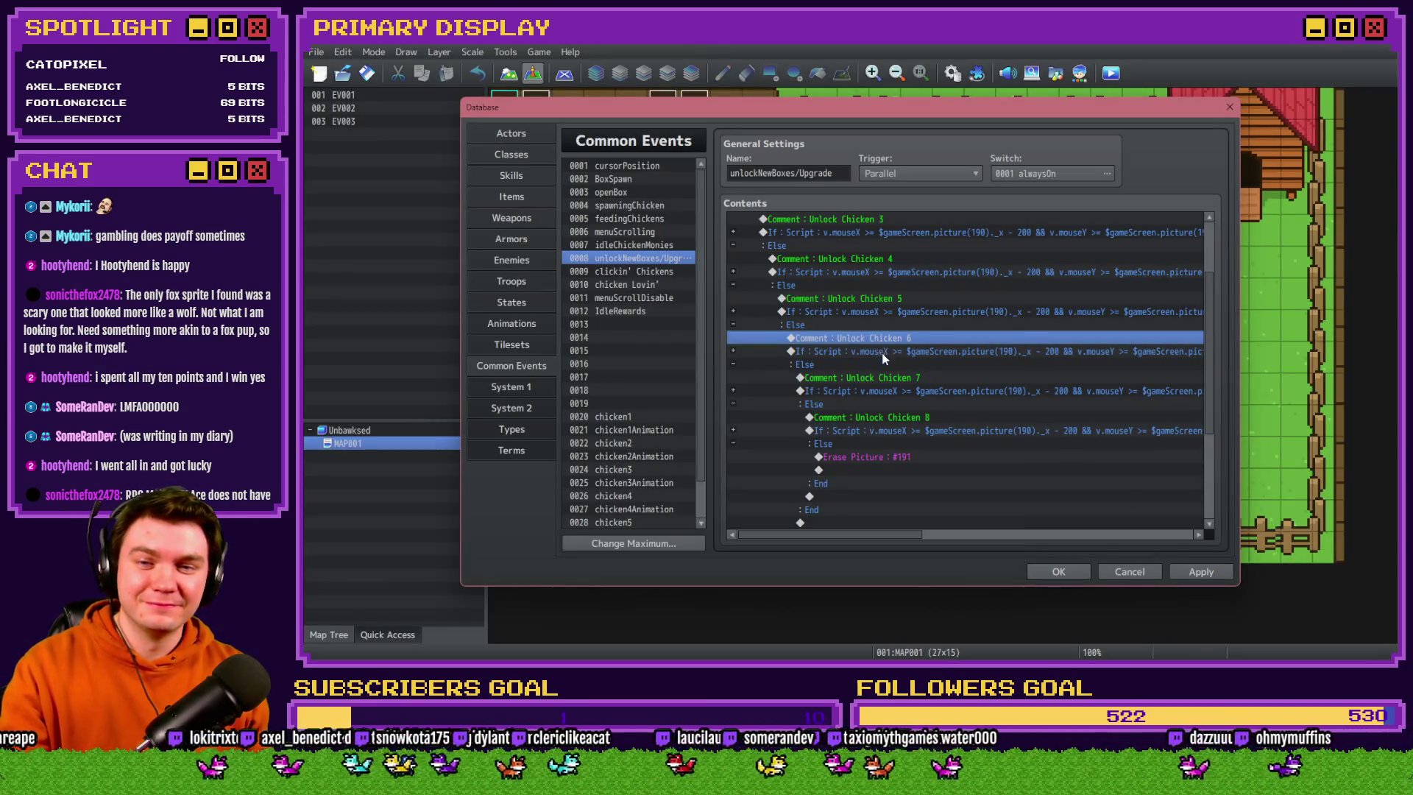
# Select and expand the Unlock Chicken 6 If block in unlockNewBoxes/Upgrade, then switch to itch.io
pyautogui.click(883, 352)
pyautogui.moveTo(897, 535)
pyautogui.mouseDown()
pyautogui.moveTo(1168, 539)
pyautogui.moveTo(847, 479)
pyautogui.mouseUp()
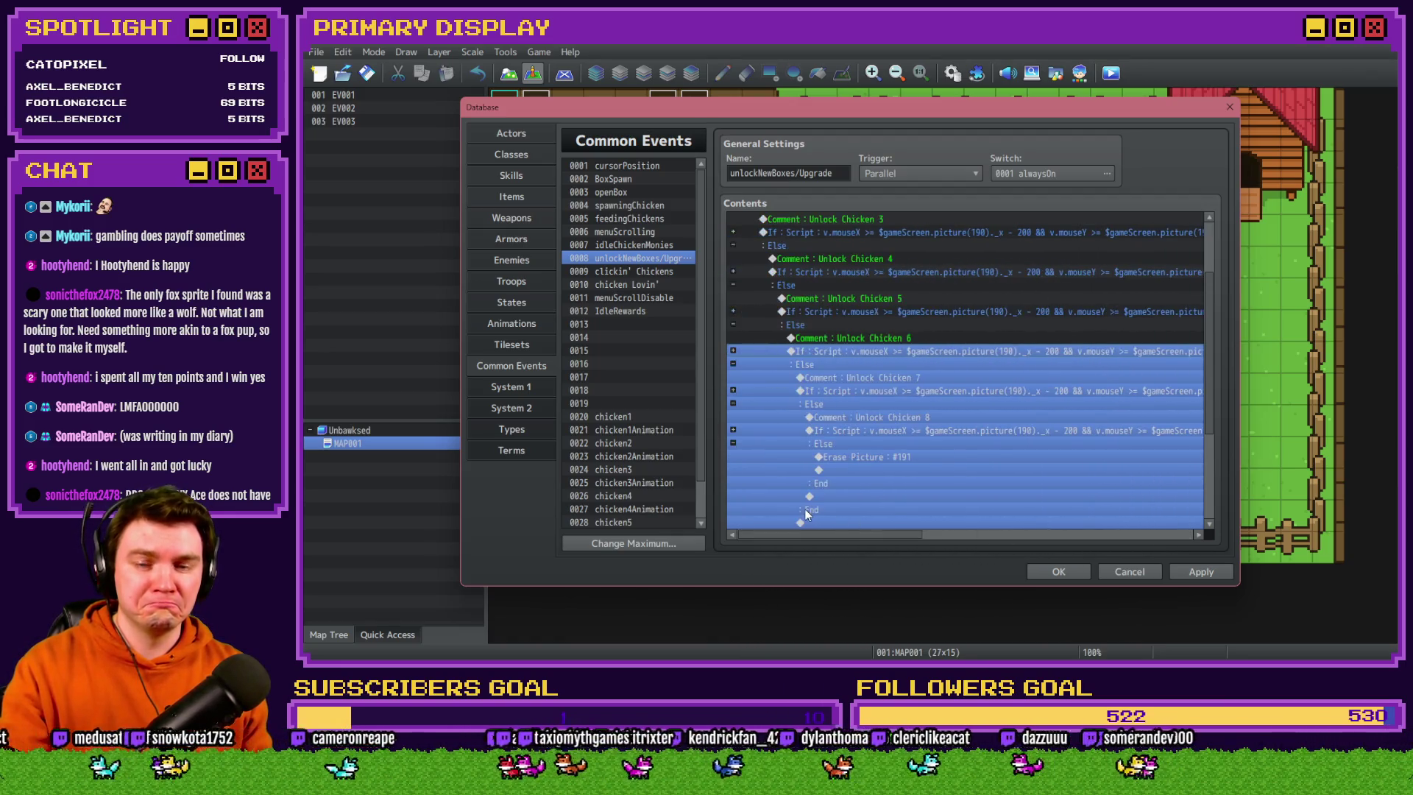
pyautogui.click(837, 364)
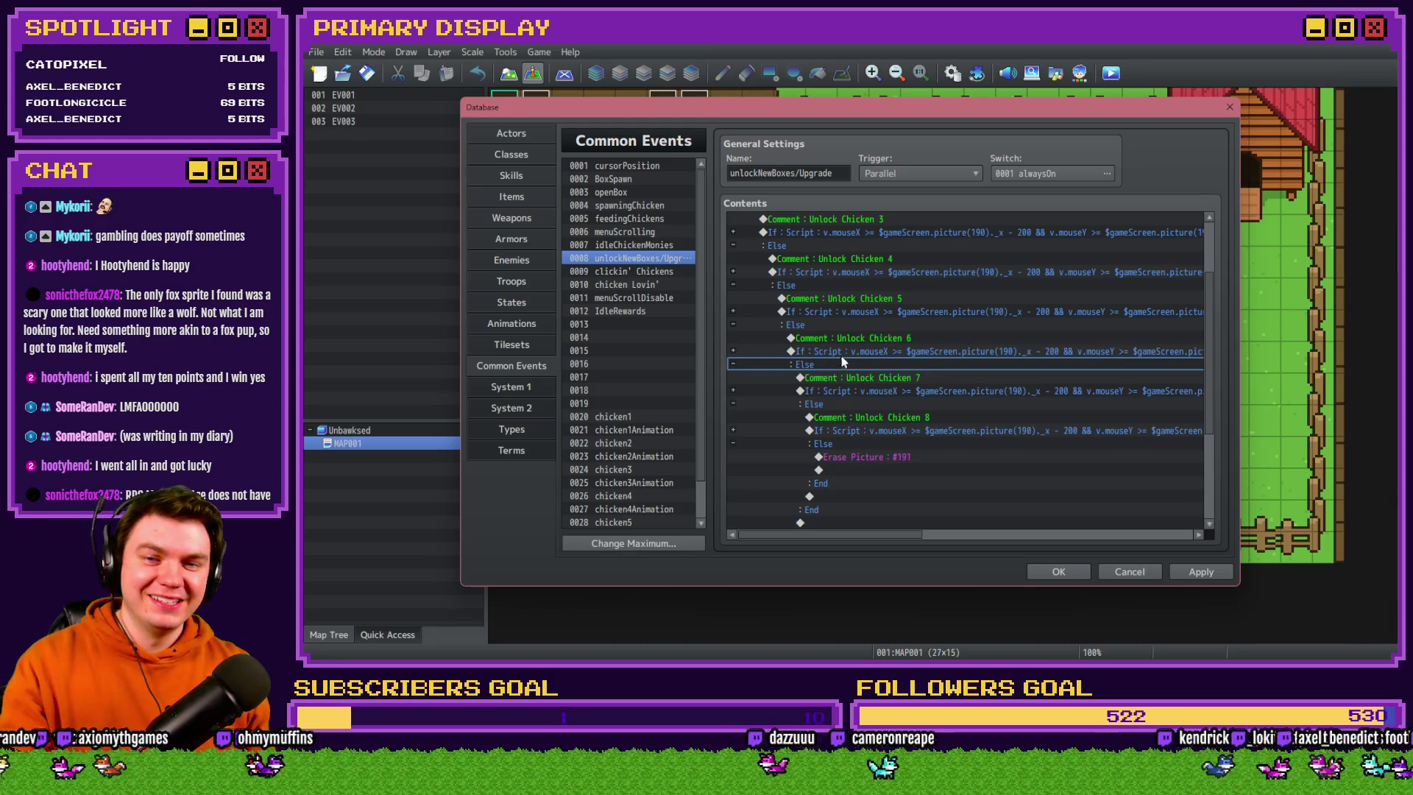
pyautogui.click(841, 352)
pyautogui.click(734, 351)
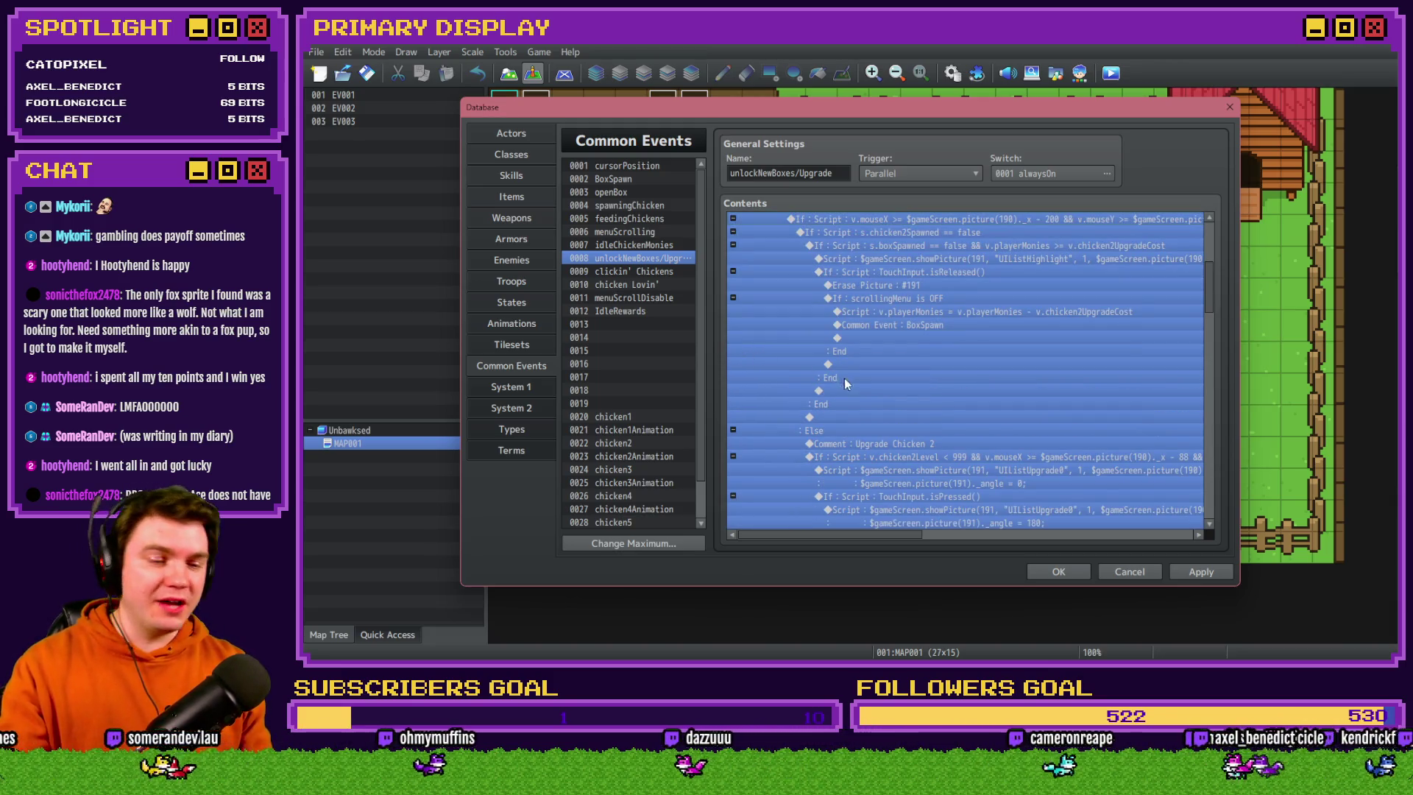
pyautogui.scroll(2, 845, 378)
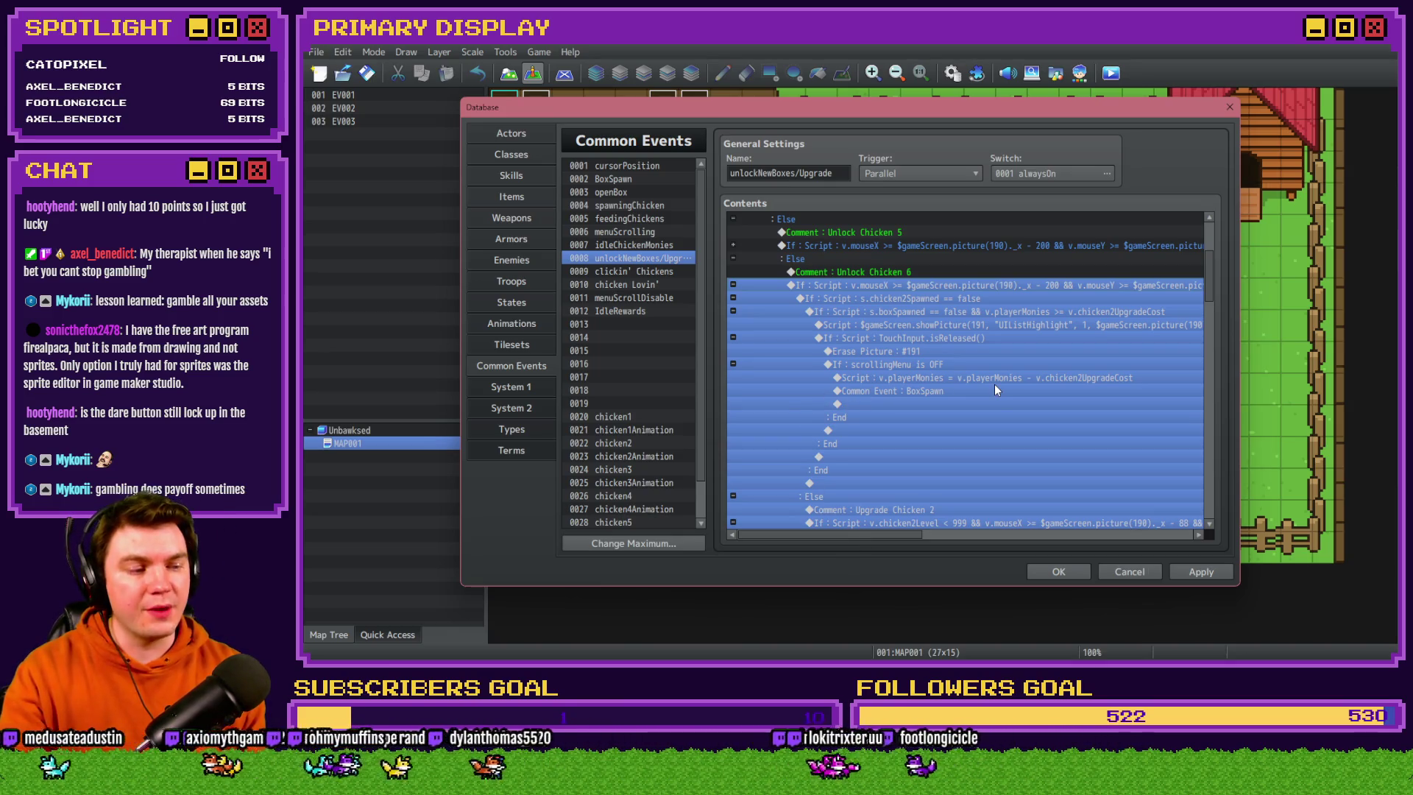
pyautogui.hotkey('alt', 'Tab')
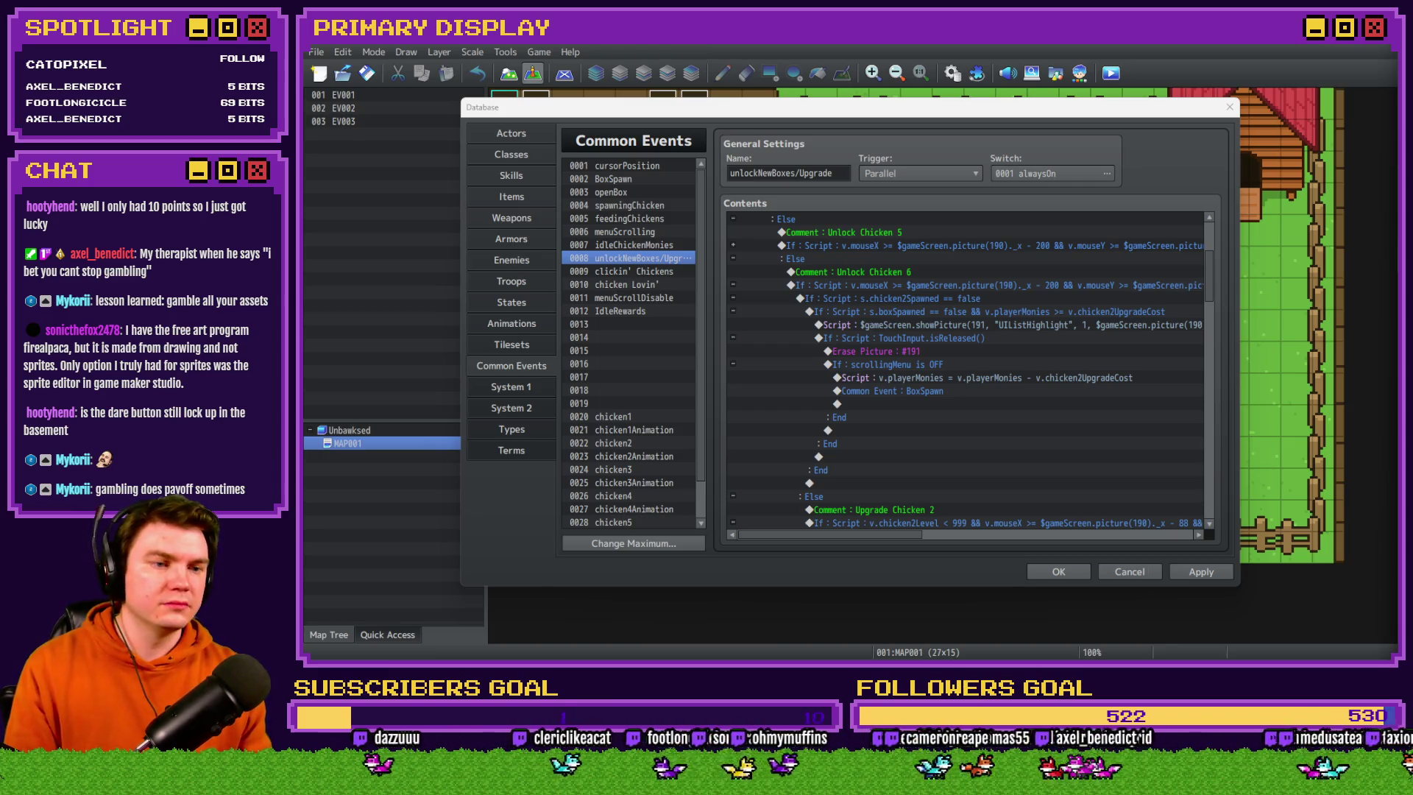
pyautogui.hotkey('alt', 'Tab')
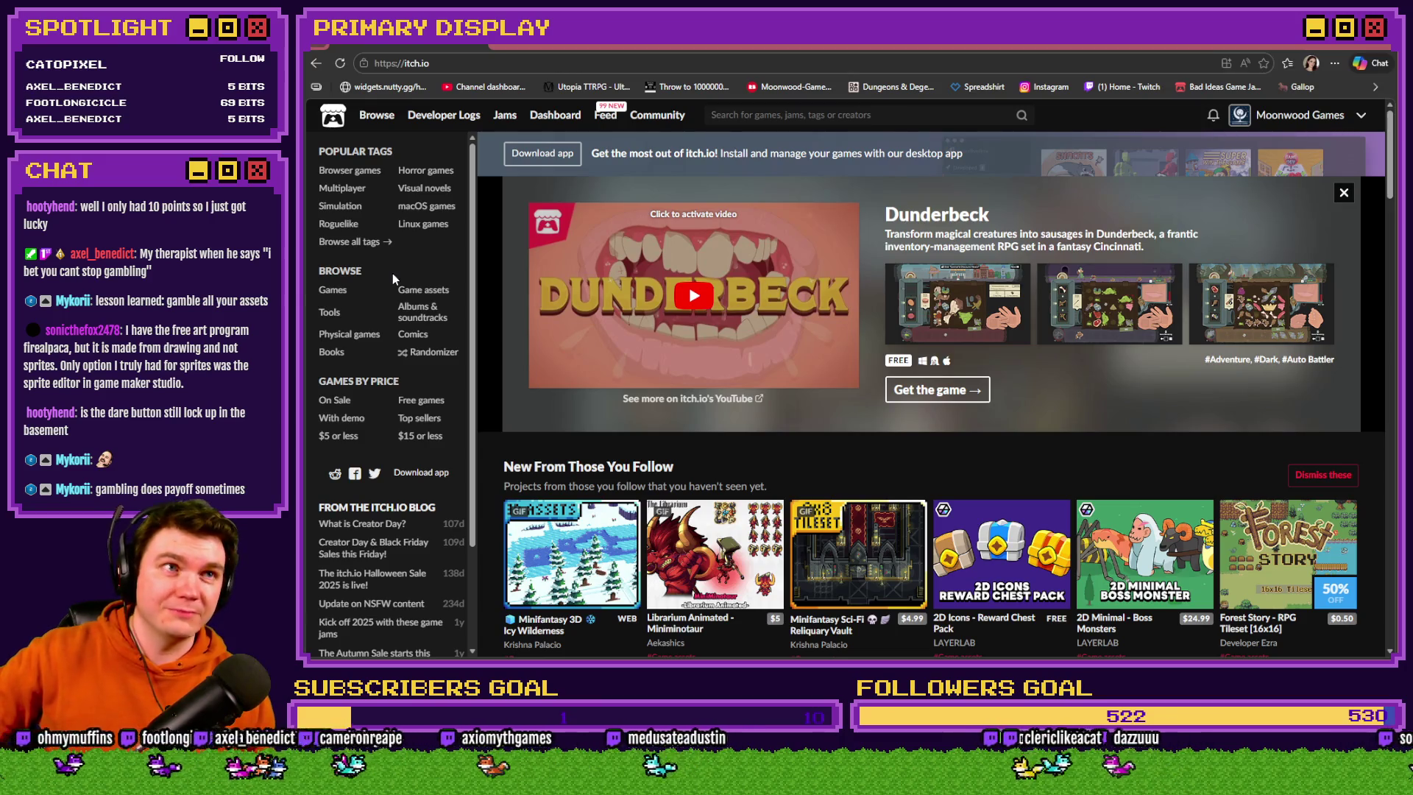
# Browse itch.io game assets filtered to the free and 2D tags
pyautogui.click(426, 294)
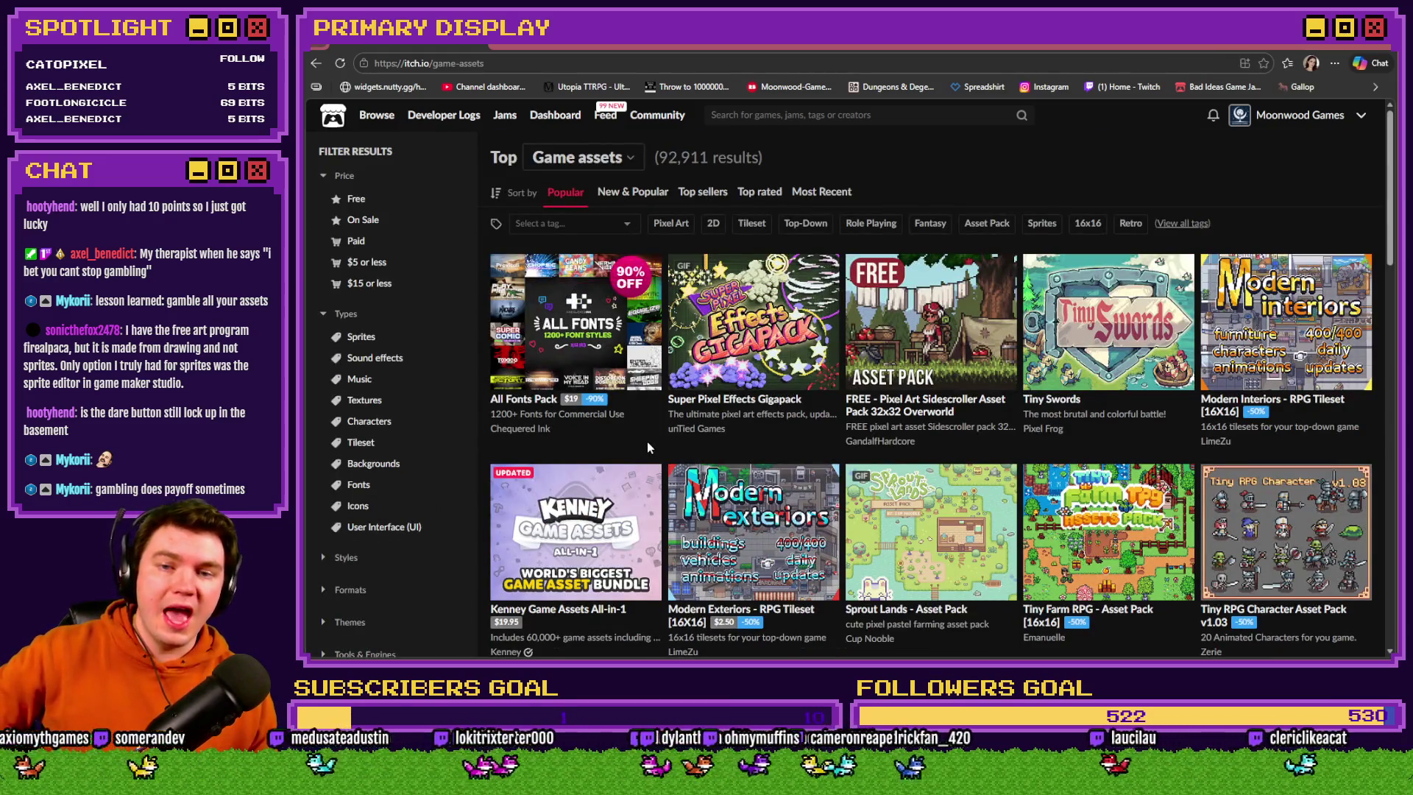
pyautogui.click(579, 228)
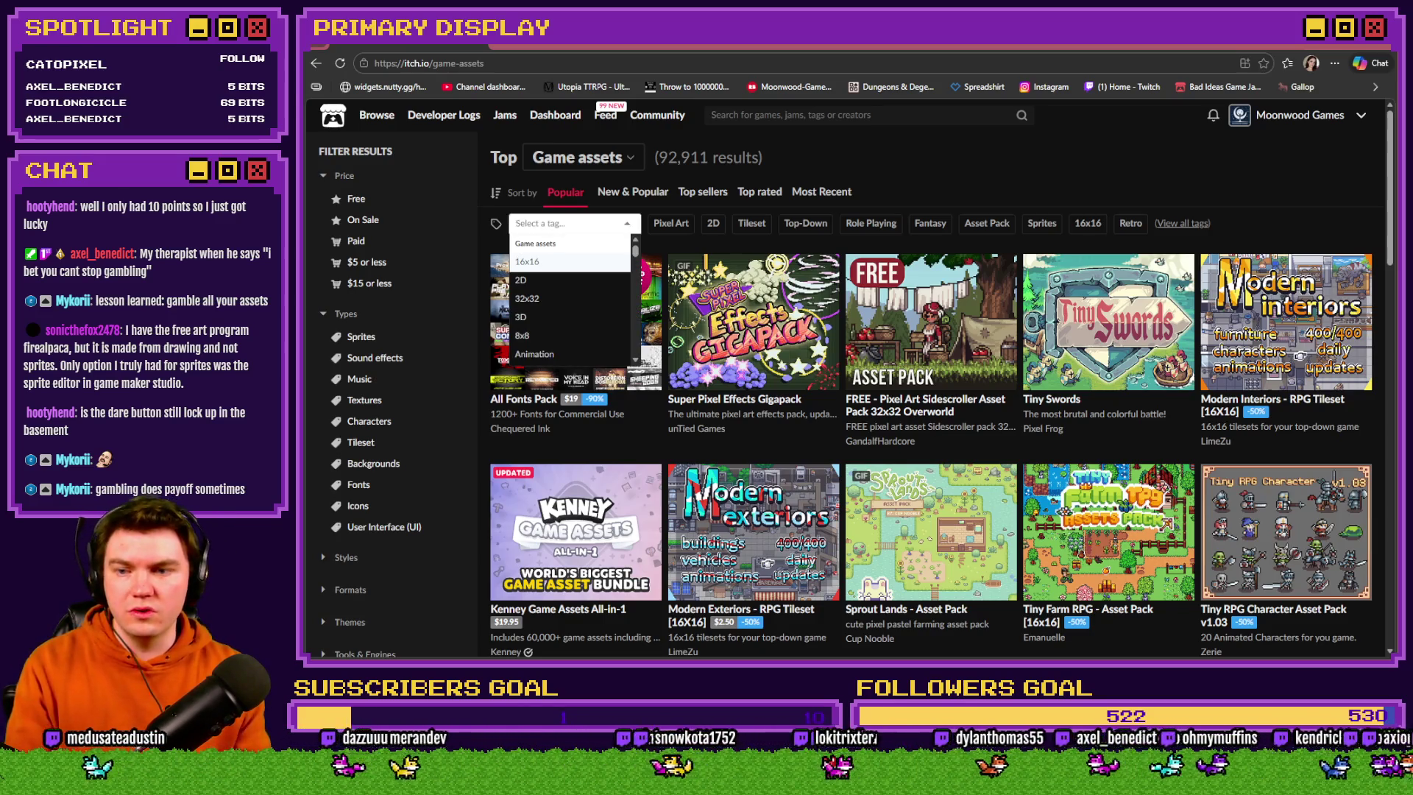
pyautogui.write('free')
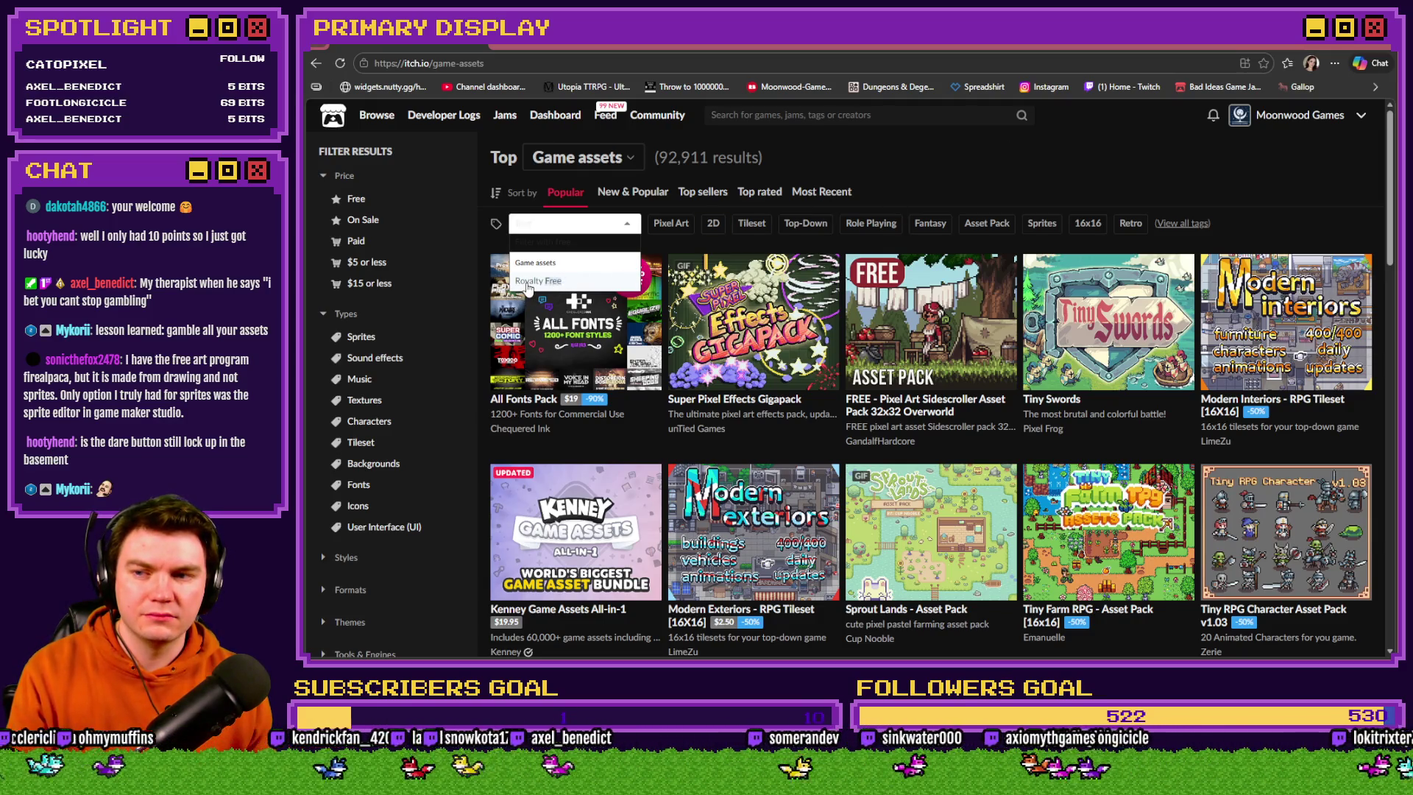
pyautogui.click(356, 199)
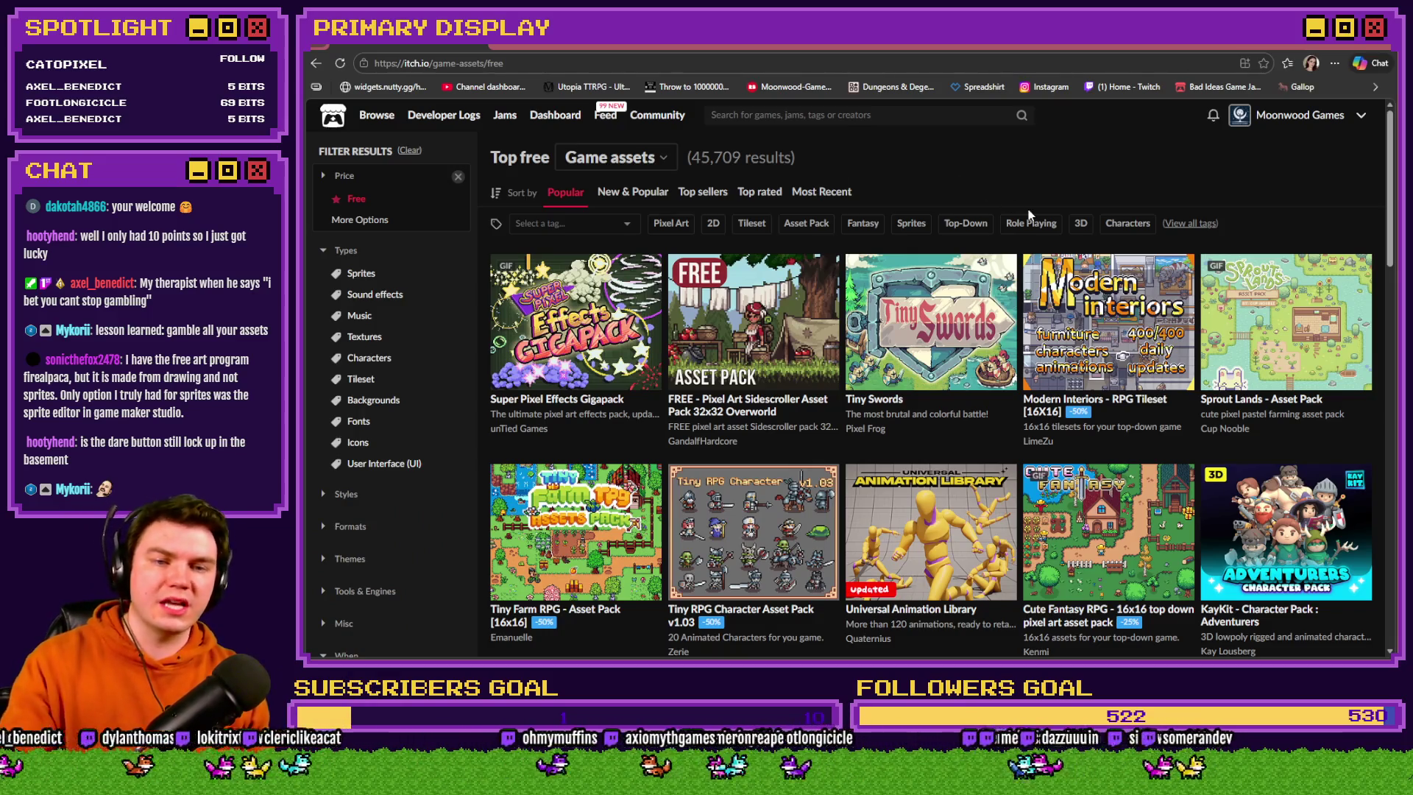
pyautogui.click(713, 223)
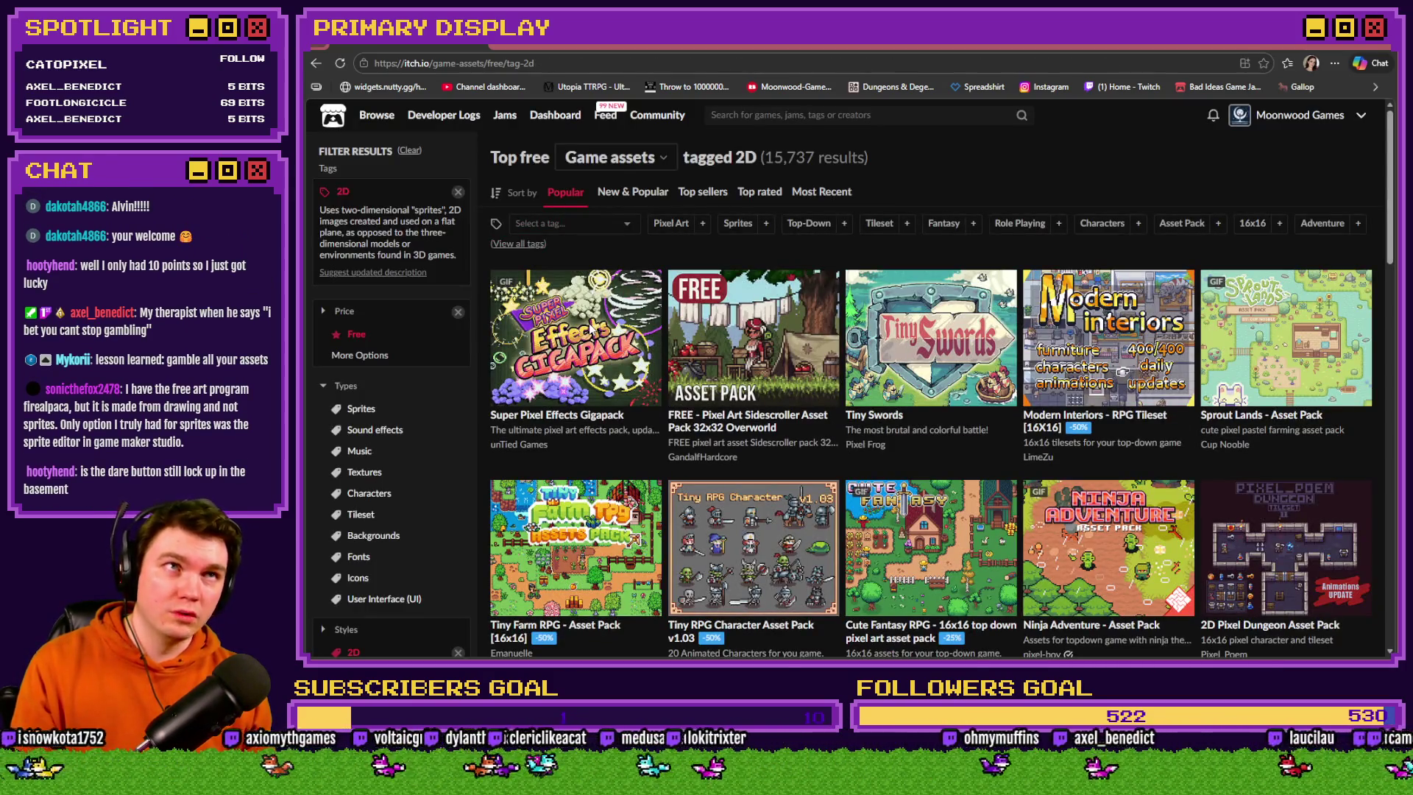
# Add the fox tag filter and open the 2D Pixel Art Fox Sprites page
pyautogui.click(557, 225)
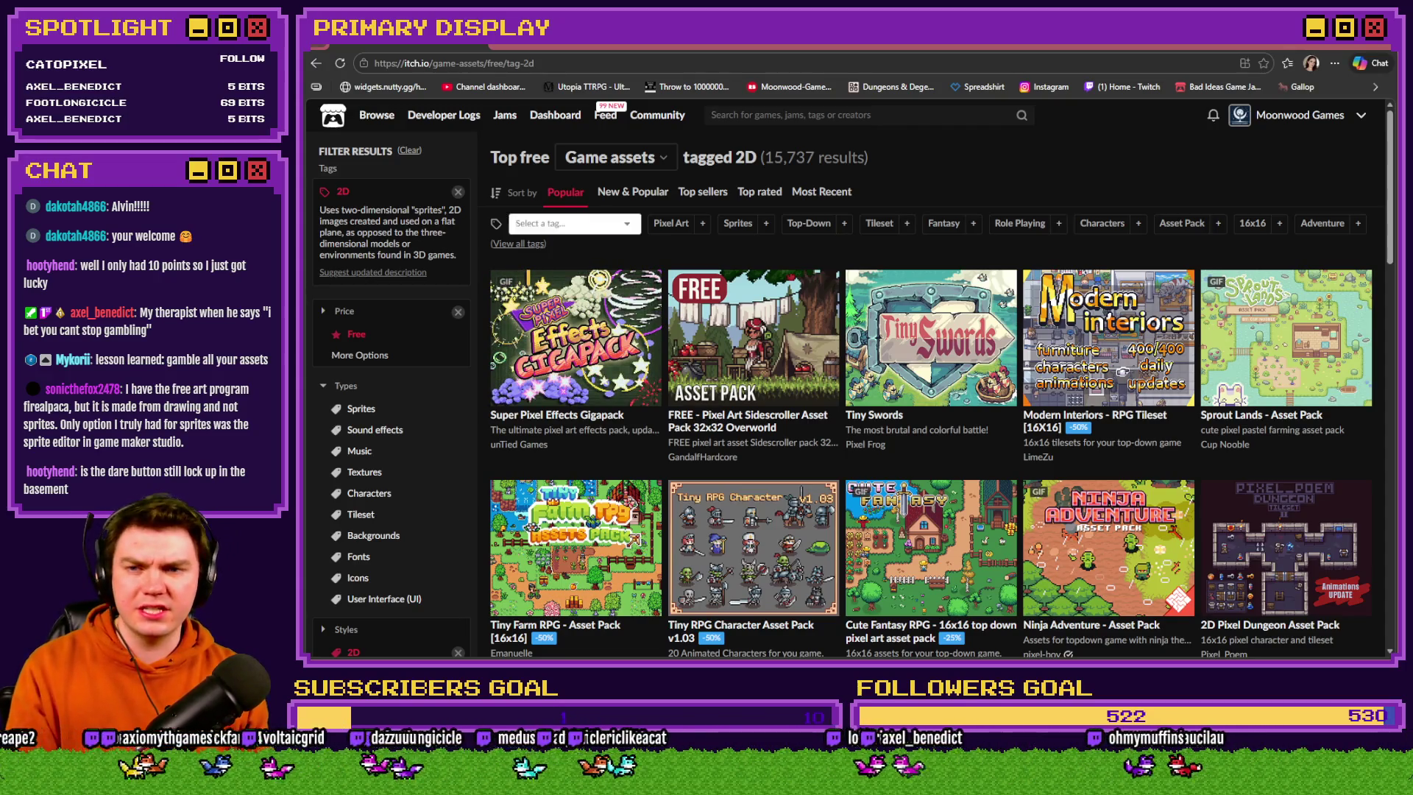
pyautogui.write('fox')
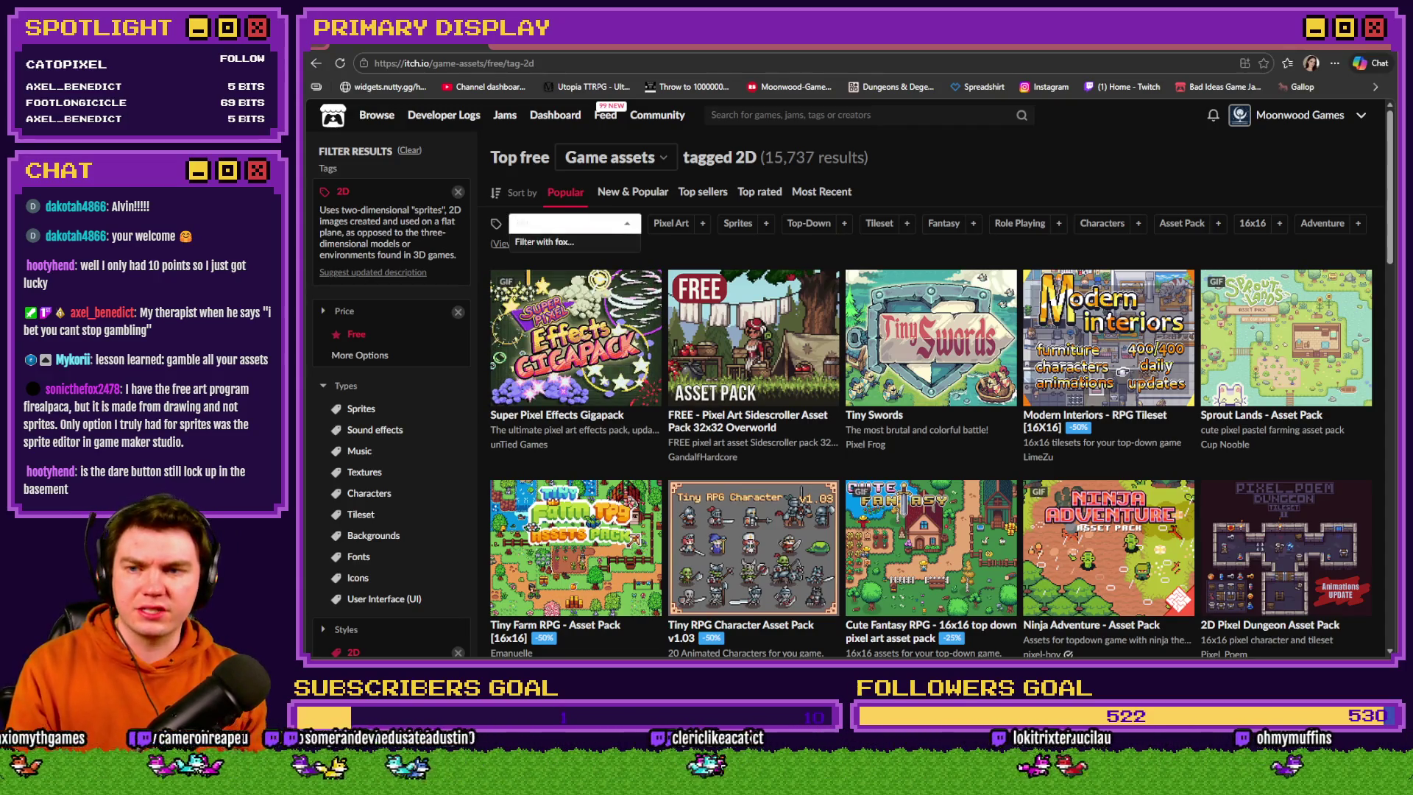
pyautogui.click(563, 242)
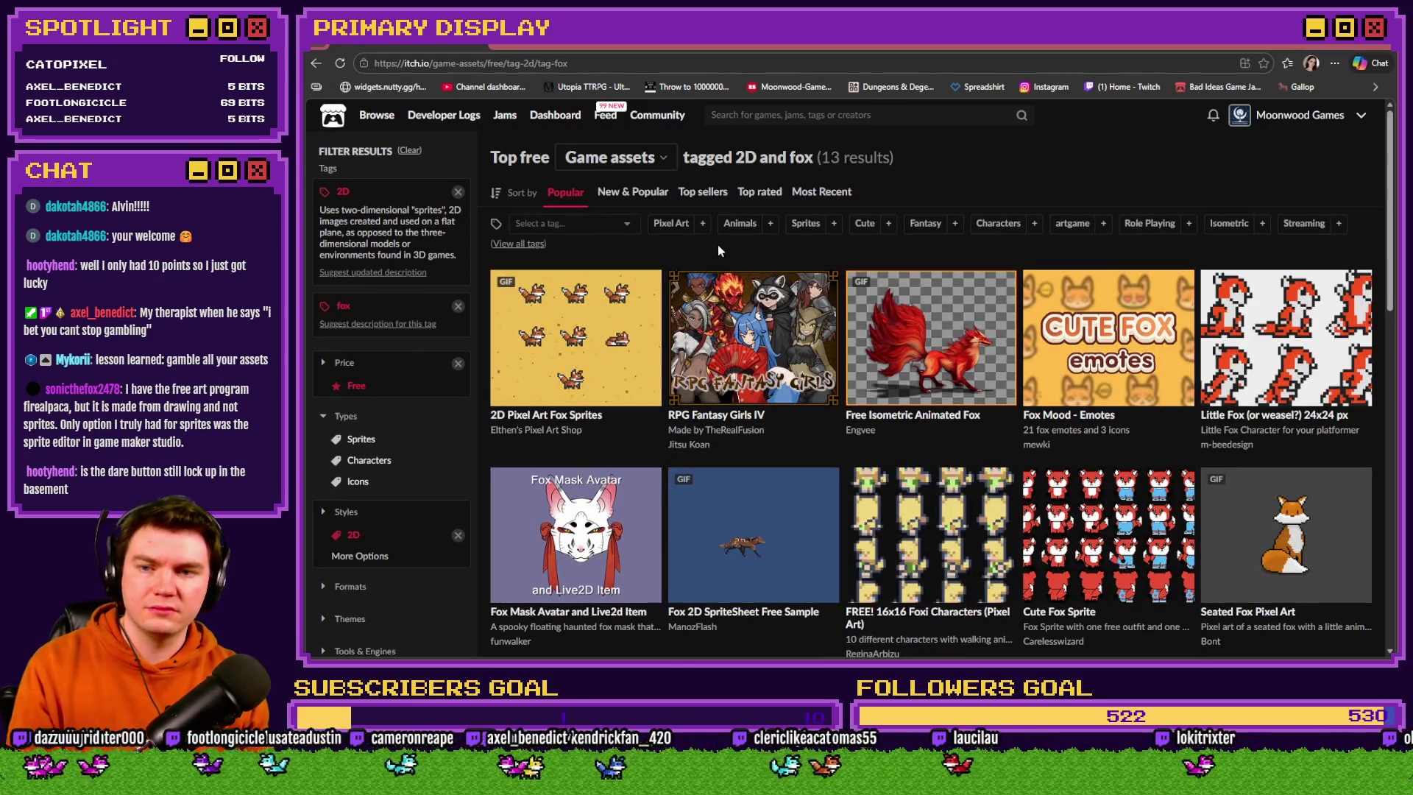
pyautogui.click(559, 348)
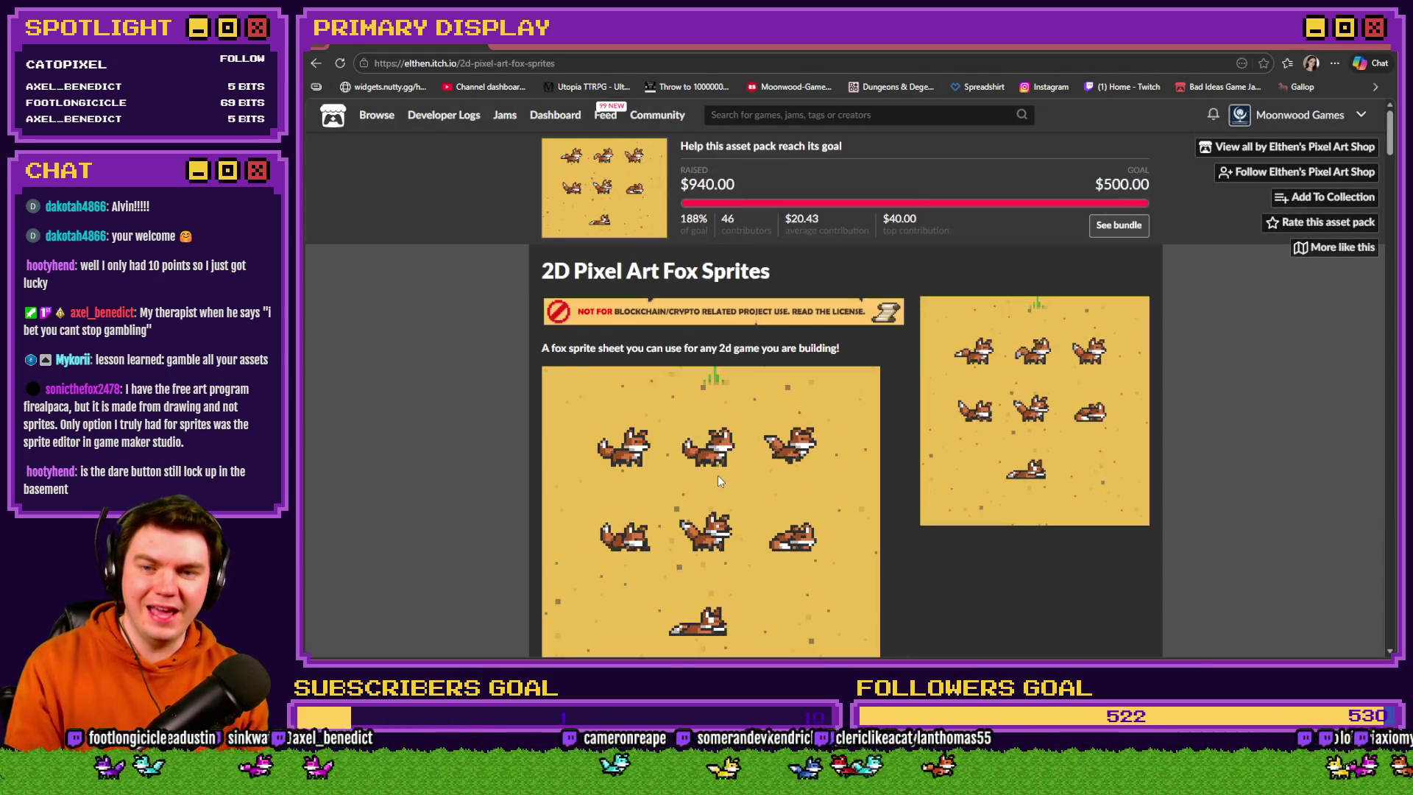
# Browse the fox sprites page, then go back to the 2D and fox free asset results and scroll them
pyautogui.scroll(-2, 717, 475)
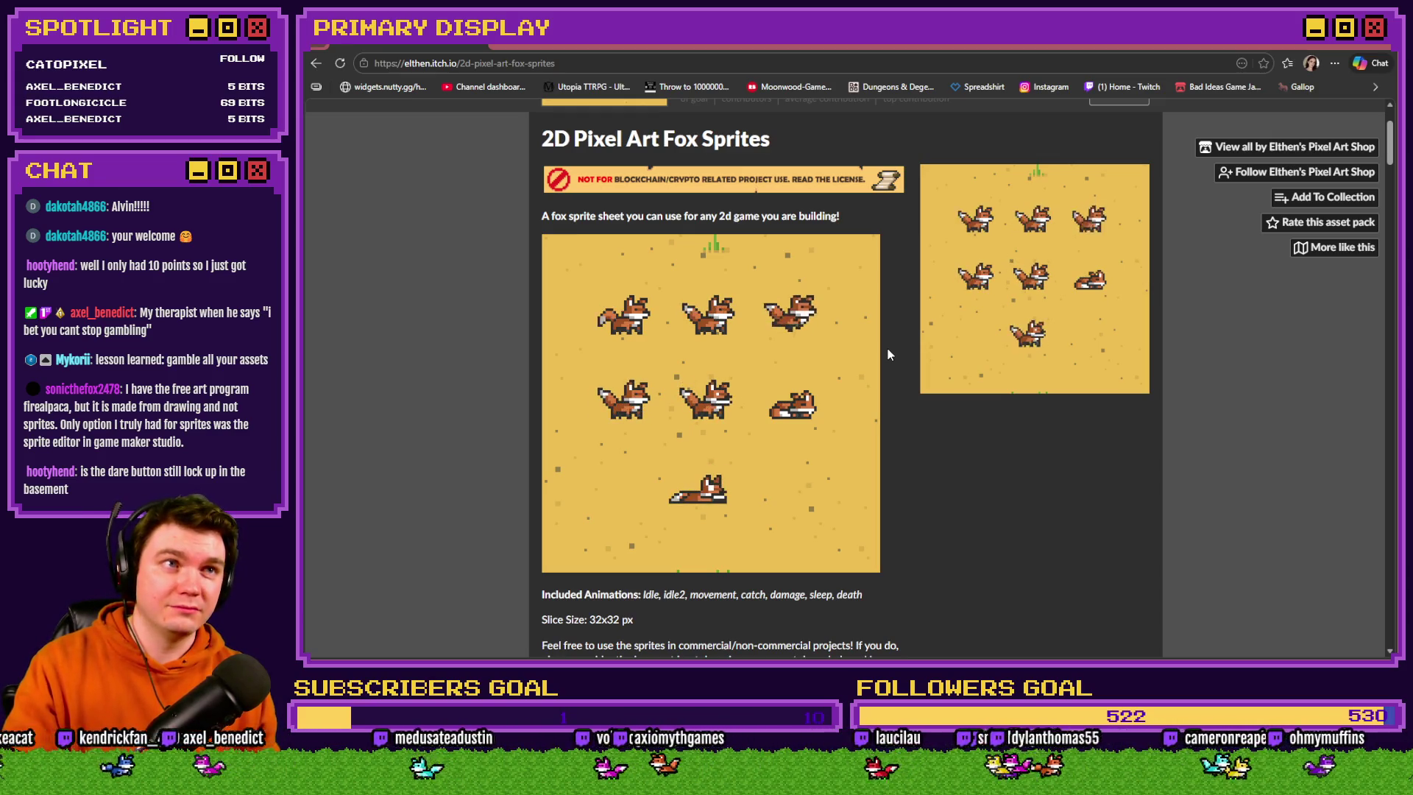
pyautogui.scroll(-5, 889, 380)
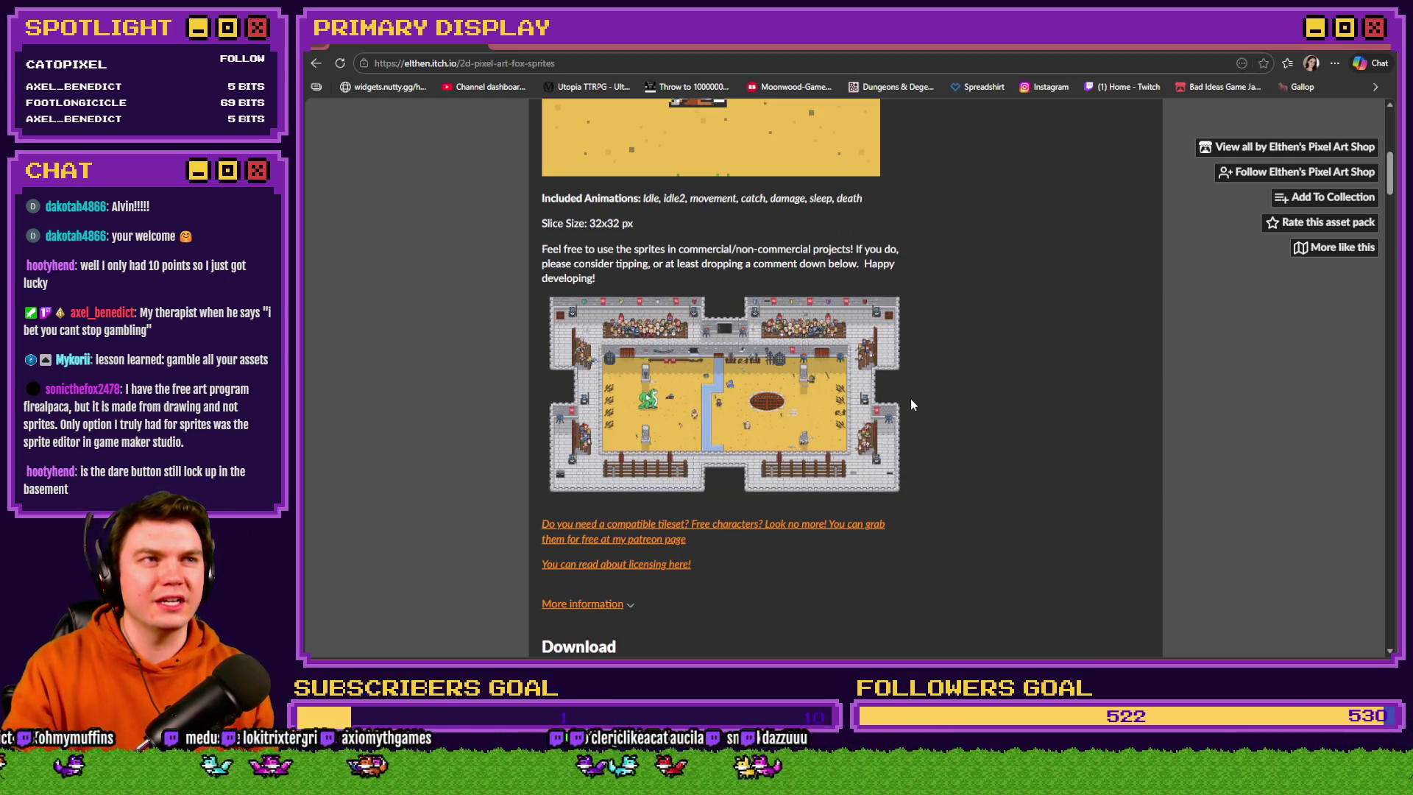
pyautogui.hotkey('alt', 'Left')
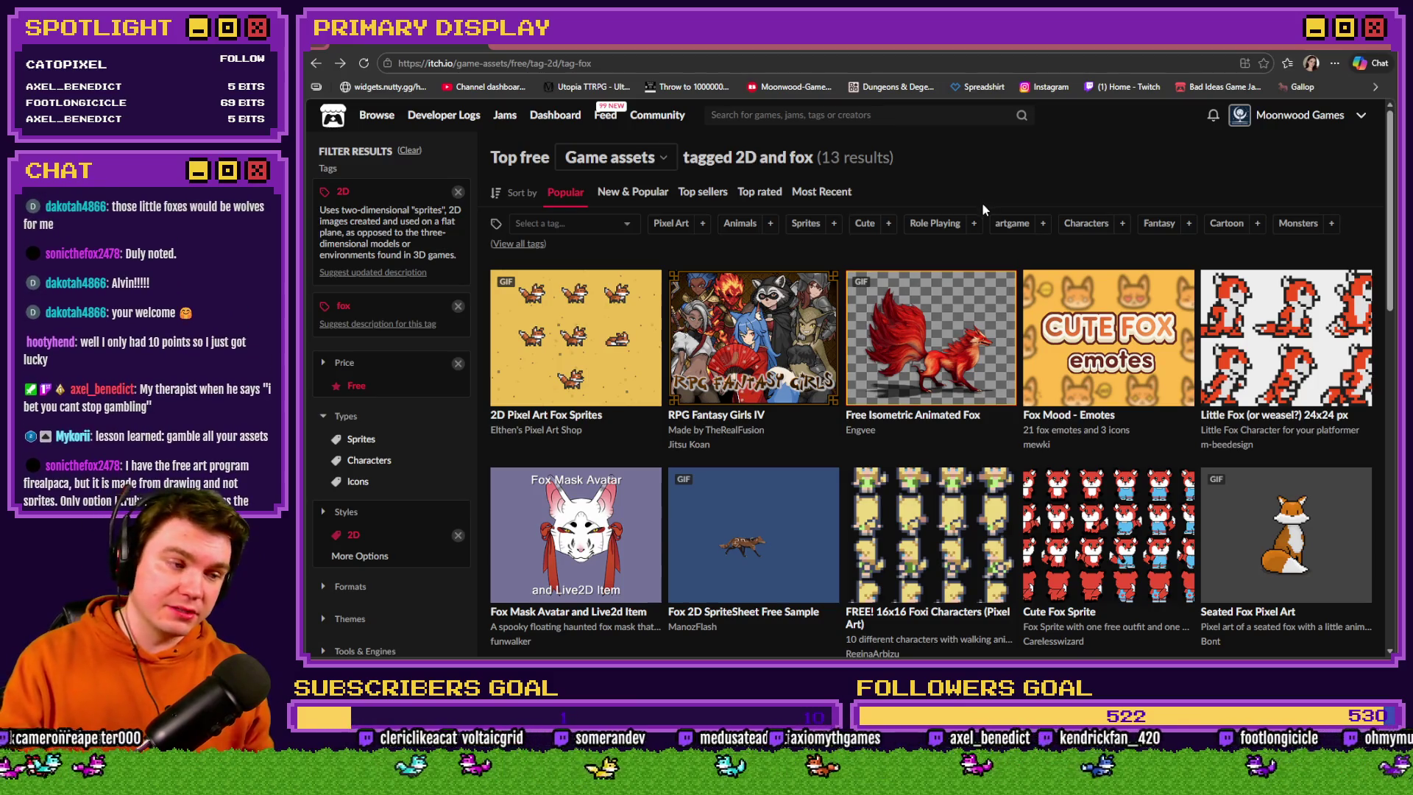
pyautogui.scroll(-5, 1028, 221)
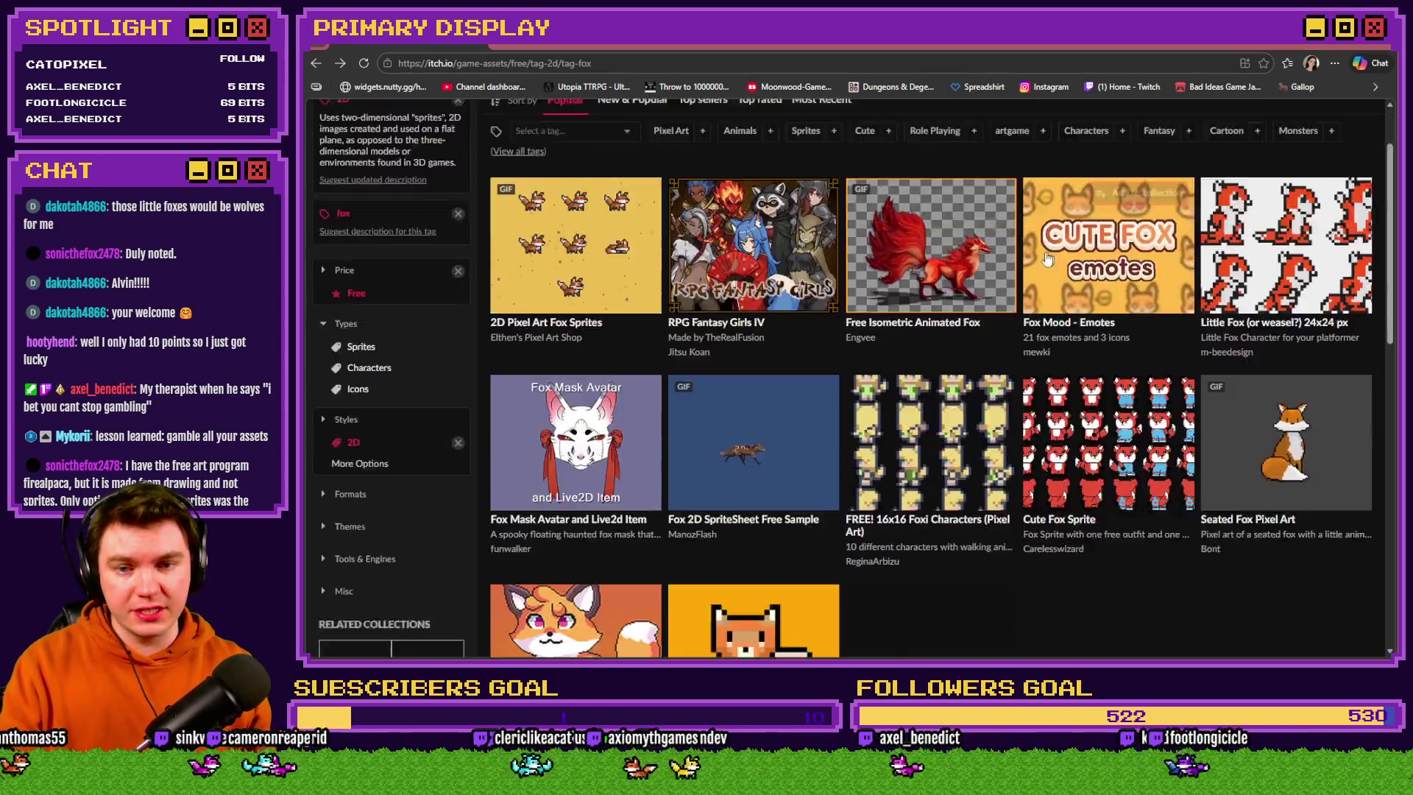
pyautogui.scroll(5, 1028, 413)
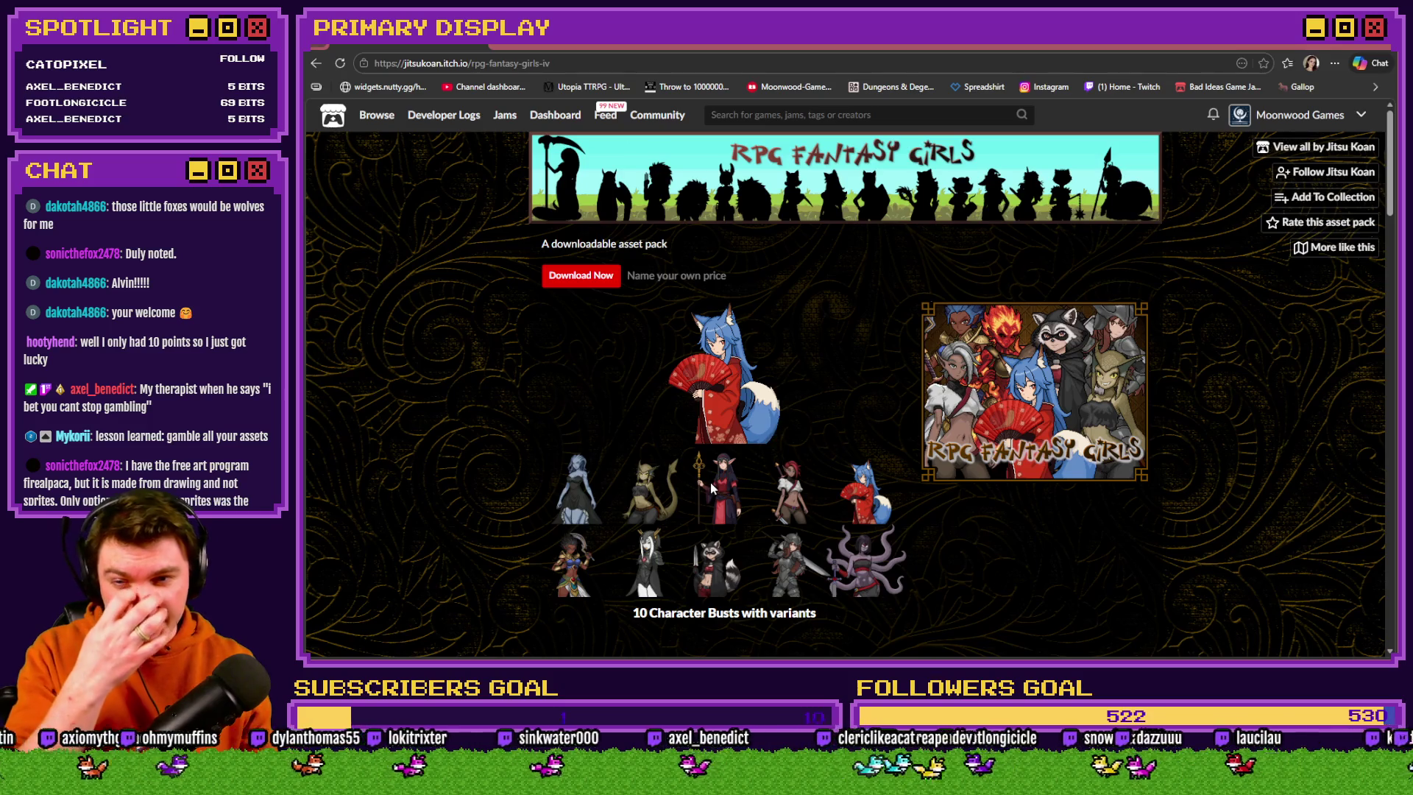
pyautogui.click(966, 402)
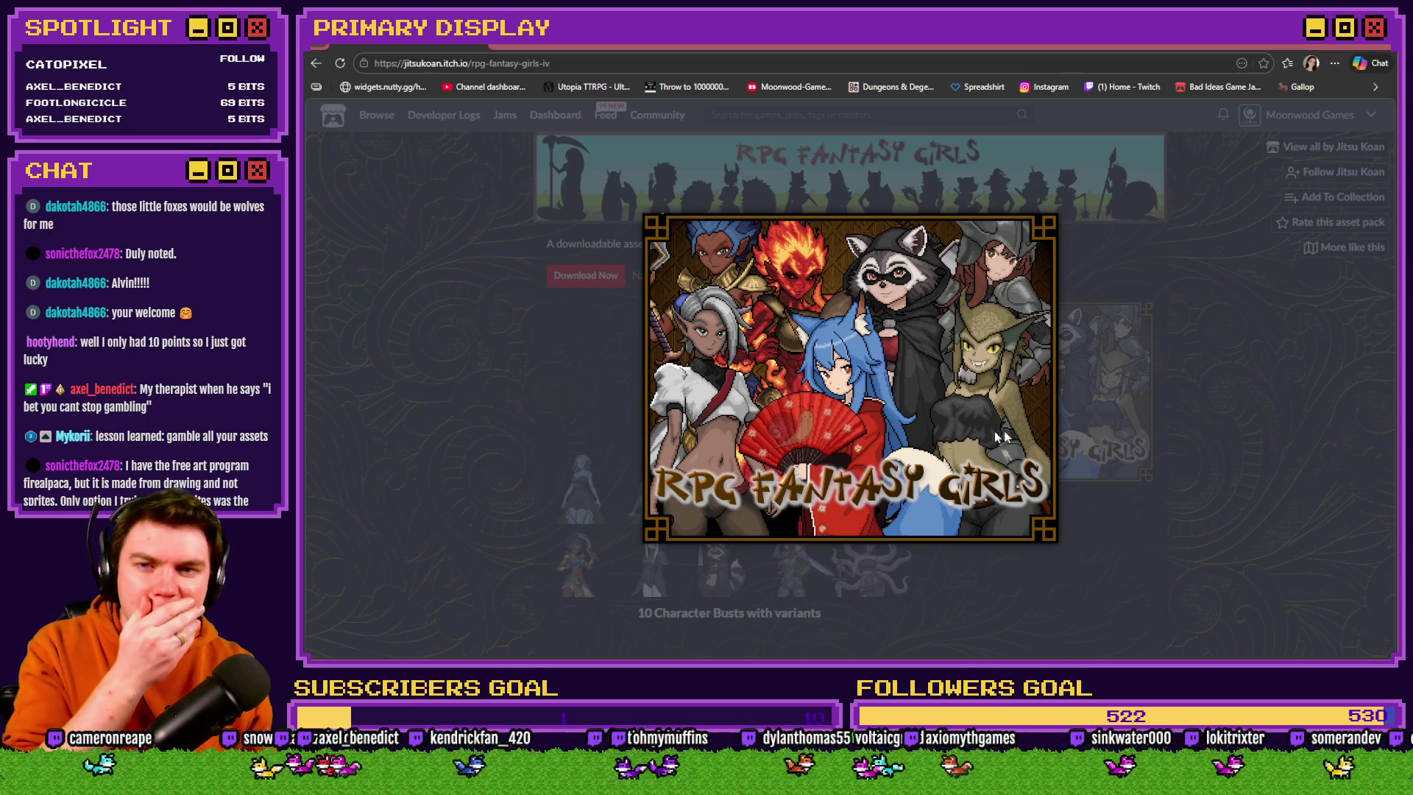
pyautogui.click(1200, 383)
pyautogui.scroll(-6, 443, 407)
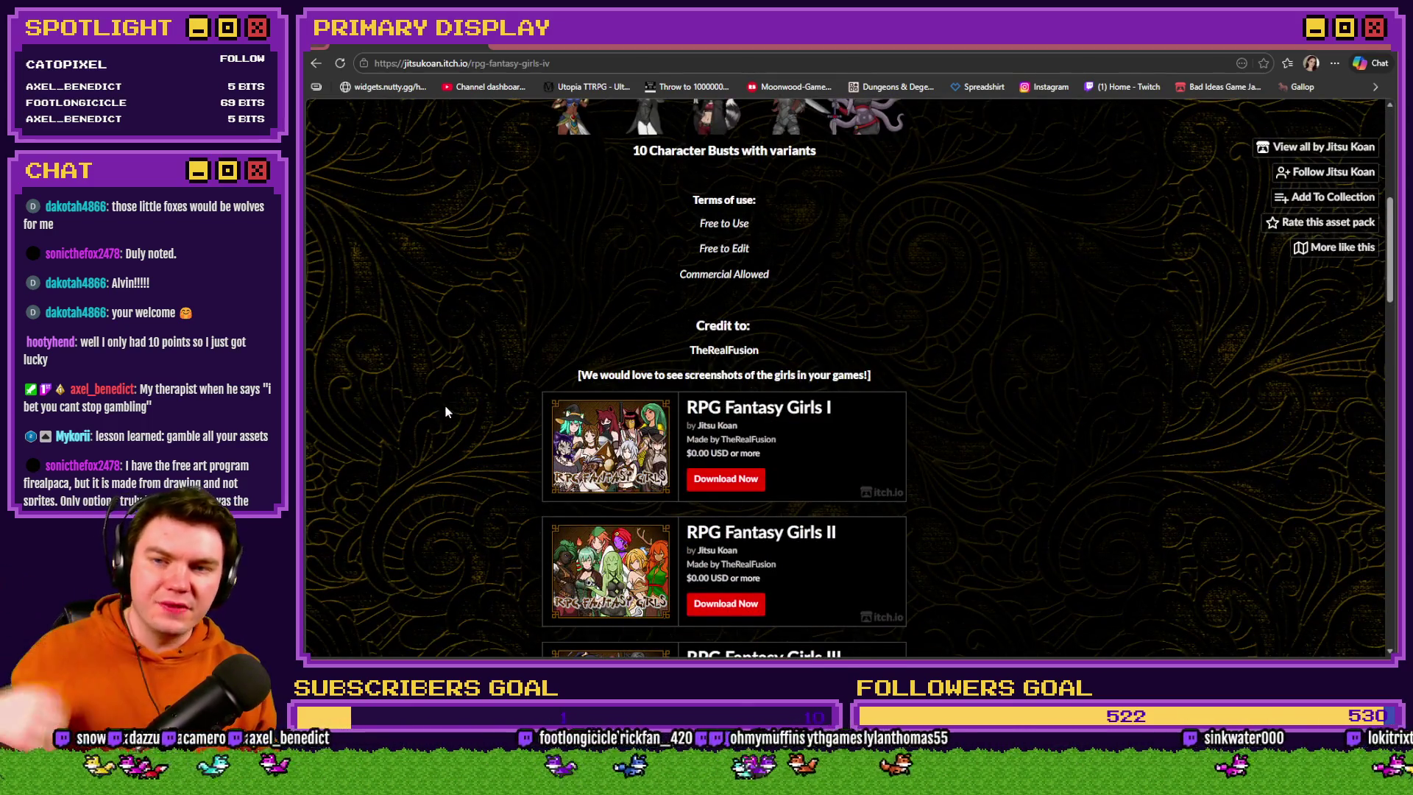
pyautogui.scroll(-10, 449, 398)
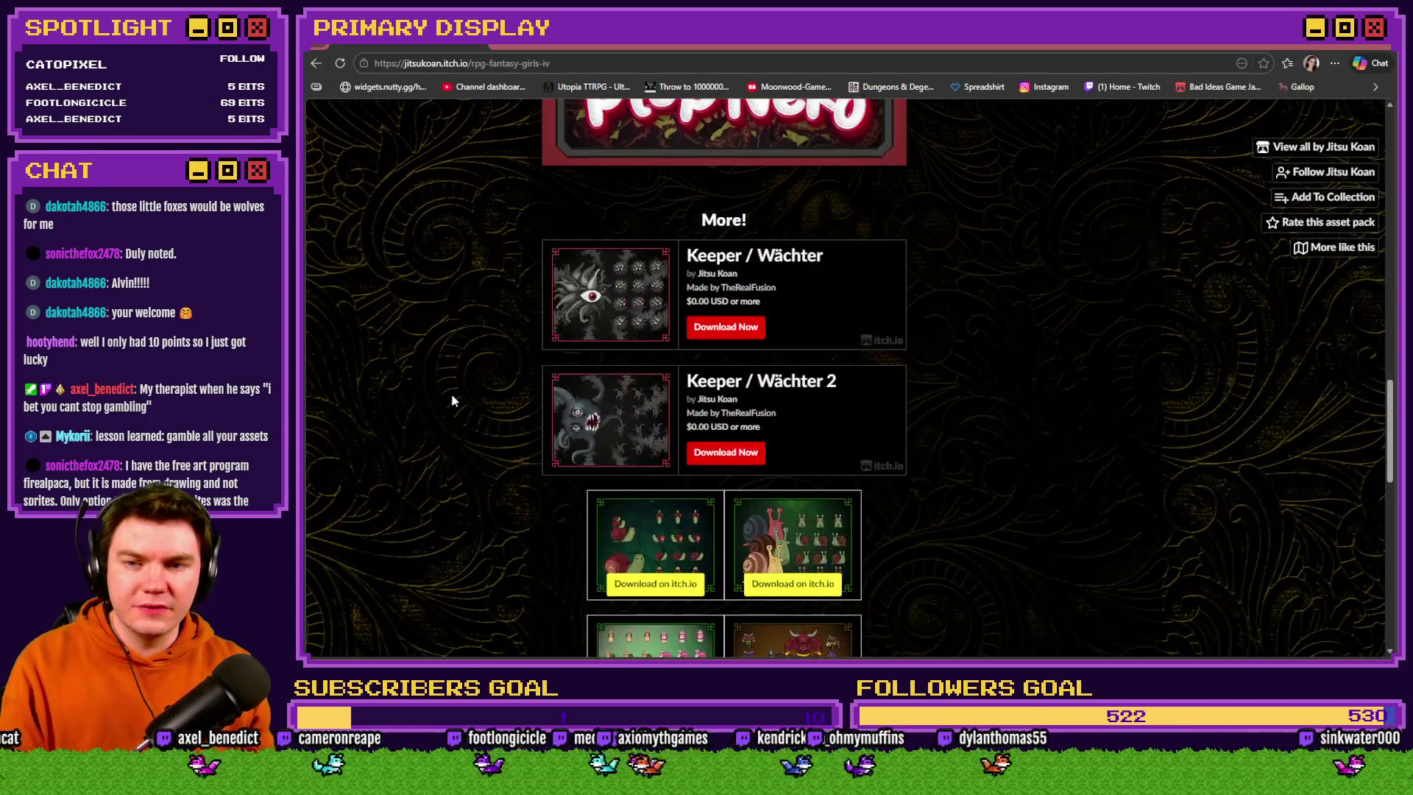
pyautogui.scroll(-10, 452, 395)
pyautogui.scroll(3, 452, 396)
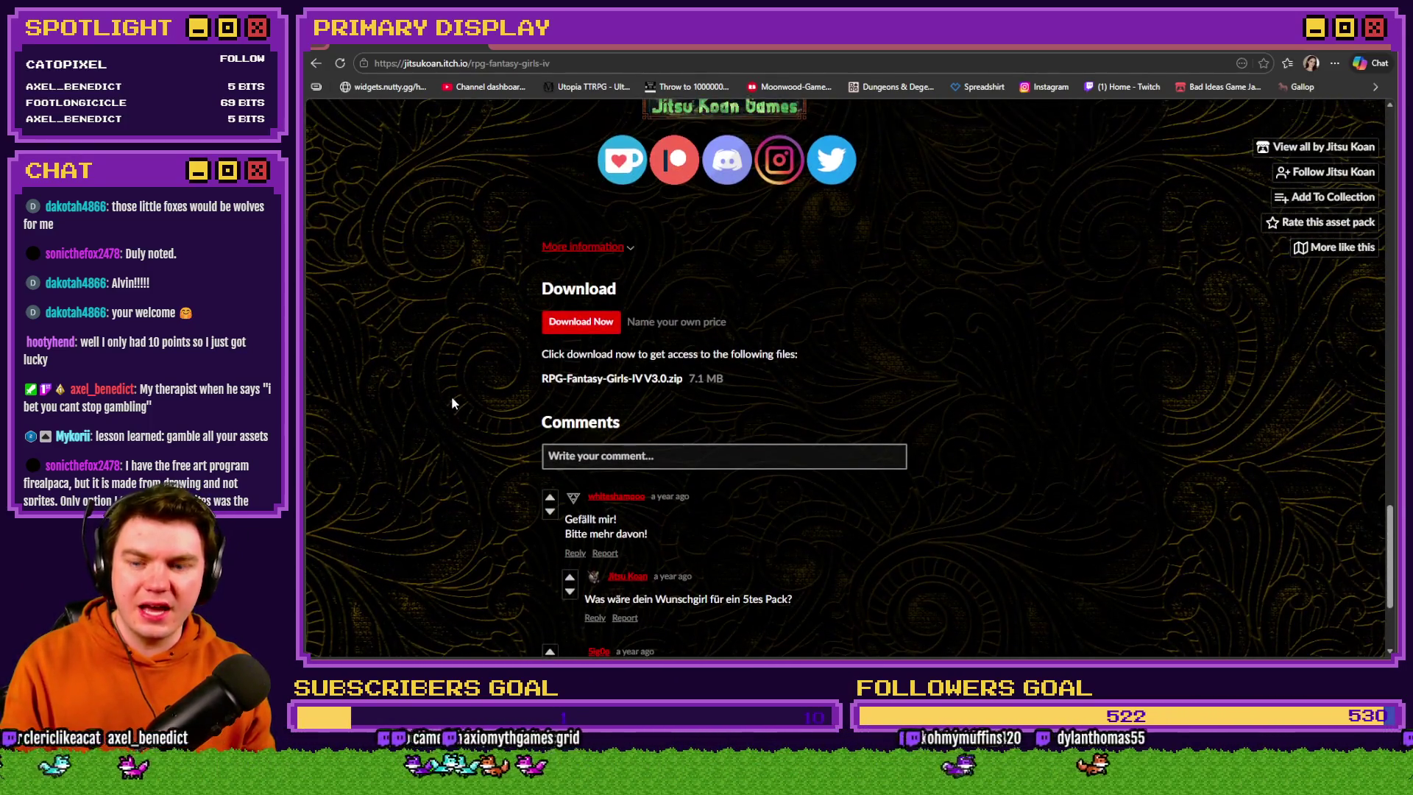
pyautogui.hotkey('ctrl', 'f')
pyautogui.write('ai')
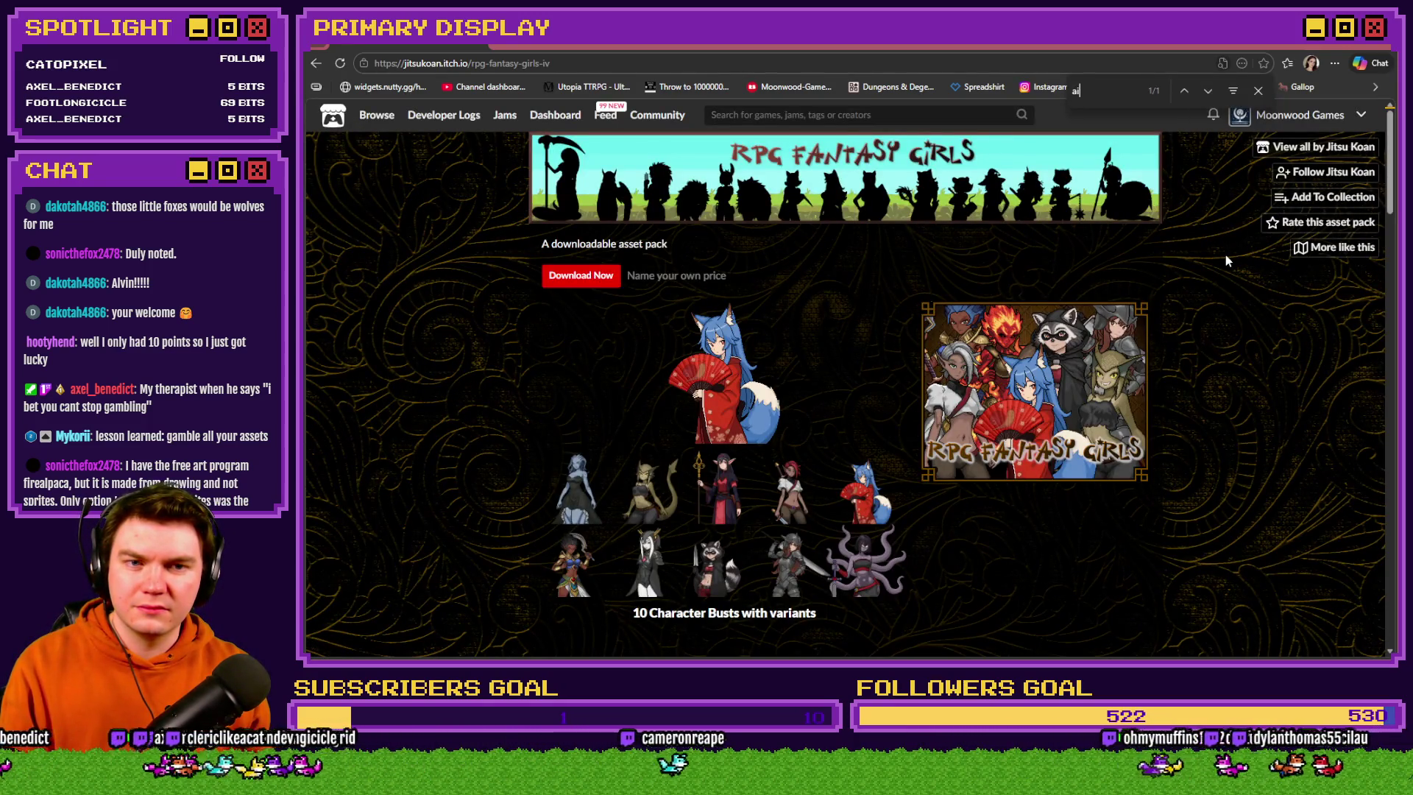
pyautogui.scroll(-2, 1223, 261)
pyautogui.scroll(2, 1220, 262)
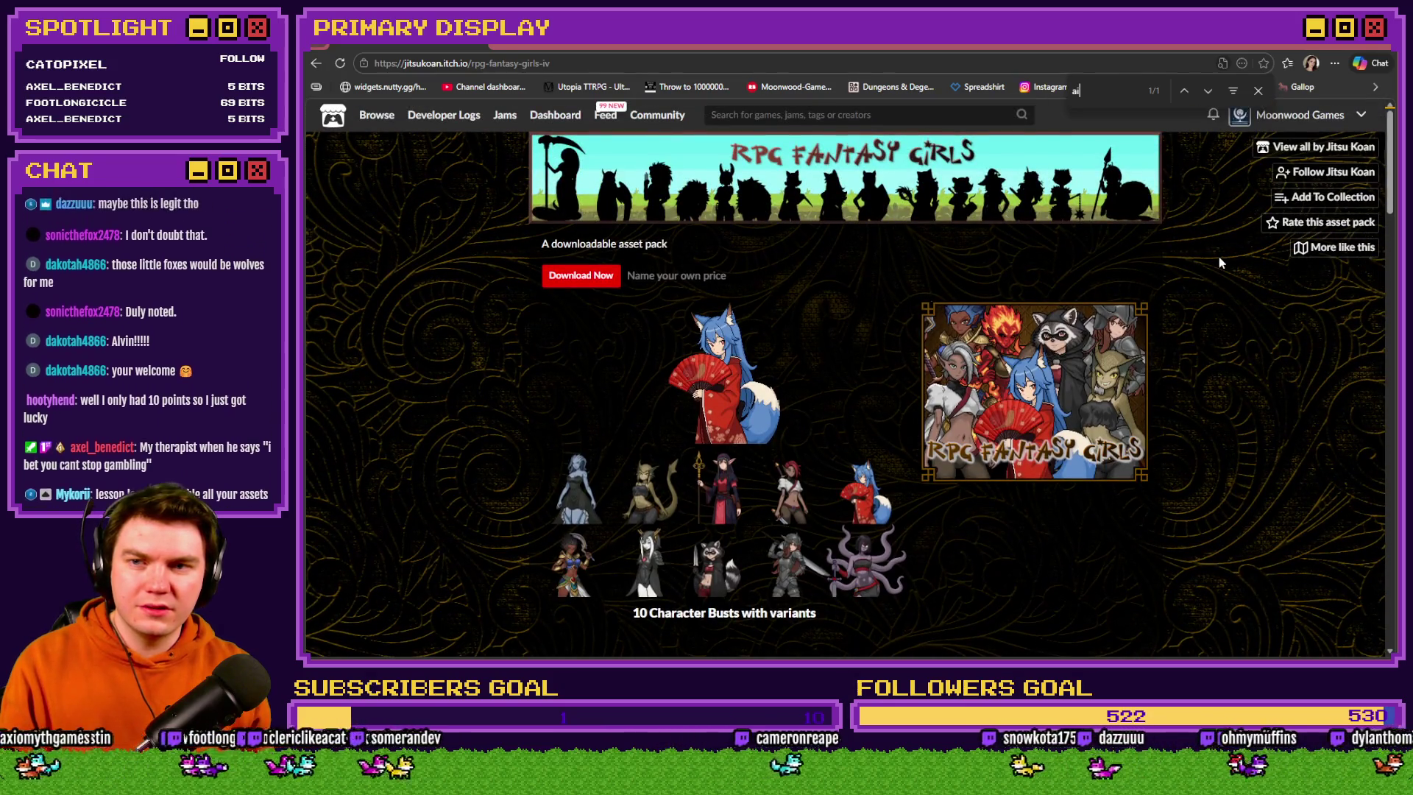
pyautogui.click(1258, 90)
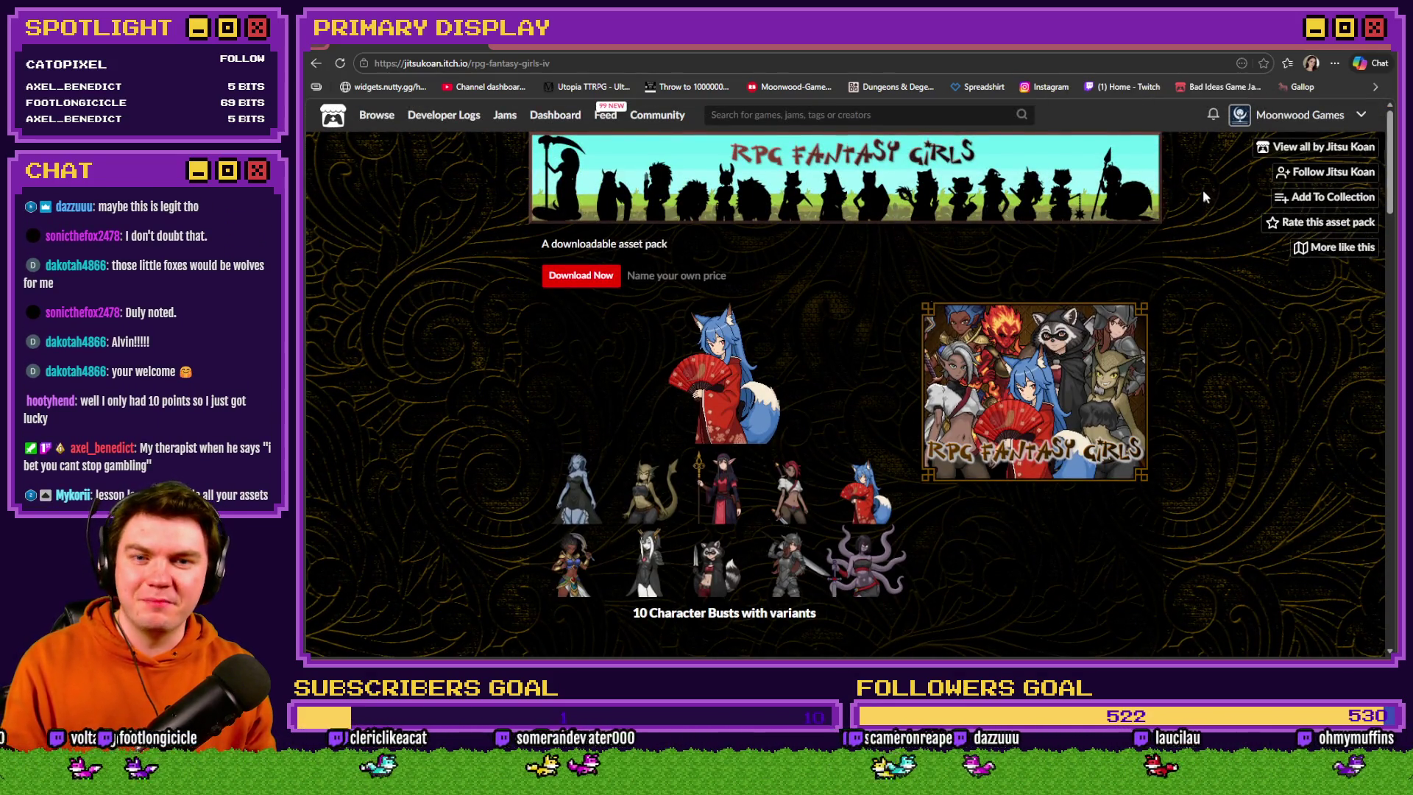
pyautogui.hotkey('alt', 'Left')
pyautogui.moveTo(1093, 337)
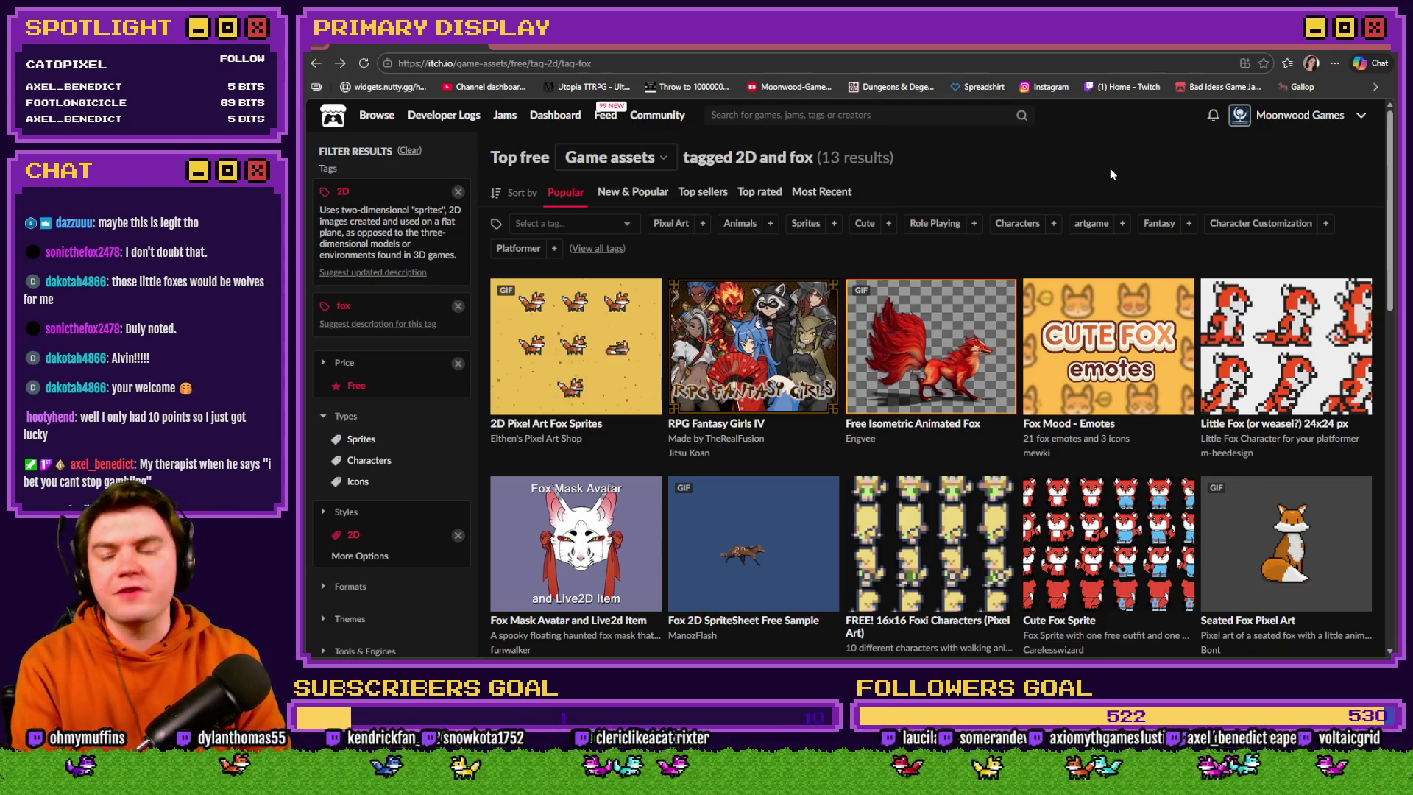
# Remove the 2D and fox tag filters to show all 45,709 free game assets
pyautogui.moveTo(750, 309)
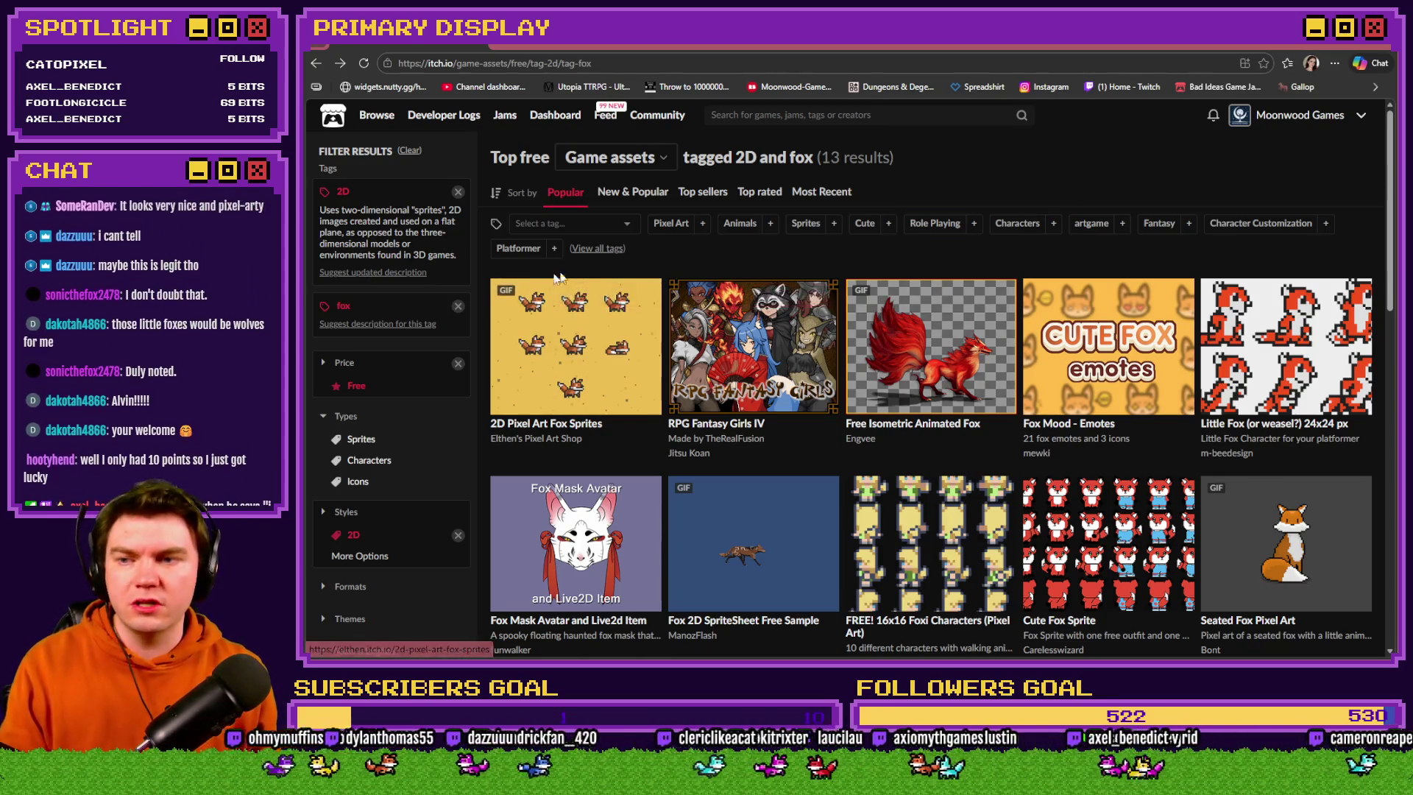
pyautogui.click(458, 192)
pyautogui.click(458, 193)
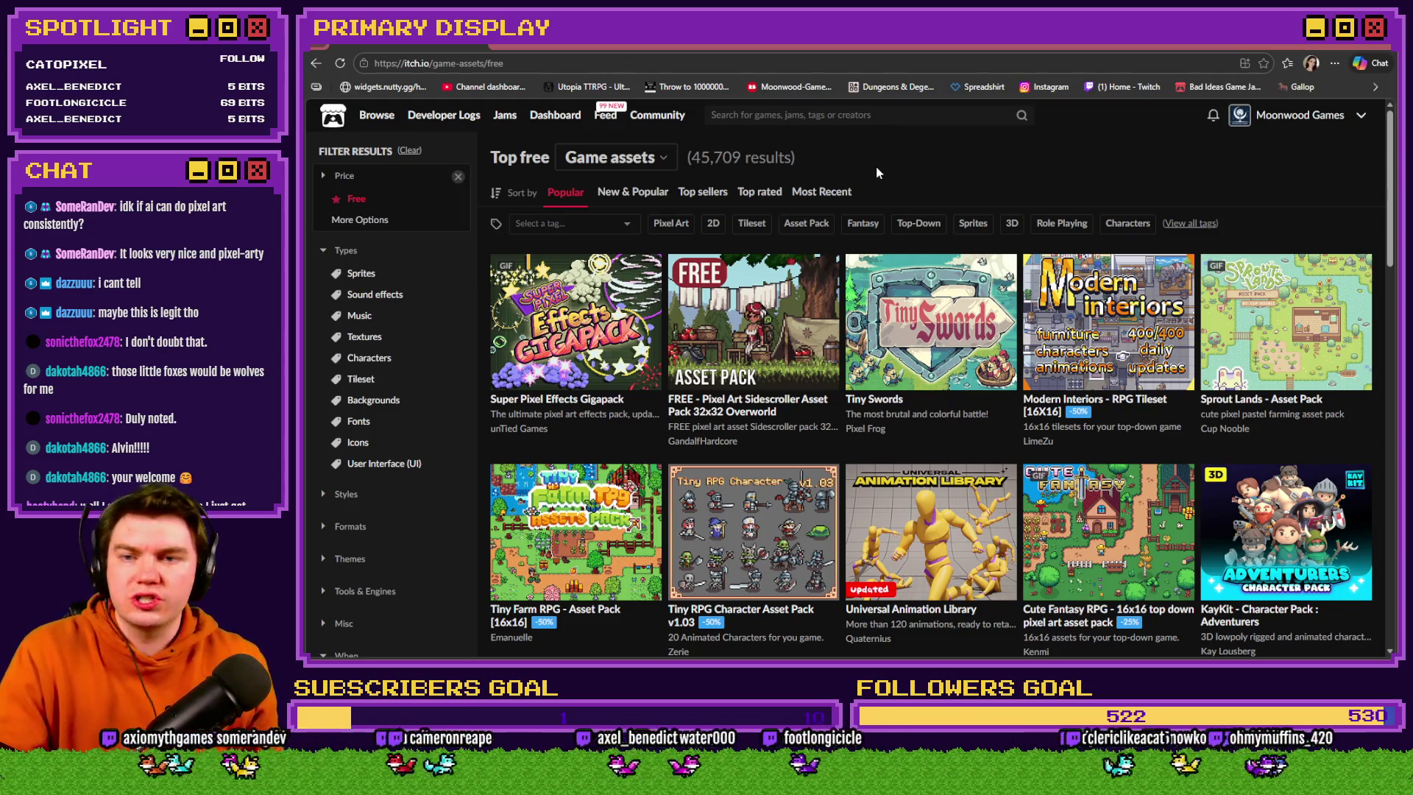
# Try Most Recent and Top rated sorting, settling on Top sellers for the free assets
pyautogui.click(817, 193)
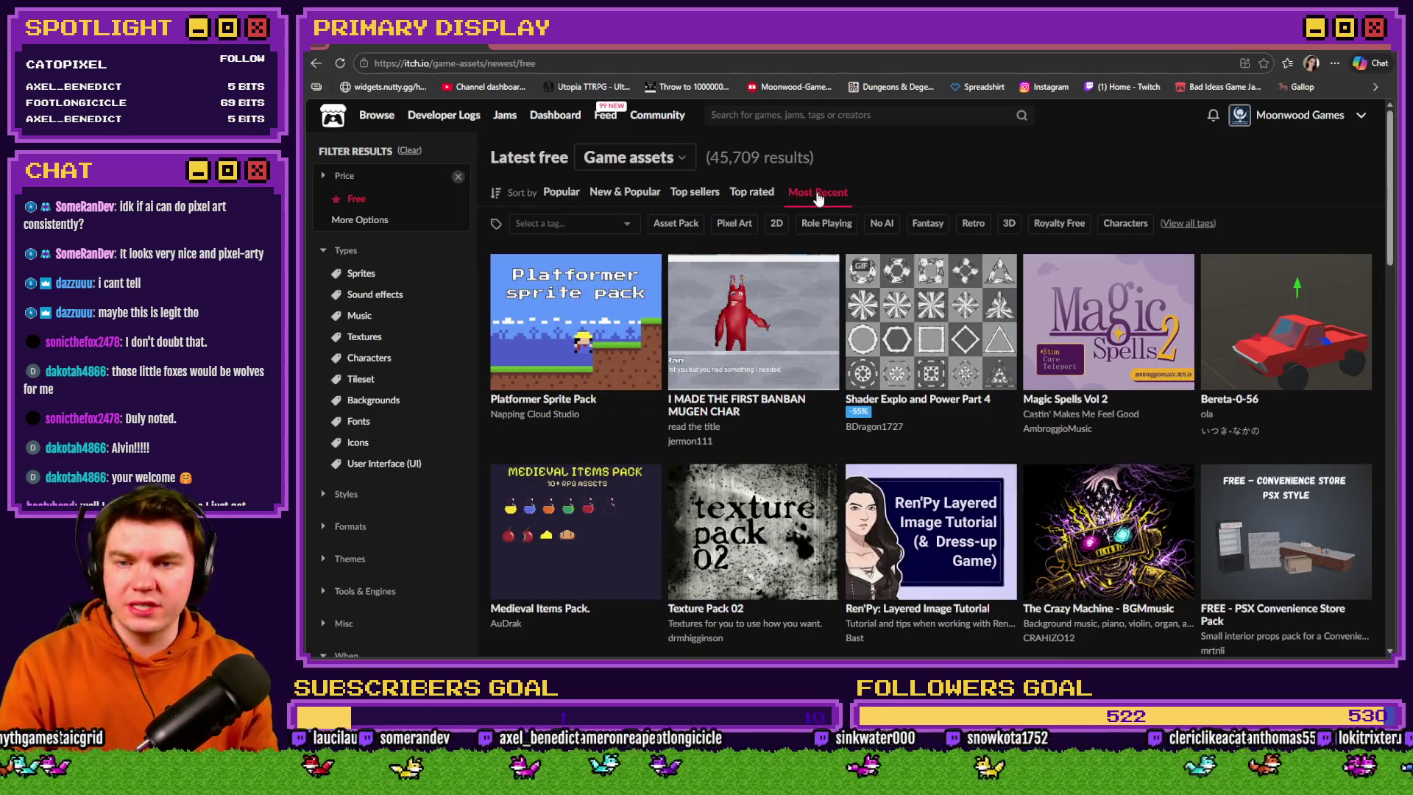
pyautogui.click(747, 192)
pyautogui.click(699, 195)
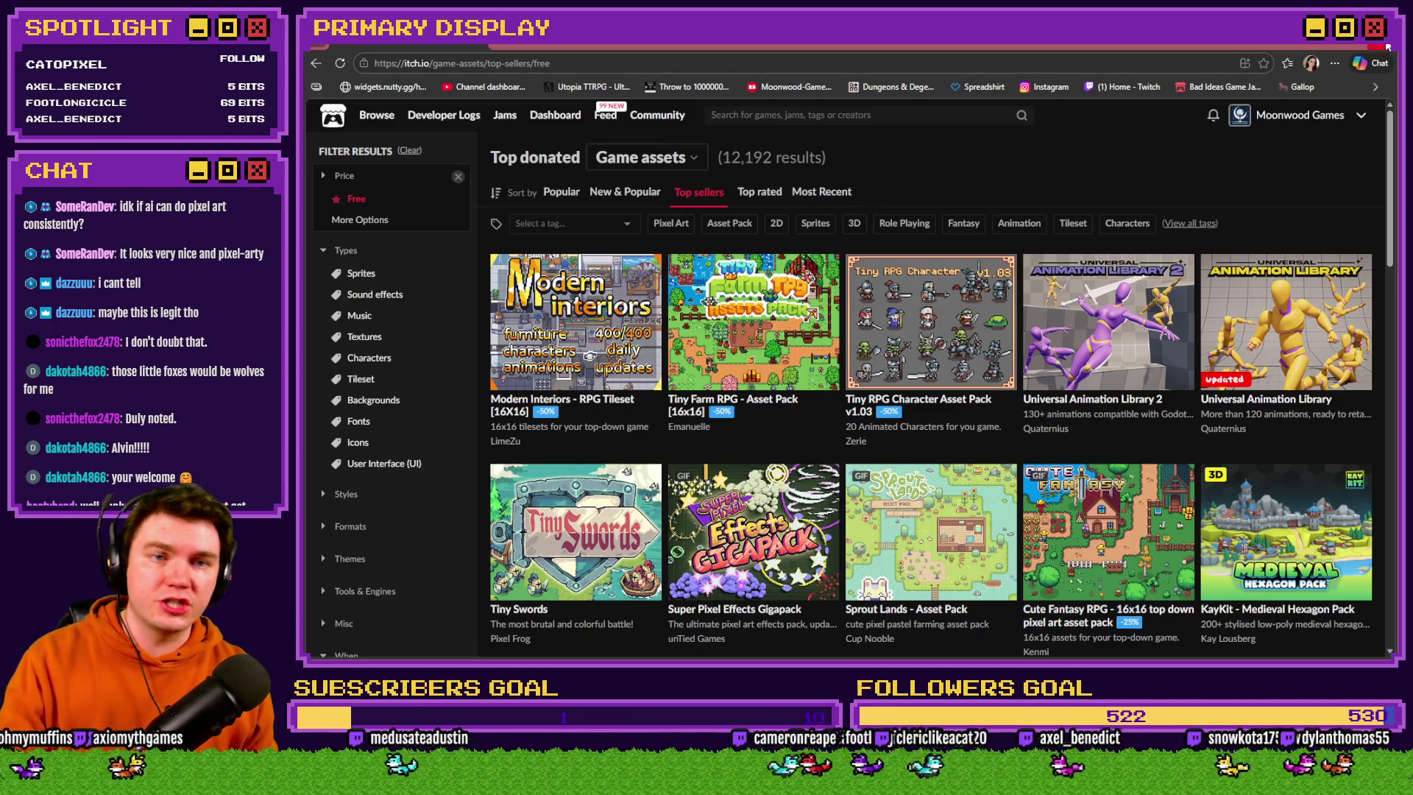
# Review the unlockNewBoxes/Upgrade common event in RPG Maker, then return to the Bad Ideas Game Jam page
pyautogui.hotkey('alt', 'Tab')
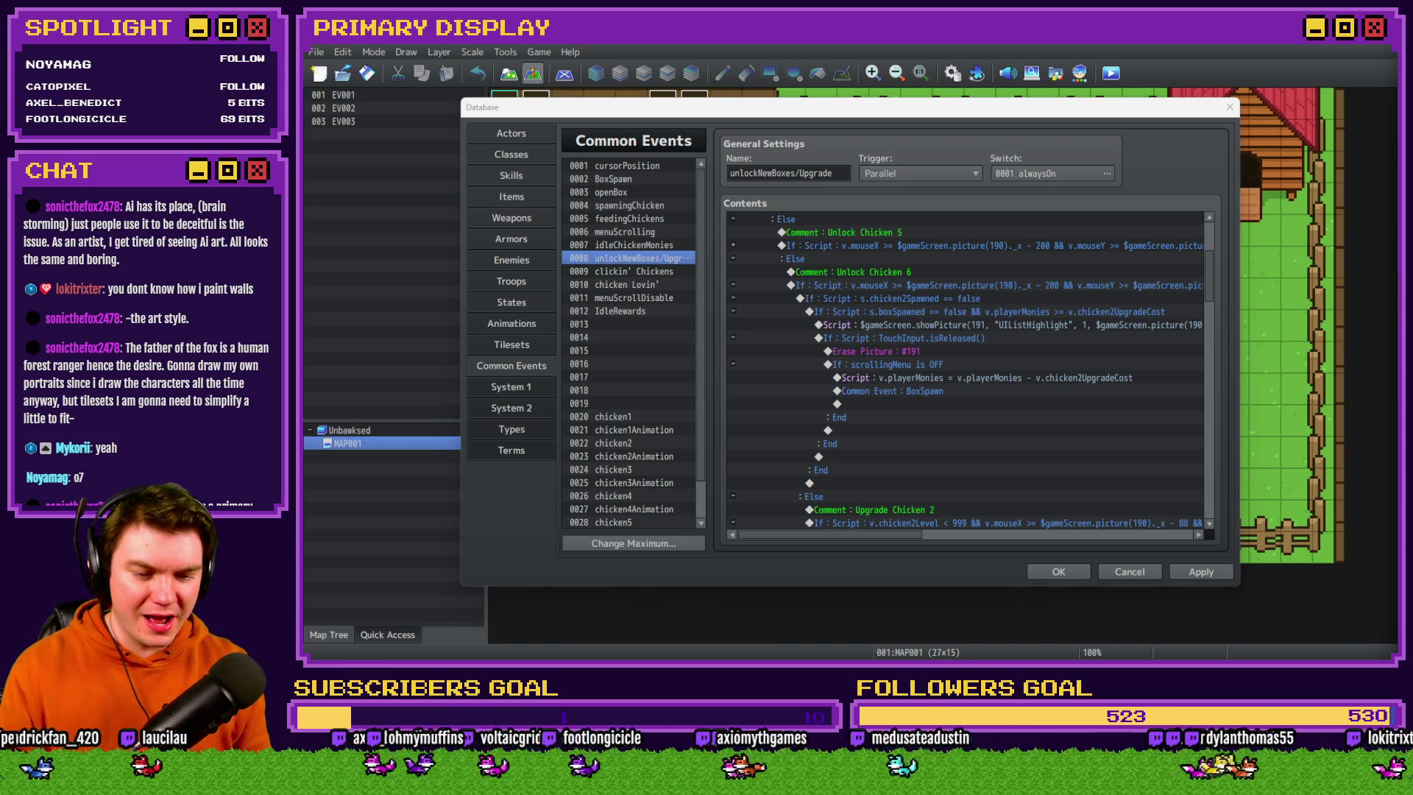
pyautogui.hotkey('alt', 'Tab')
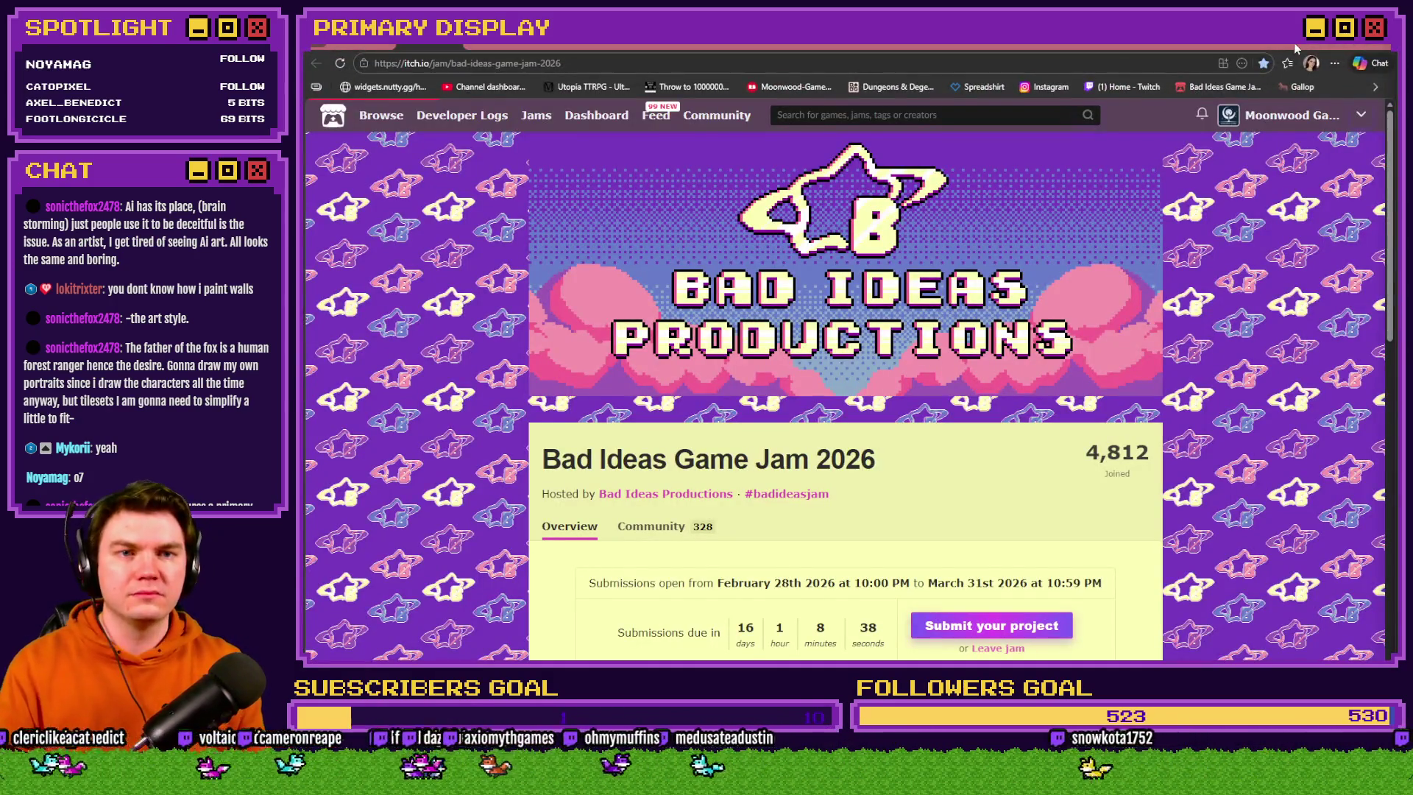
pyautogui.click(1294, 42)
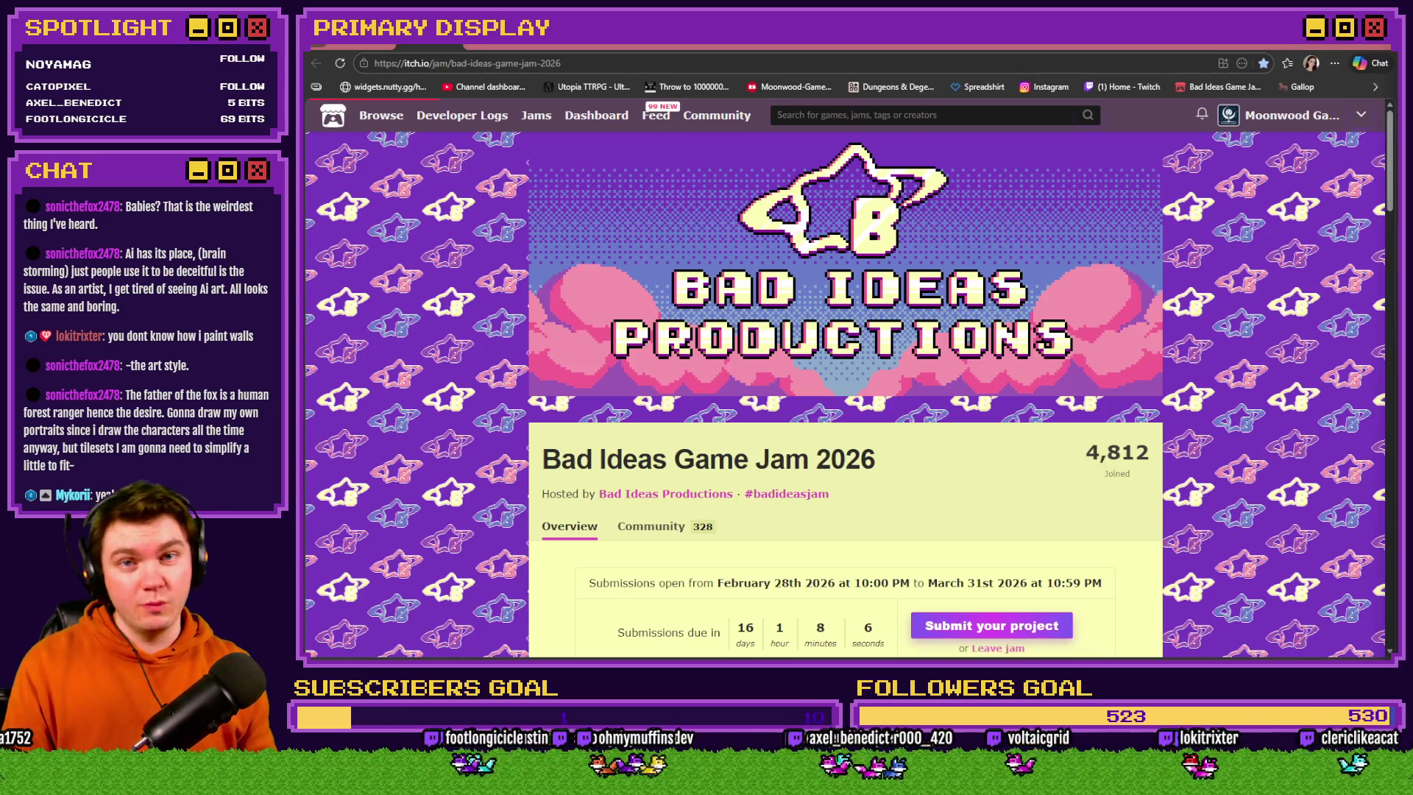
pyautogui.click(1236, 46)
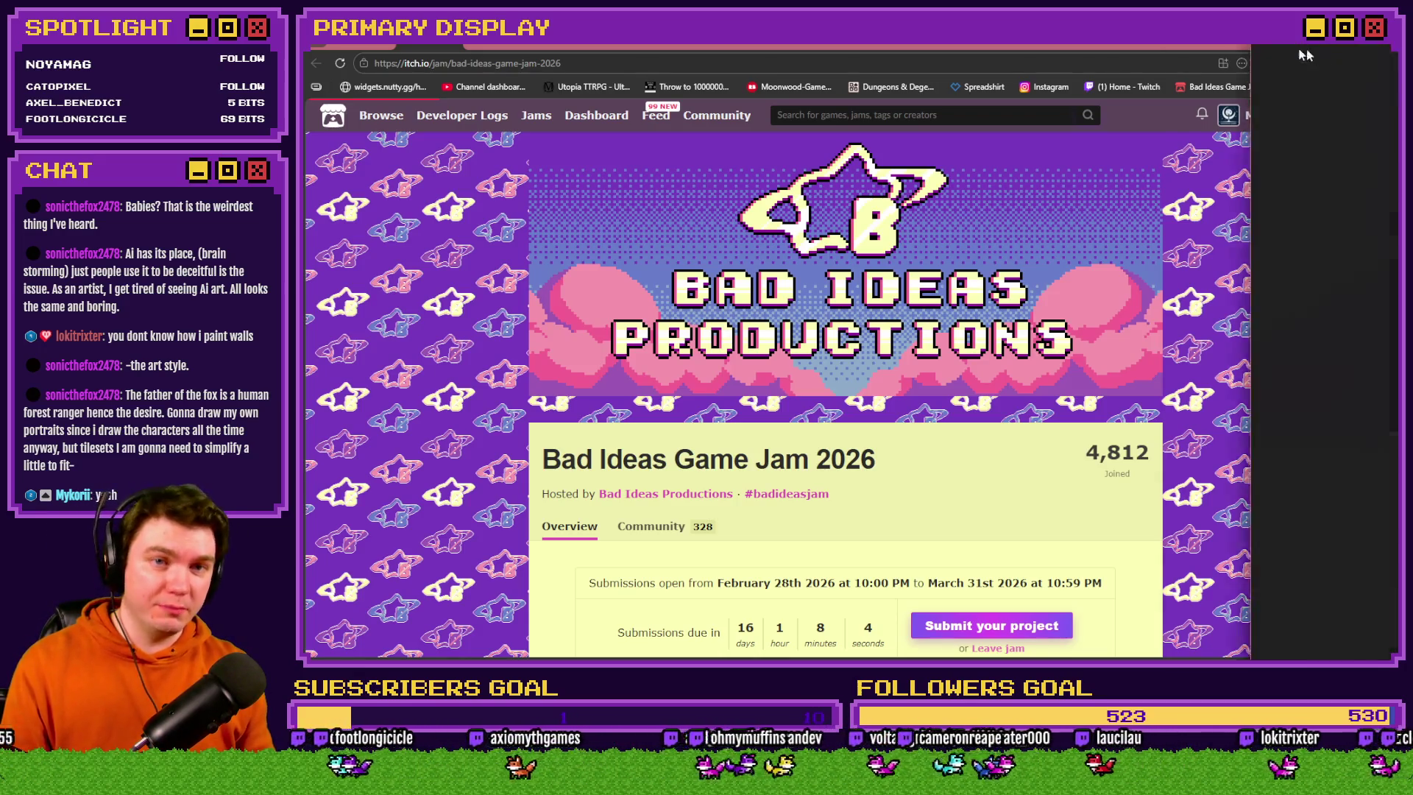
pyautogui.hotkey('alt', 'Tab')
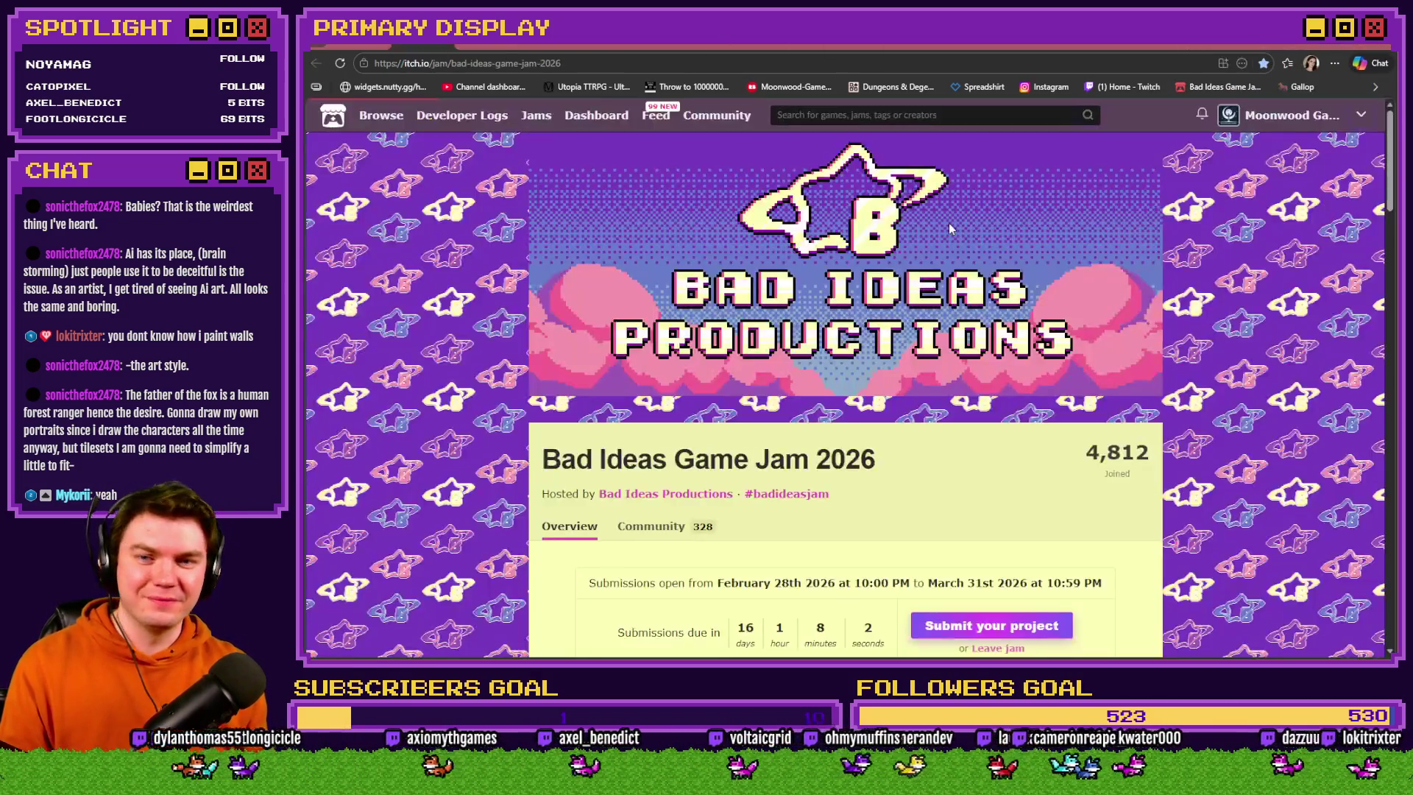
pyautogui.hotkey('alt', 'Tab')
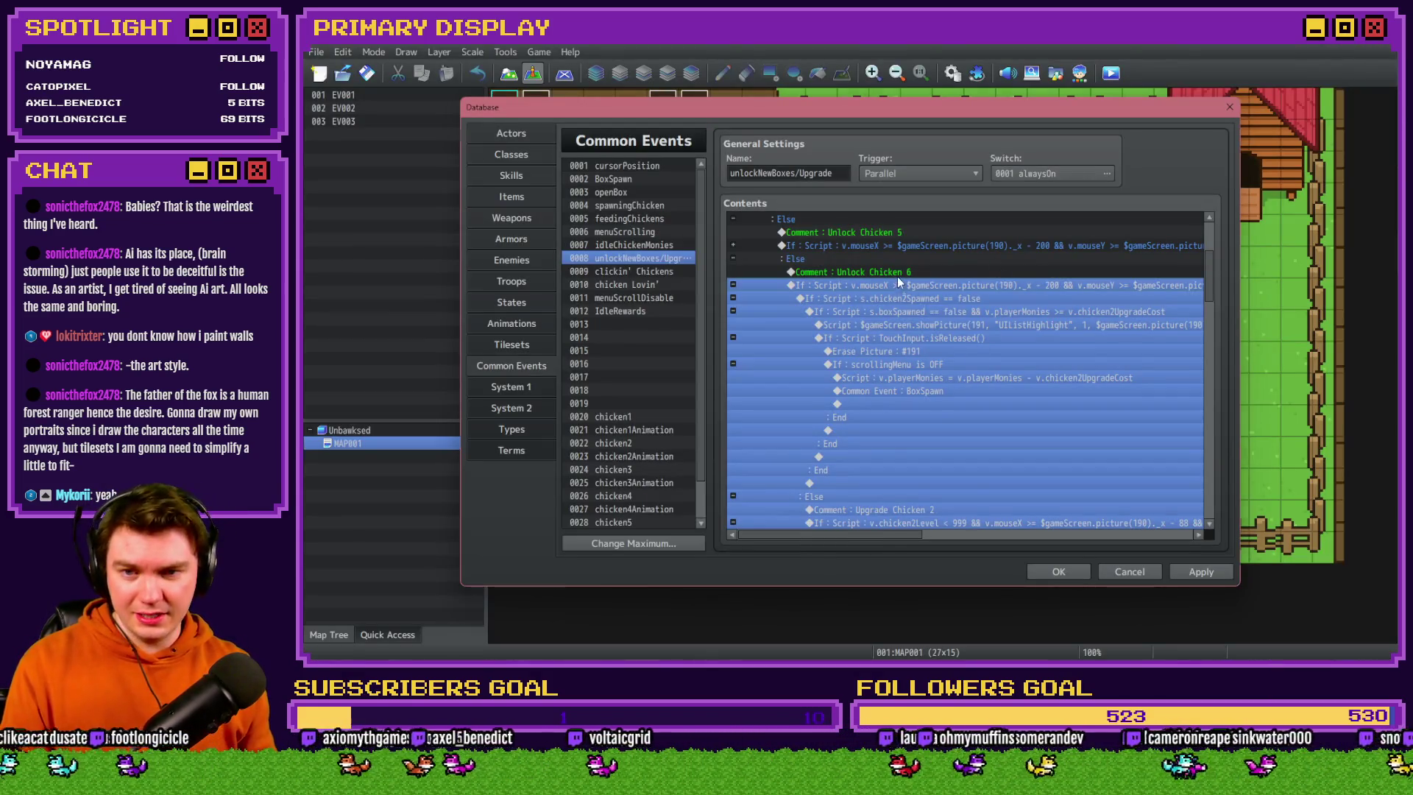
# Save the project and select the Unlock Chicken 6 branch block
pyautogui.click(888, 368)
pyautogui.click(876, 273)
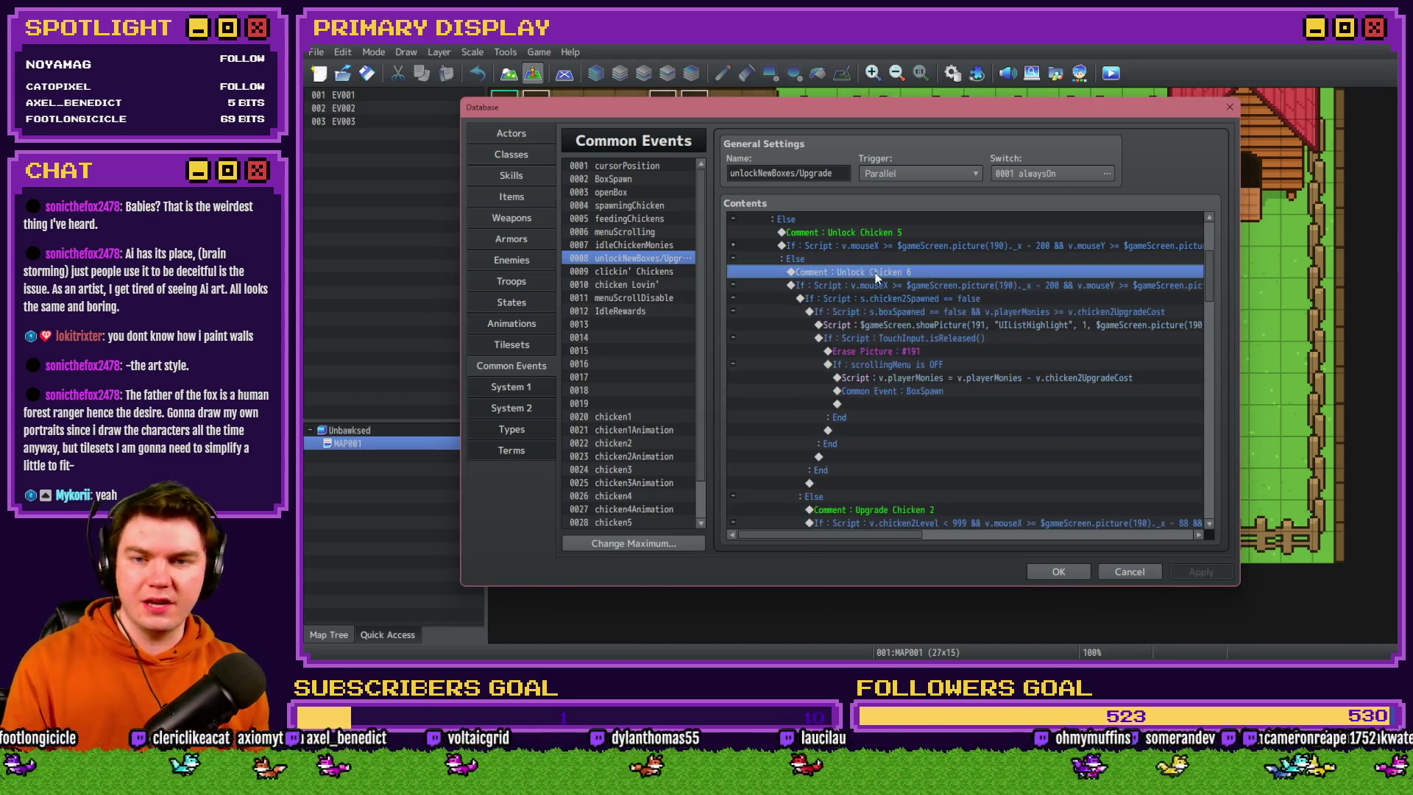
pyautogui.click(874, 284)
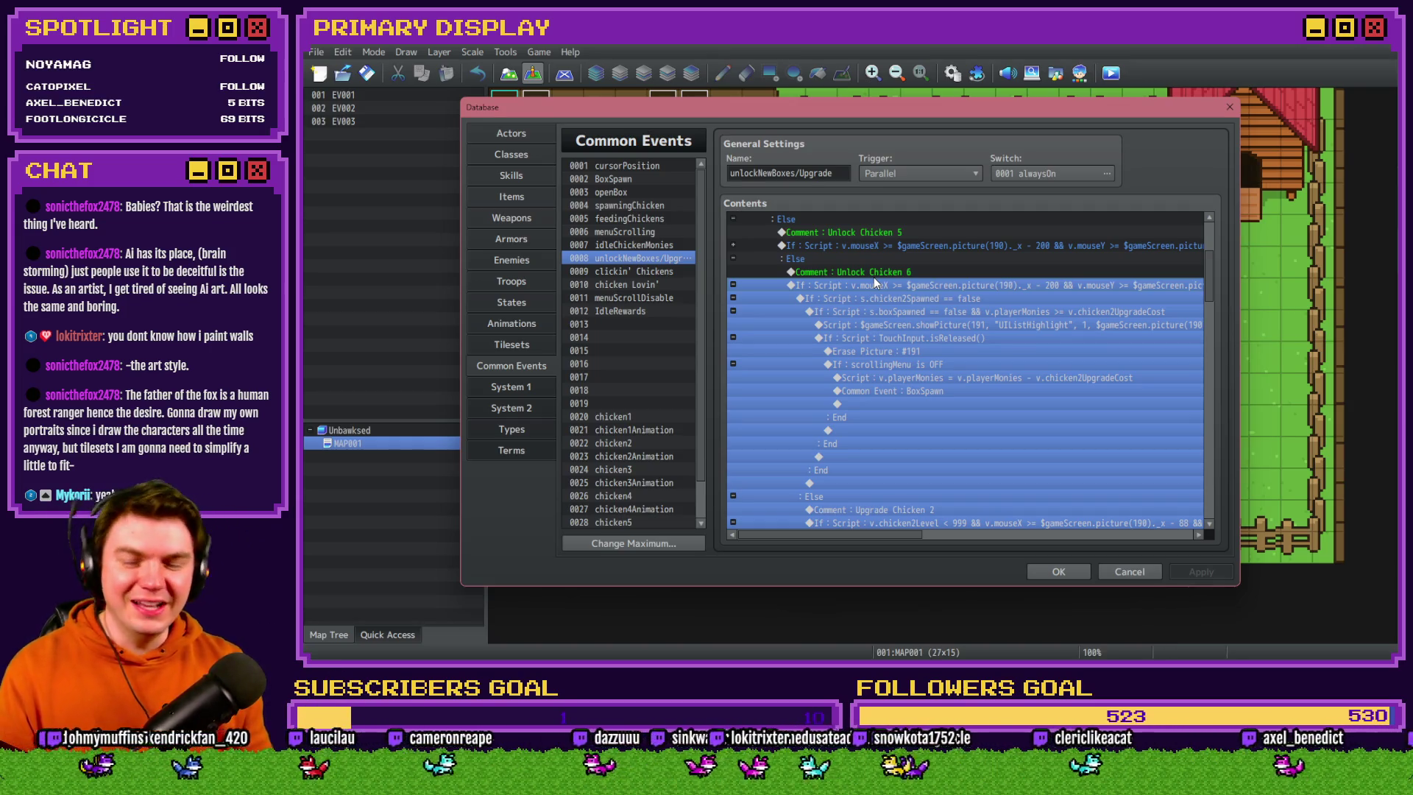
pyautogui.click(874, 280)
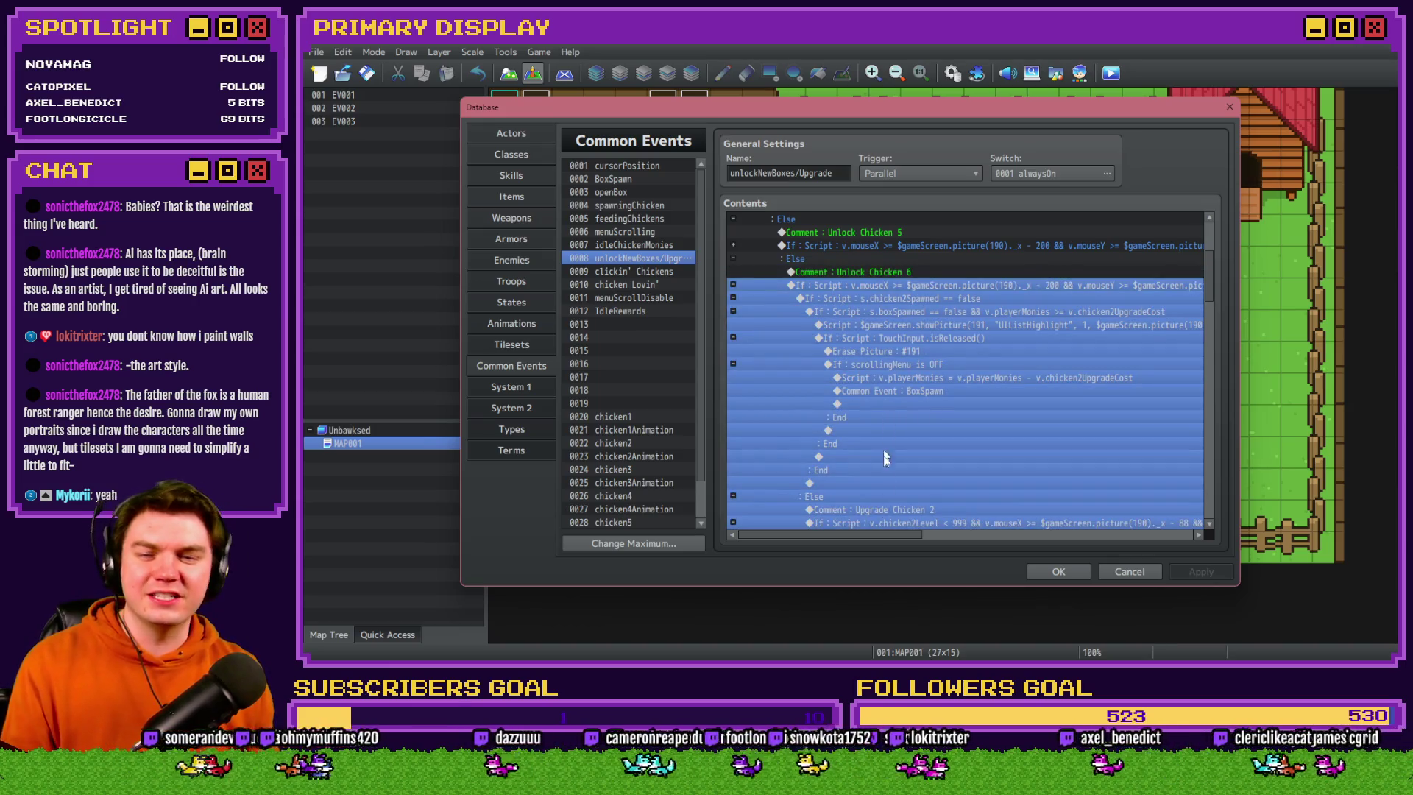
pyautogui.moveTo(885, 533)
pyautogui.mouseDown()
pyautogui.moveTo(1142, 553)
pyautogui.moveTo(854, 541)
pyautogui.mouseUp()
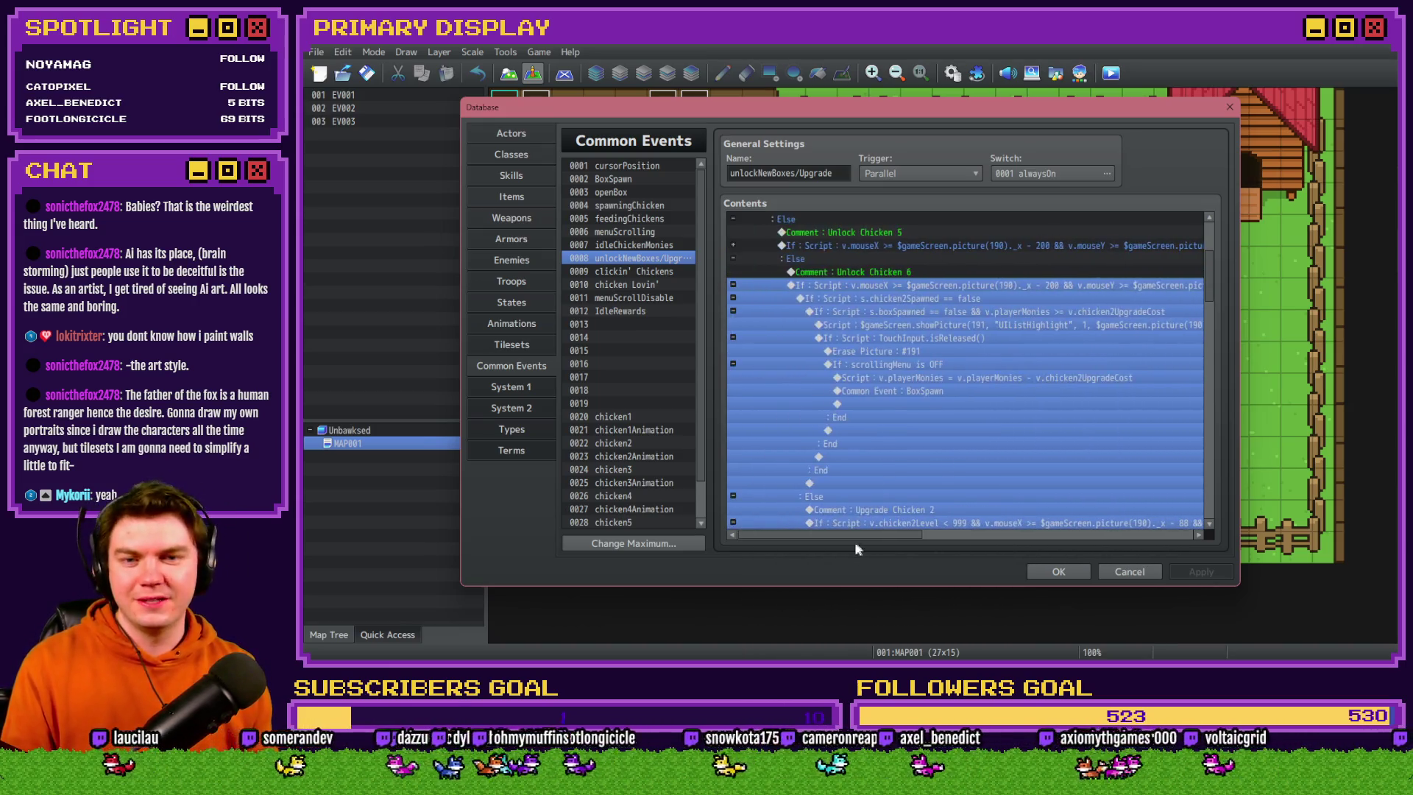
# Open the 's.chicken2Spawned == false' condition in the Conditional Branch editor
pyautogui.click(899, 298)
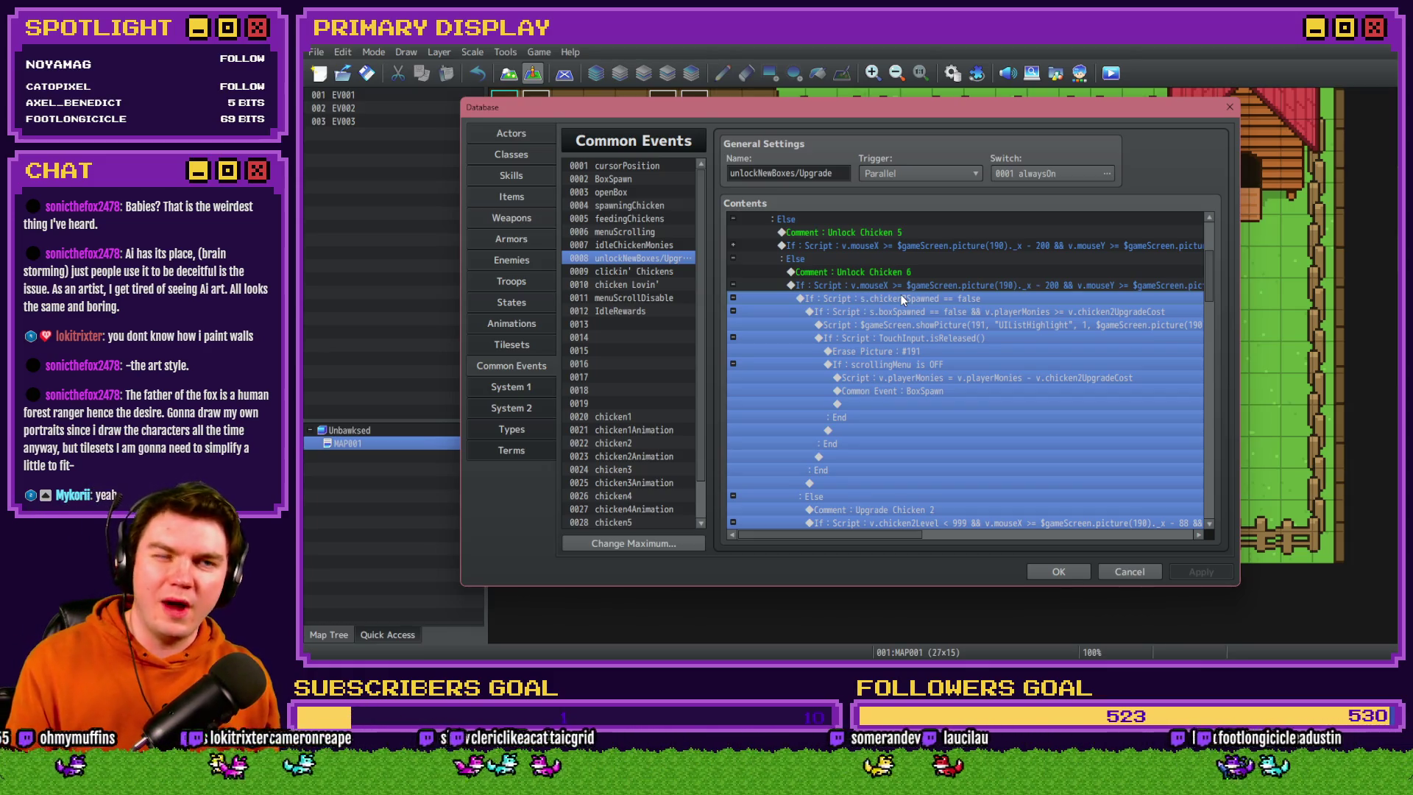
pyautogui.hotkey('alt', 'Tab')
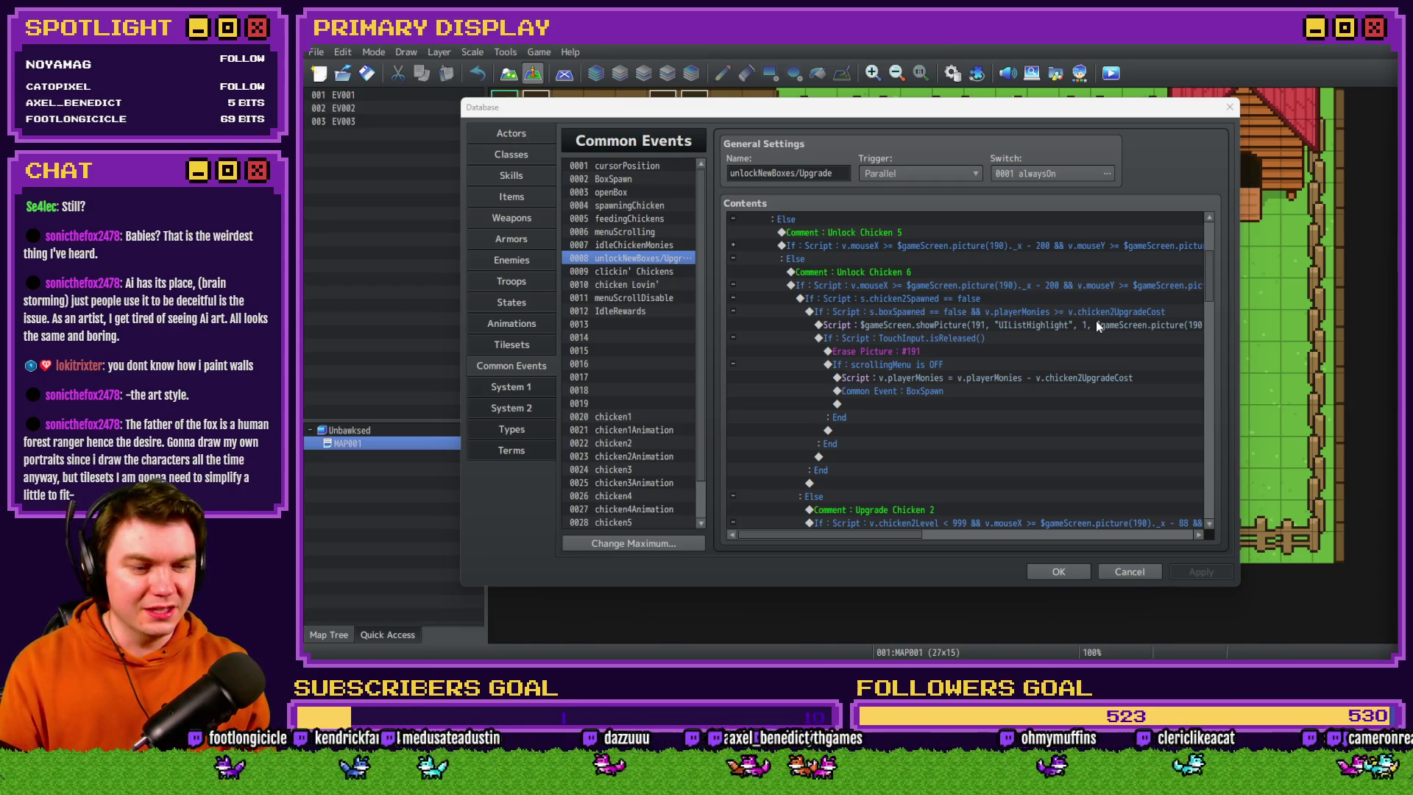
pyautogui.click(992, 296)
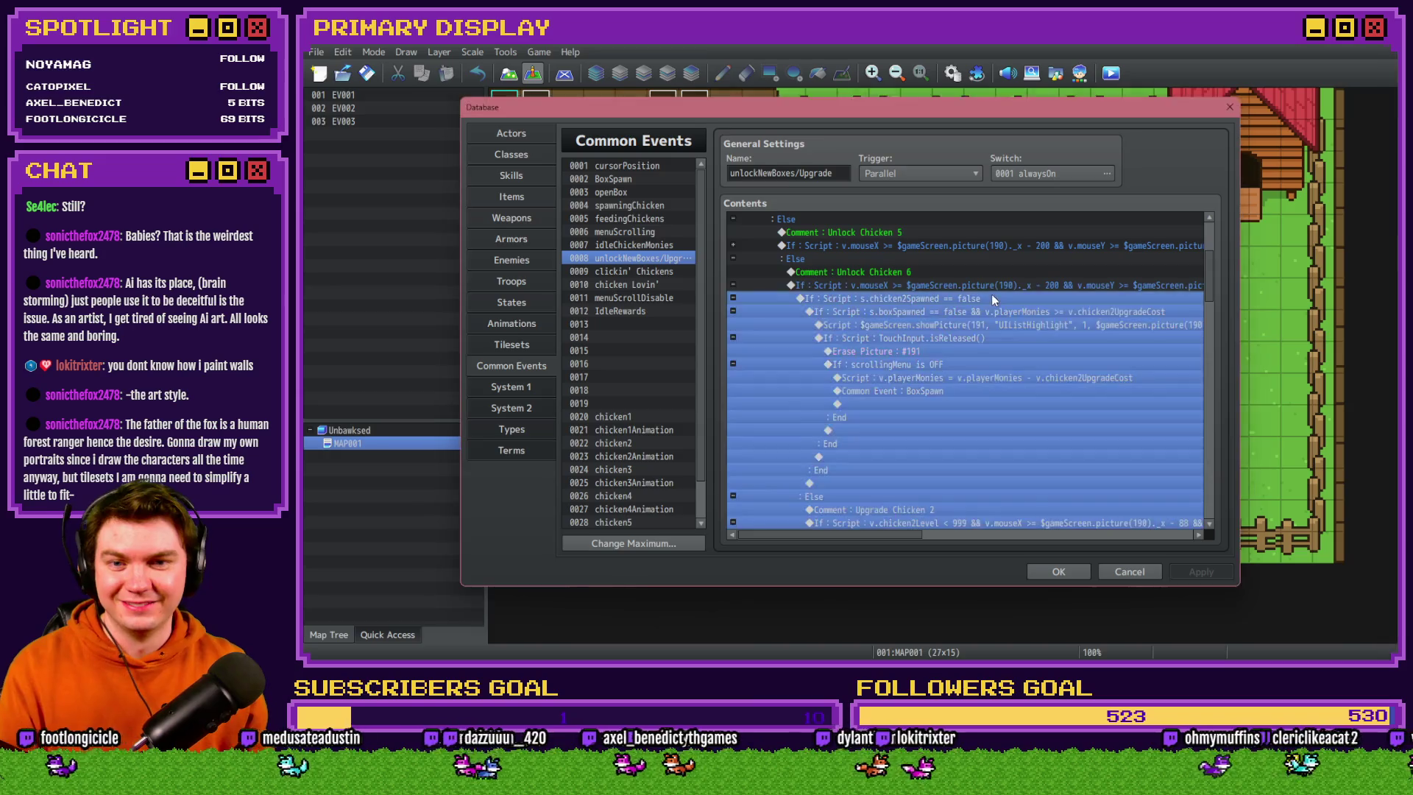
pyautogui.click(982, 287)
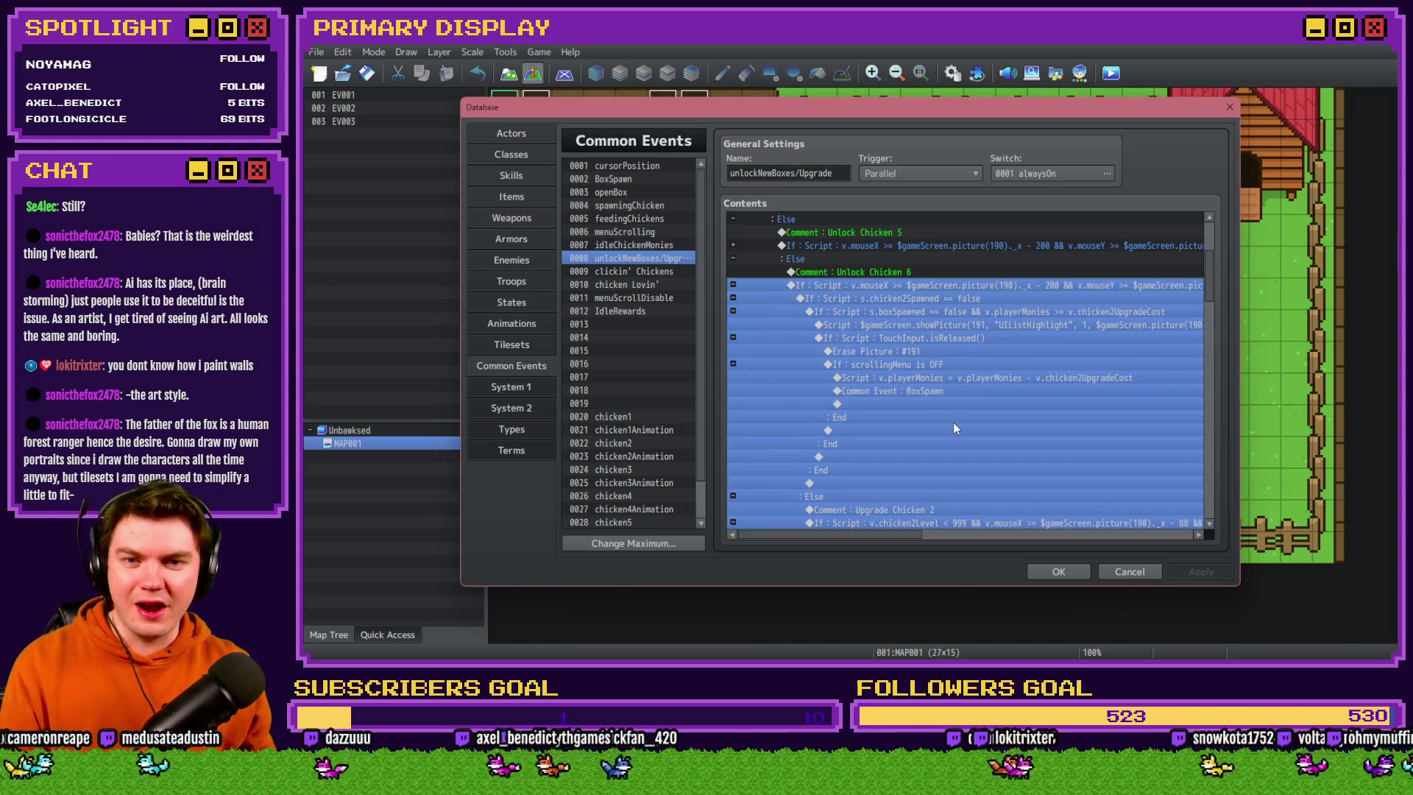
pyautogui.doubleClick(912, 301)
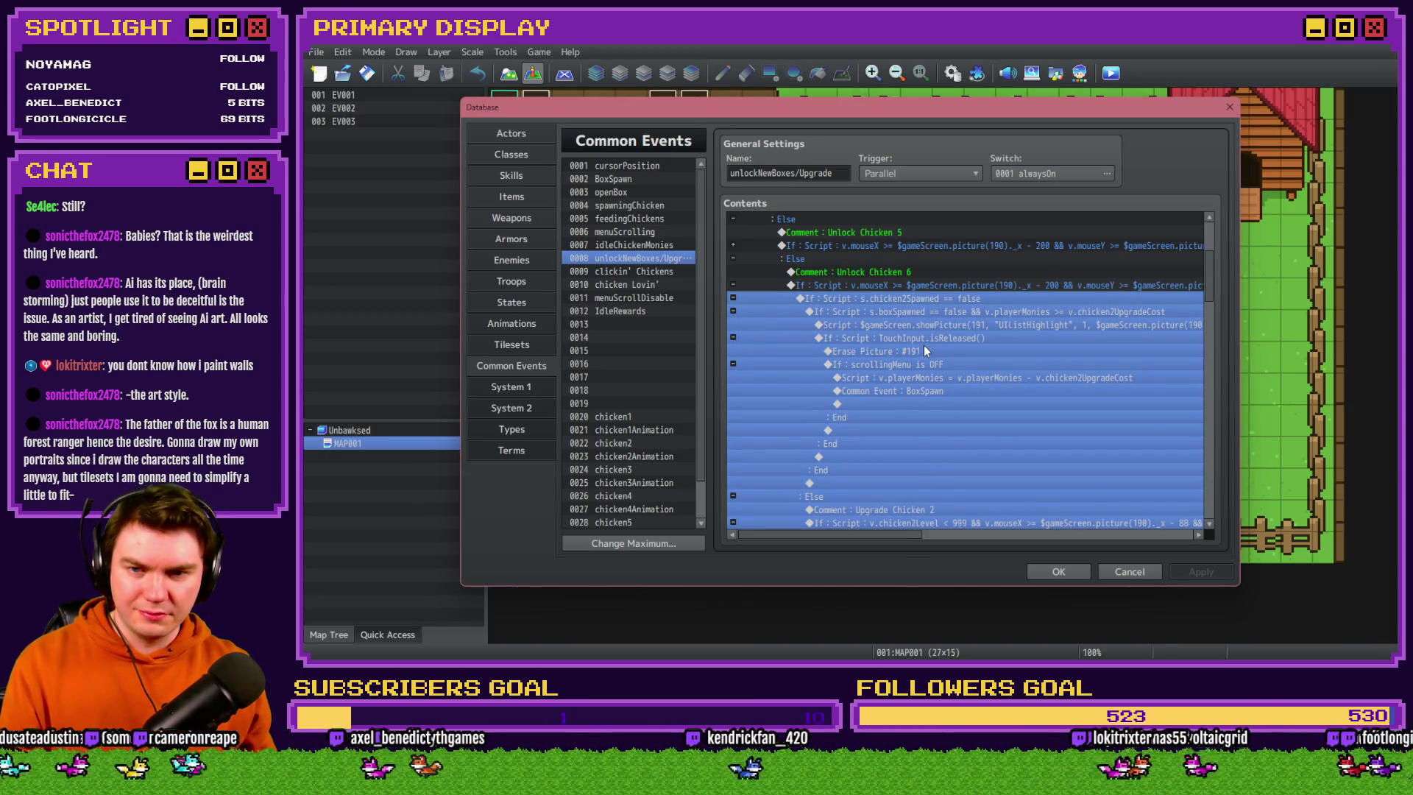
pyautogui.click(976, 432)
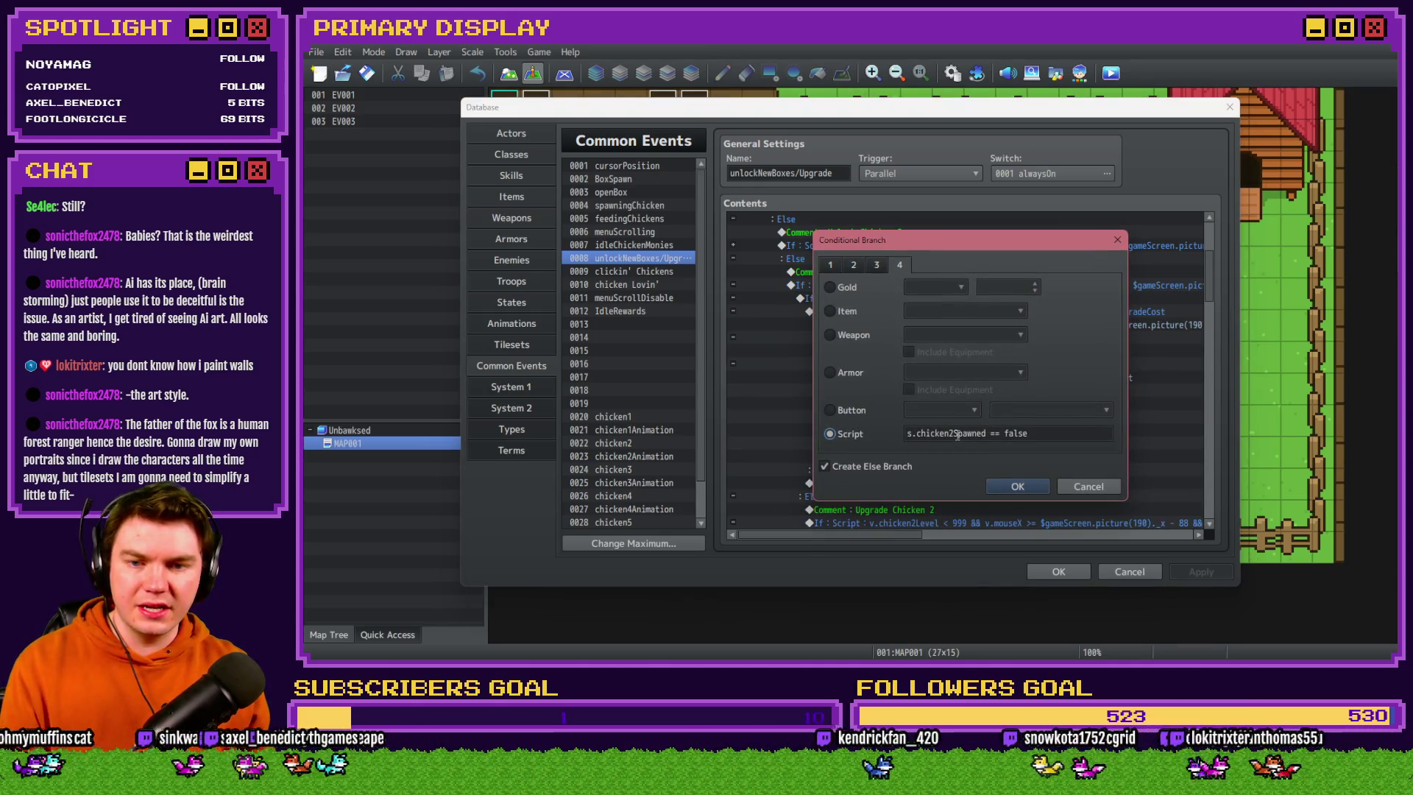
# Change the Unlock Chicken 6 conditions to s.chicken6Spawned == false and v.chicken6UpgradeCost
pyautogui.click(1017, 486)
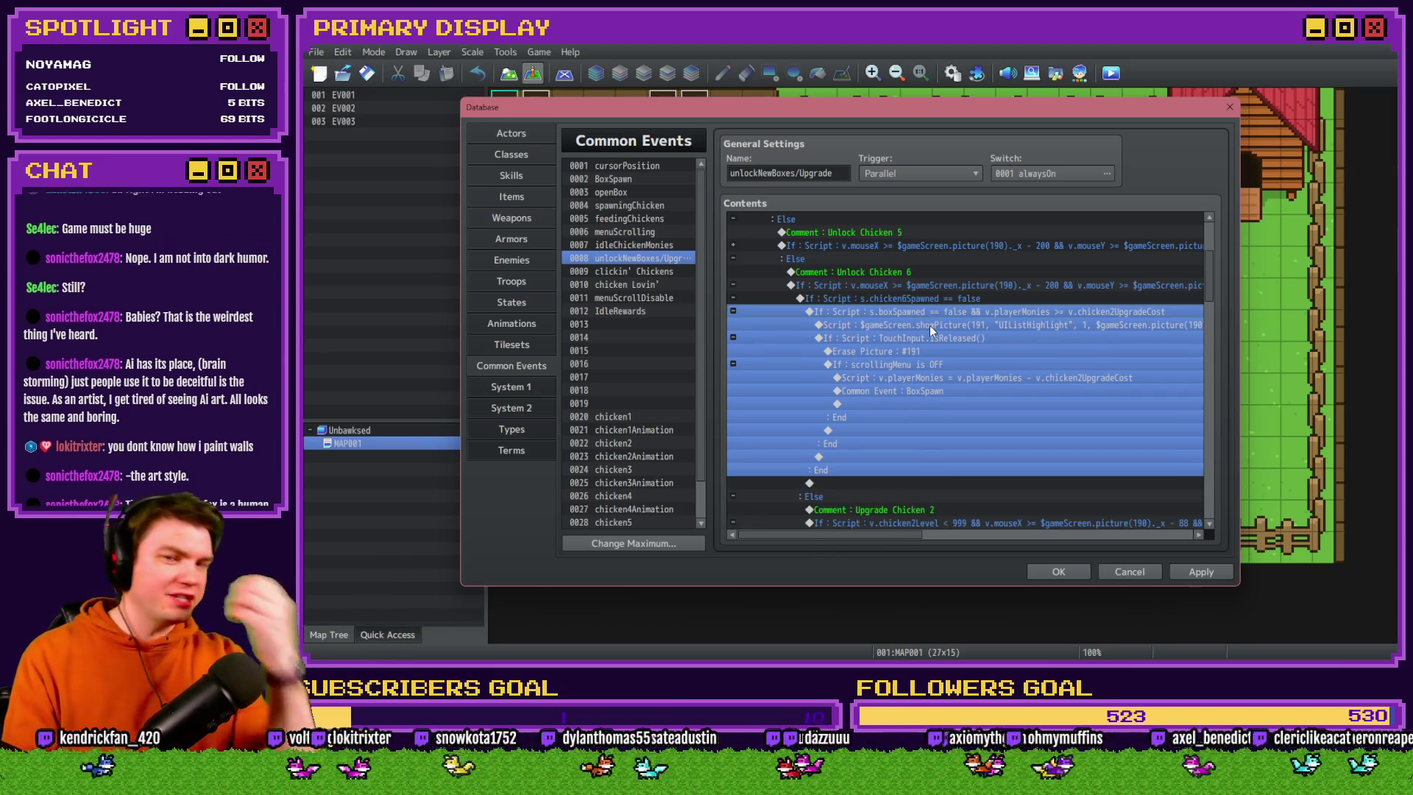
pyautogui.press('Return')
pyautogui.press('End')
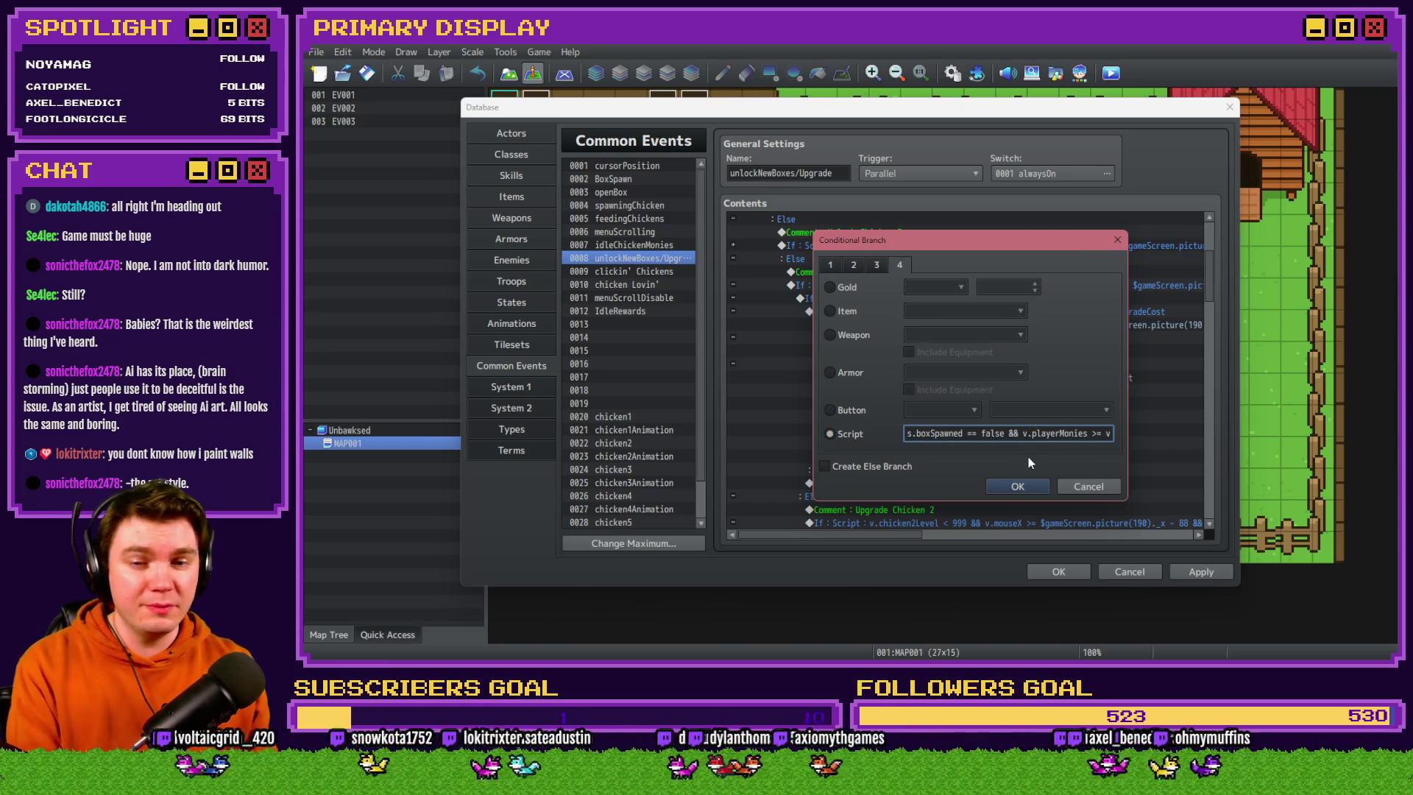
pyautogui.press('End')
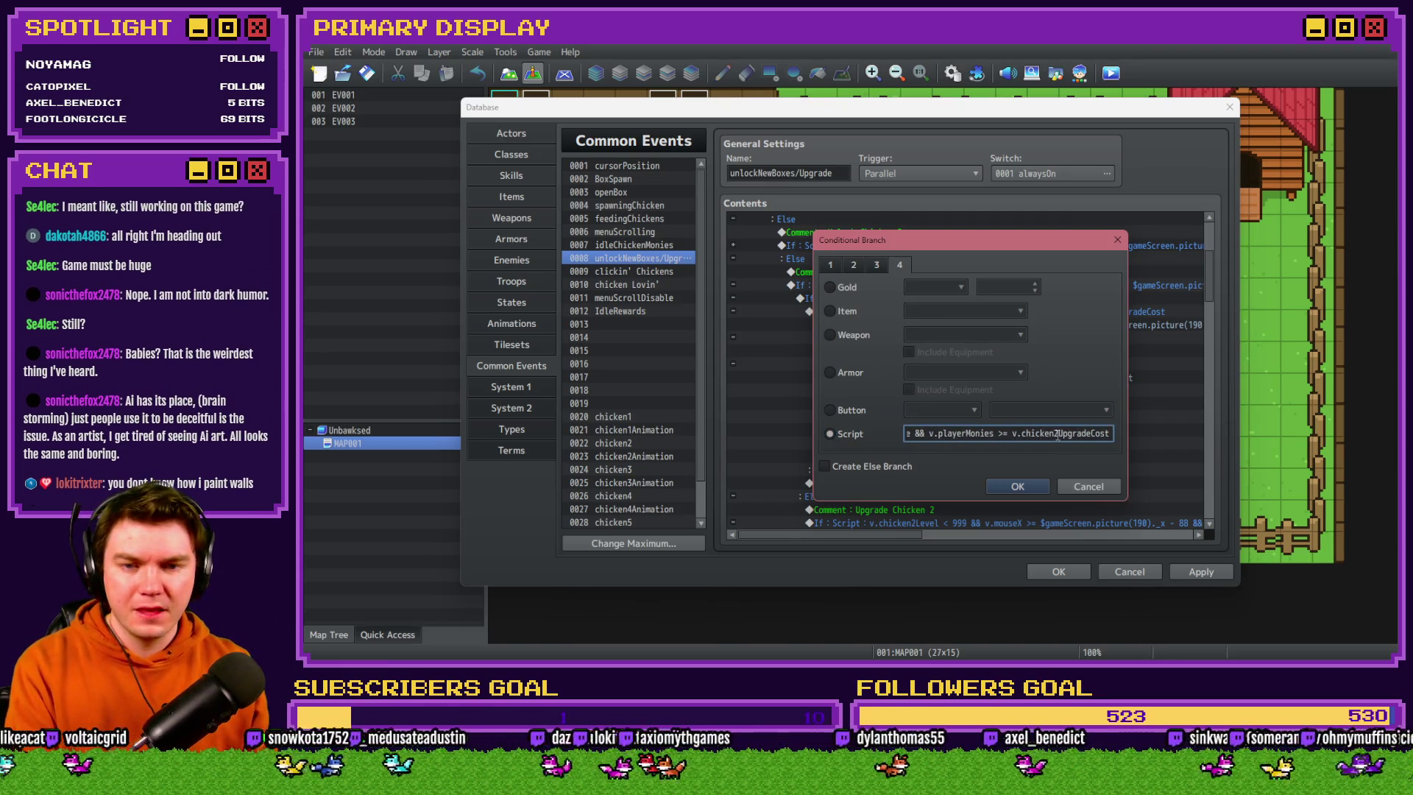
pyautogui.press('Return')
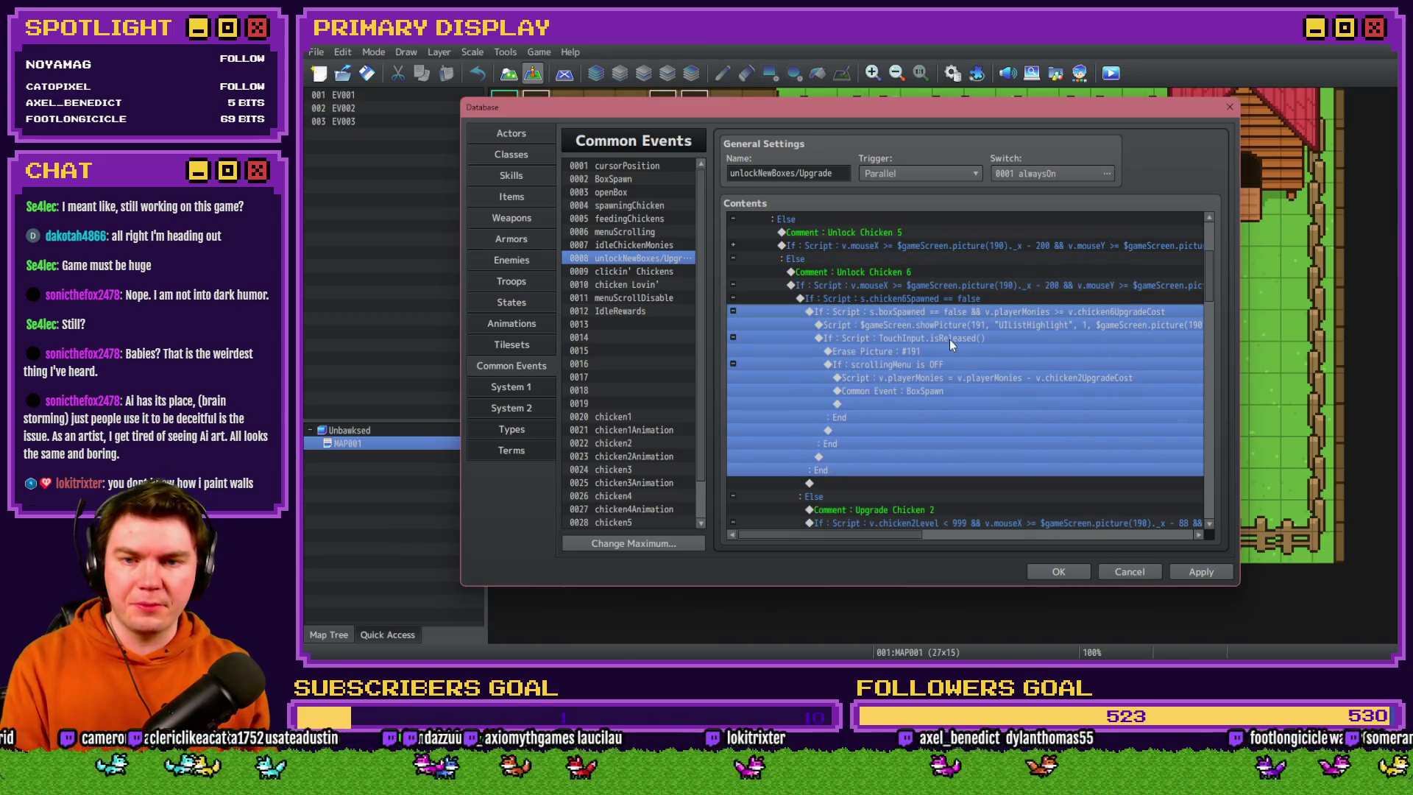
pyautogui.click(961, 328)
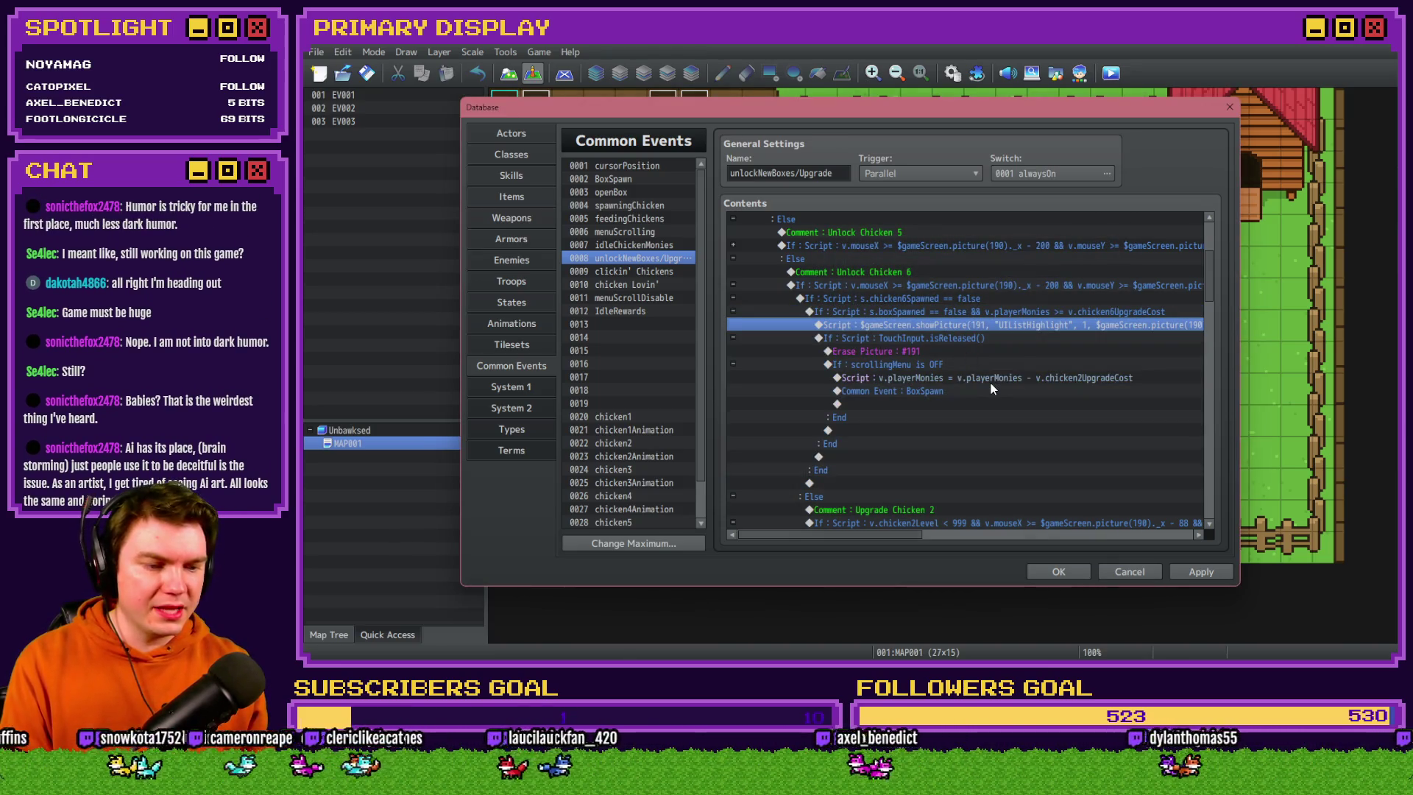
# Inspect the showPicture script and close it without changes
pyautogui.press('Return')
pyautogui.hotkey('ctrl', 'a')
pyautogui.click(937, 260)
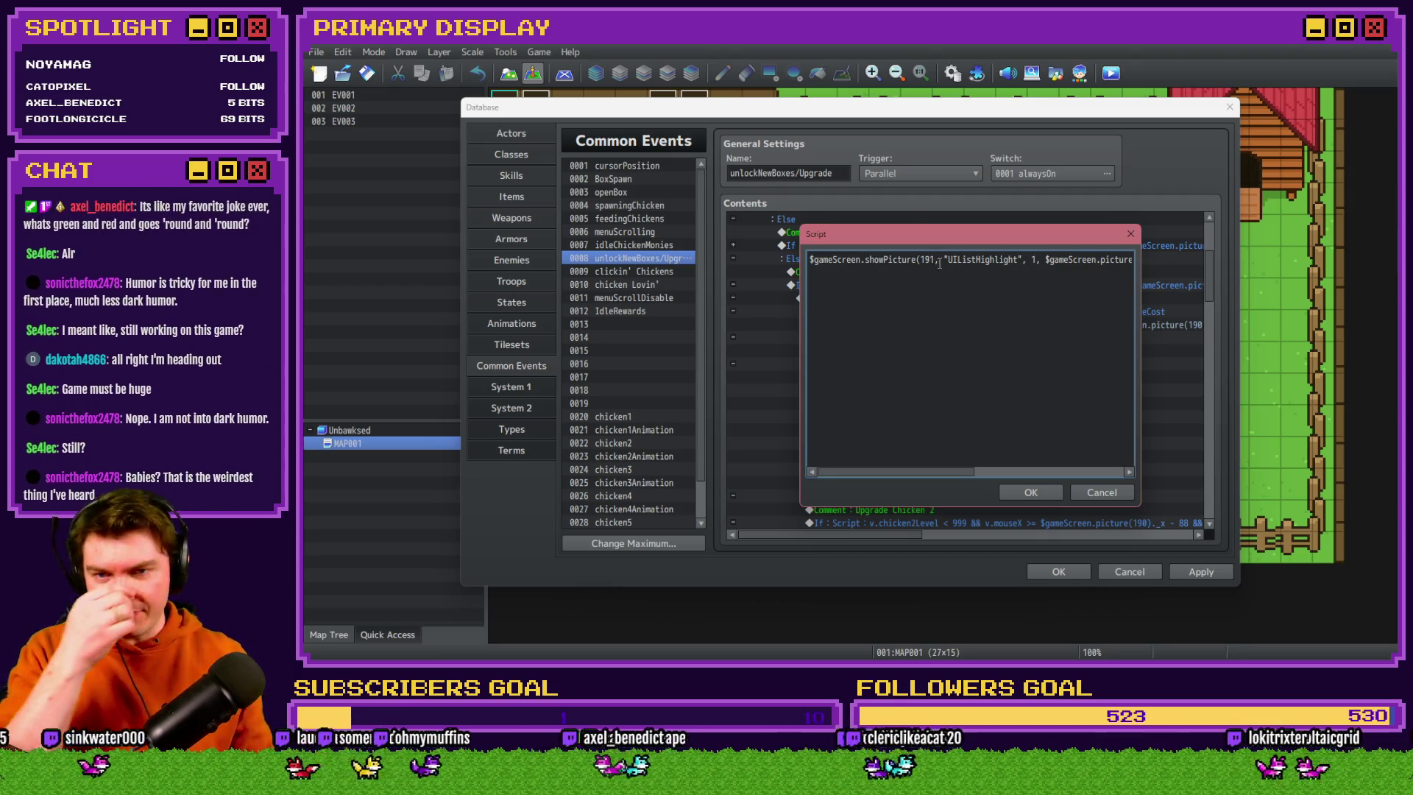
pyautogui.moveTo(1069, 261); pyautogui.dragTo(1146, 267)
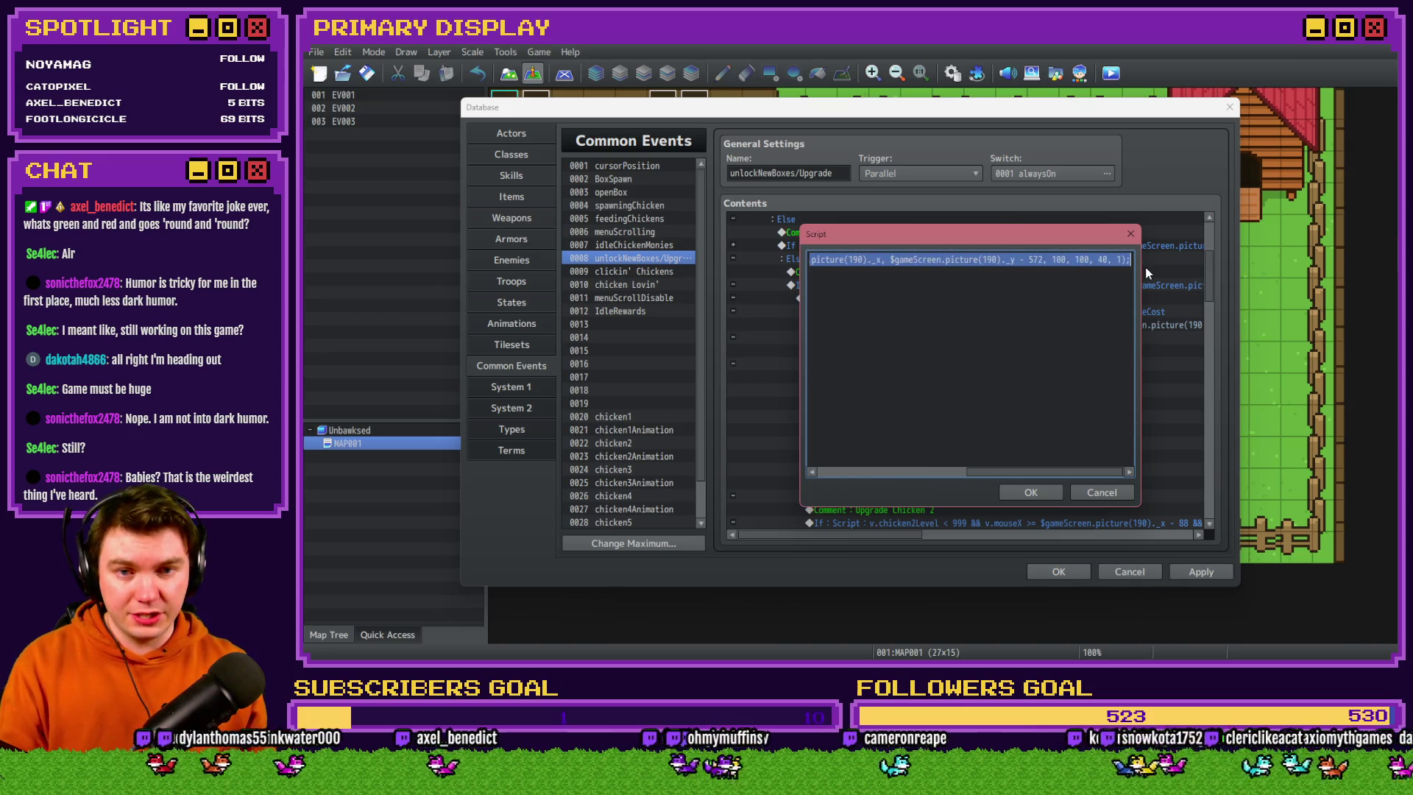
pyautogui.press('Escape')
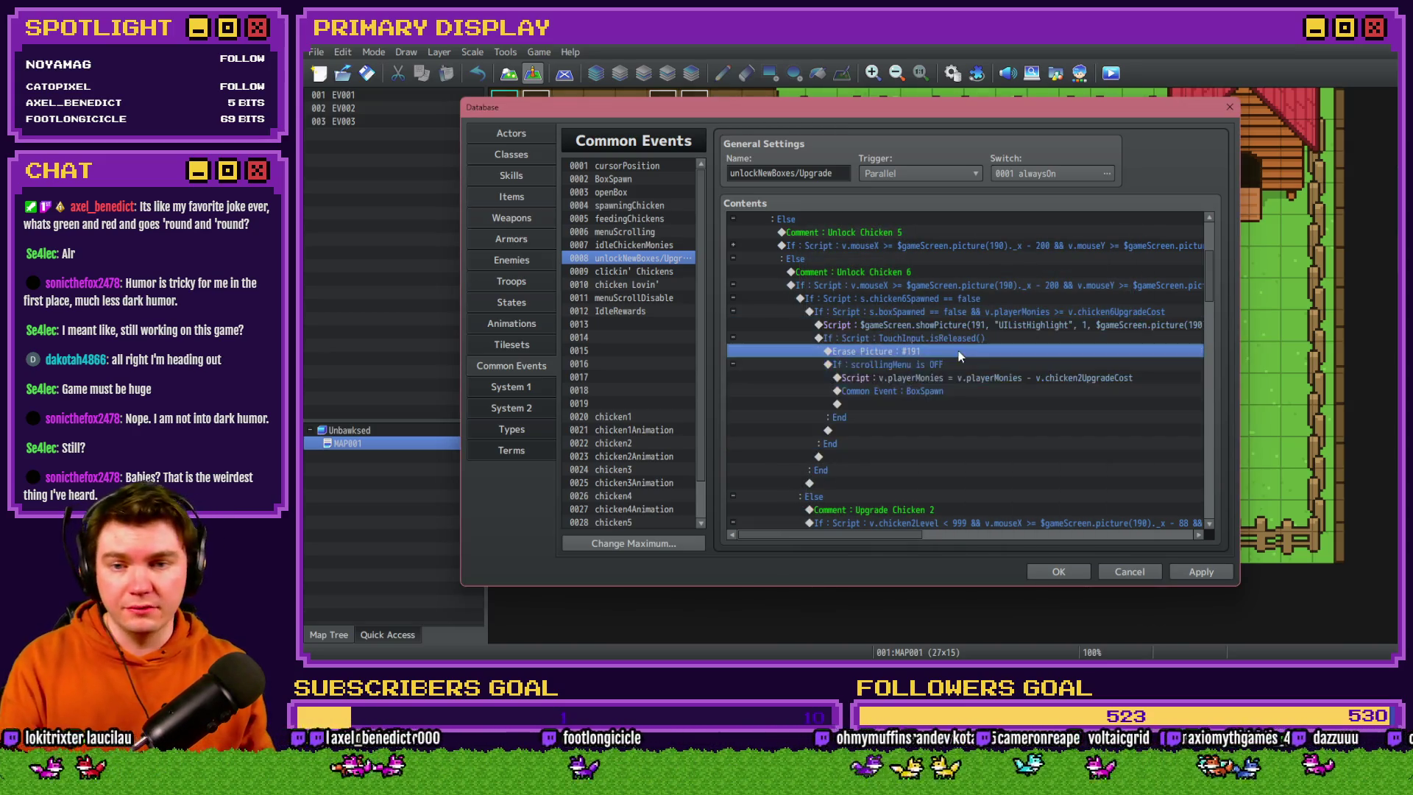
# Make the money deduction script subtract v.chicken6UpgradeCost instead of chicken2UpgradeCost
pyautogui.click(961, 377)
pyautogui.press('Return')
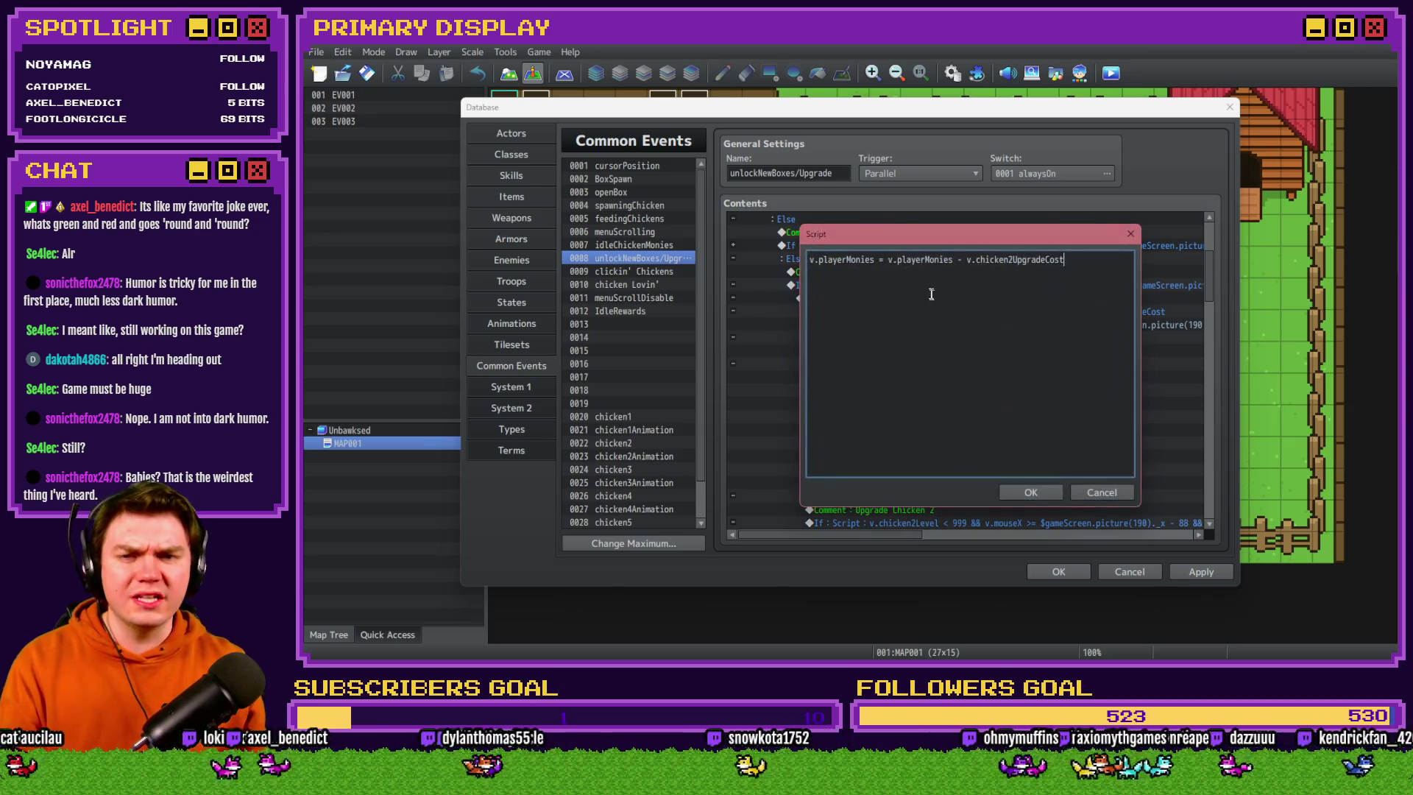
pyautogui.click(1013, 260)
pyautogui.press('BackSpace')
pyautogui.write('6')
pyautogui.click(1029, 492)
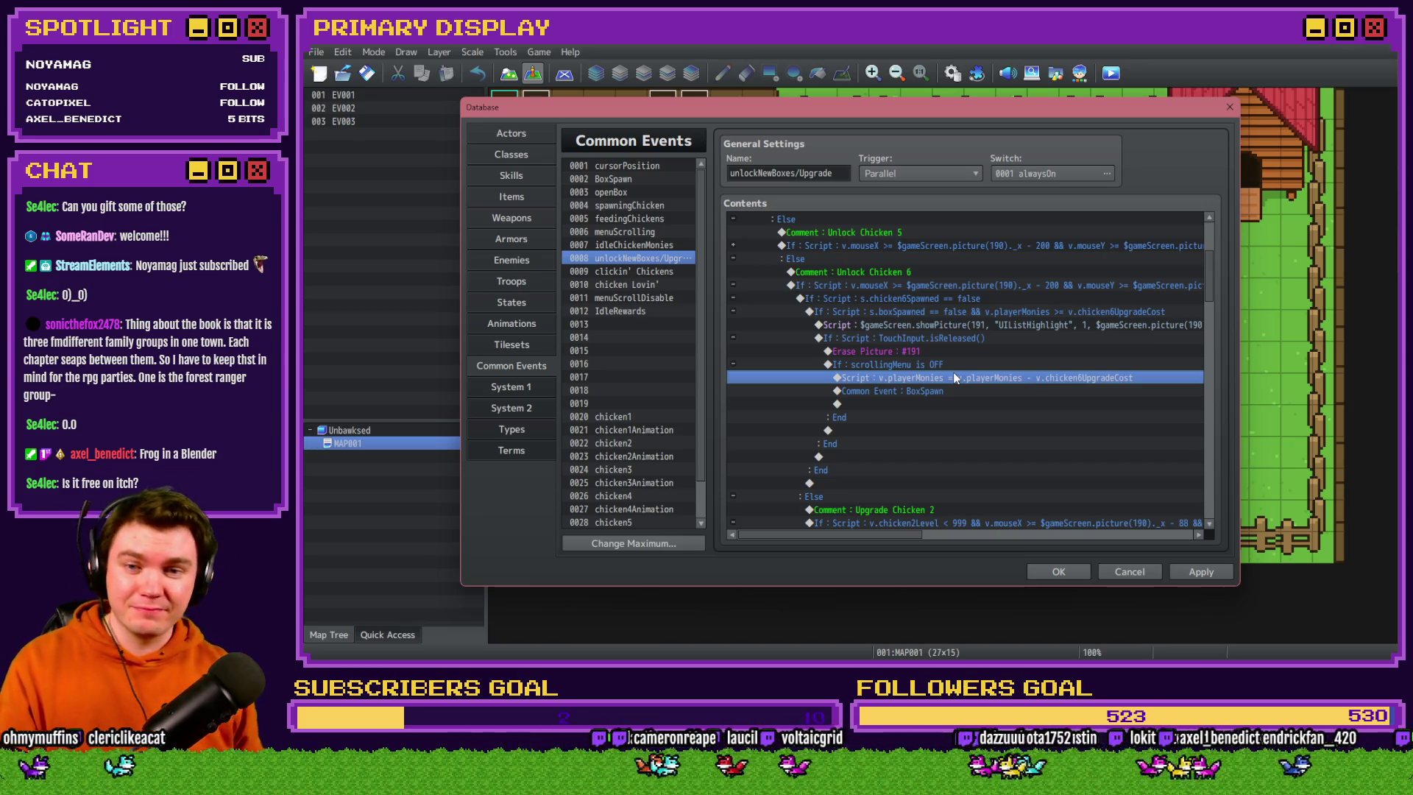
pyautogui.click(960, 391)
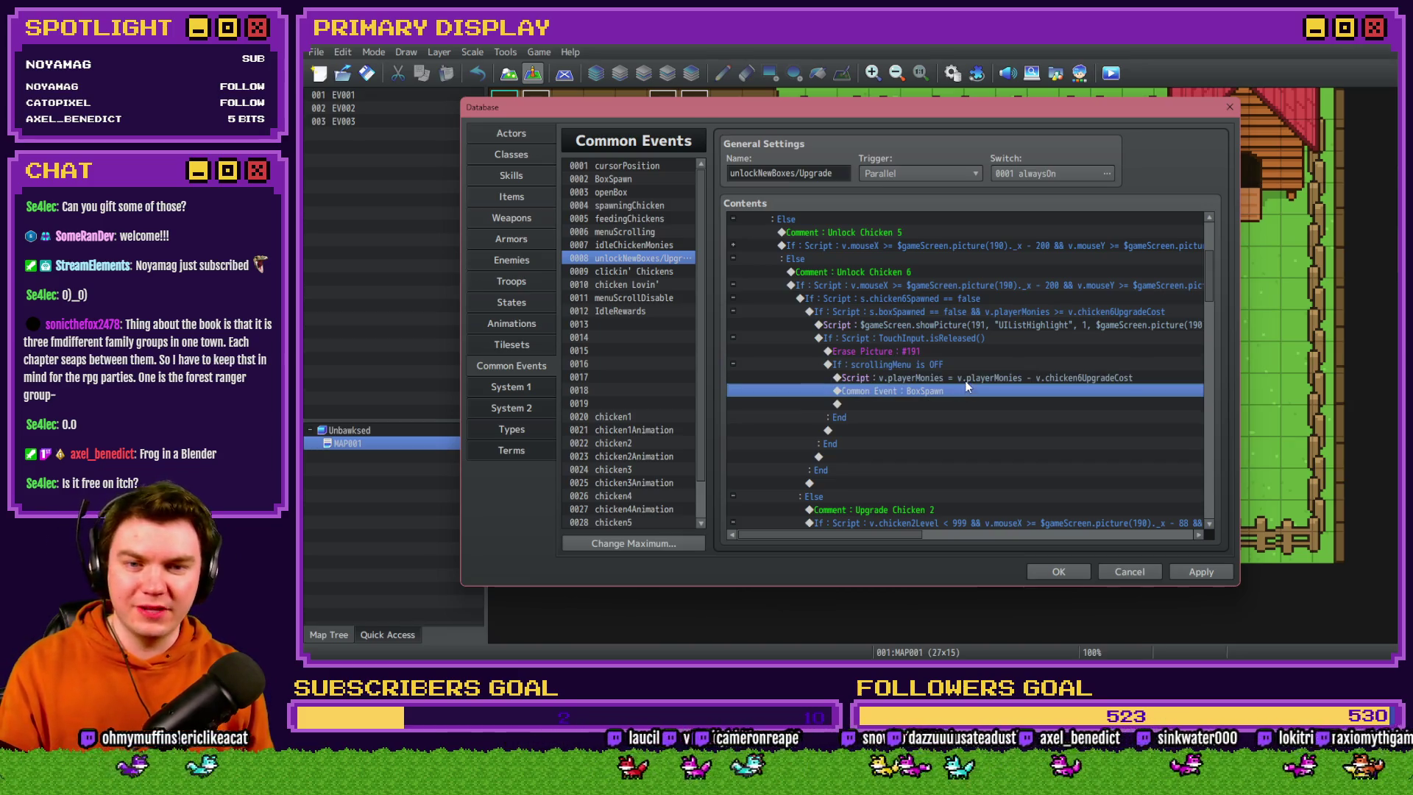
pyautogui.click(960, 378)
pyautogui.click(955, 391)
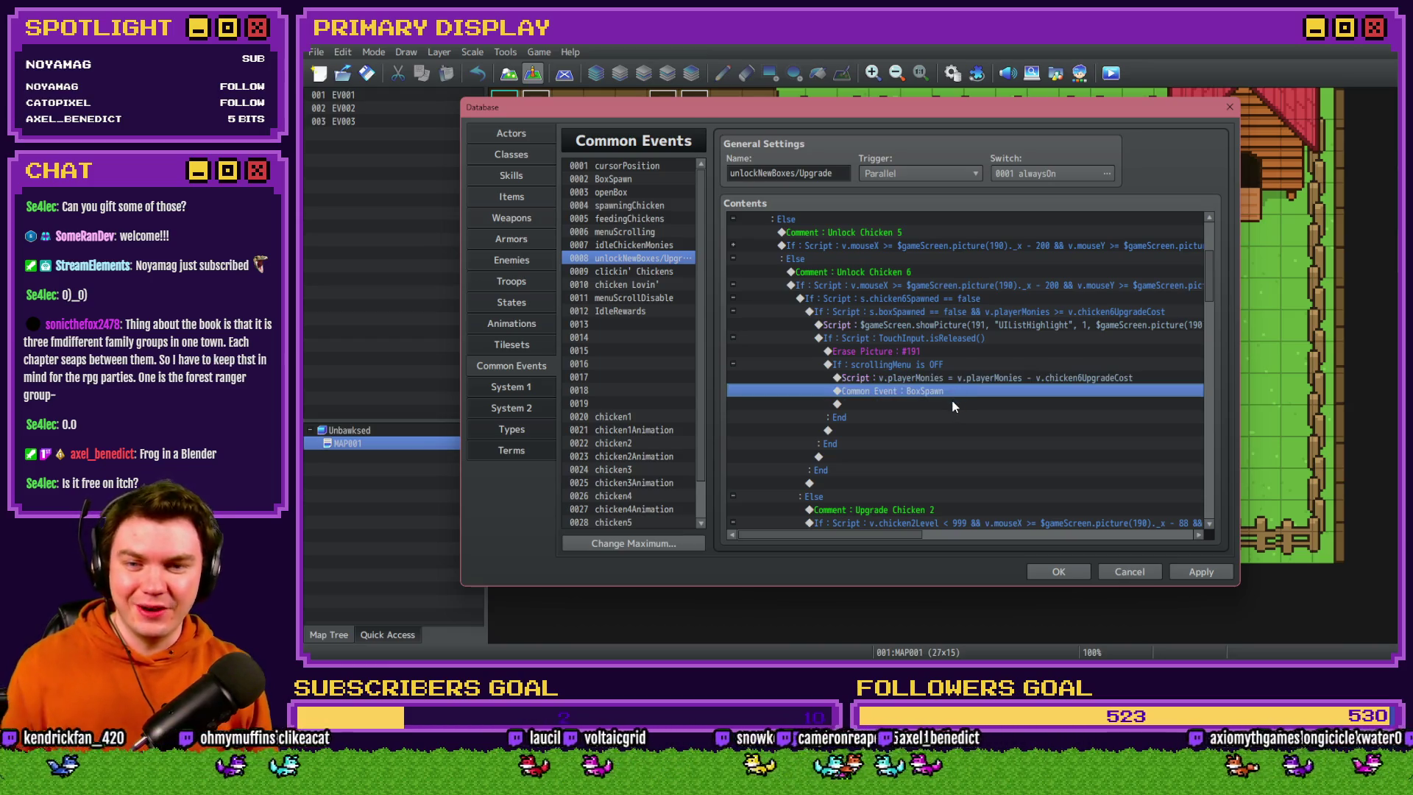
# Scroll down and look over the Upgrade Chicken 2 comment
pyautogui.scroll(-2, 952, 399)
pyautogui.click(949, 430)
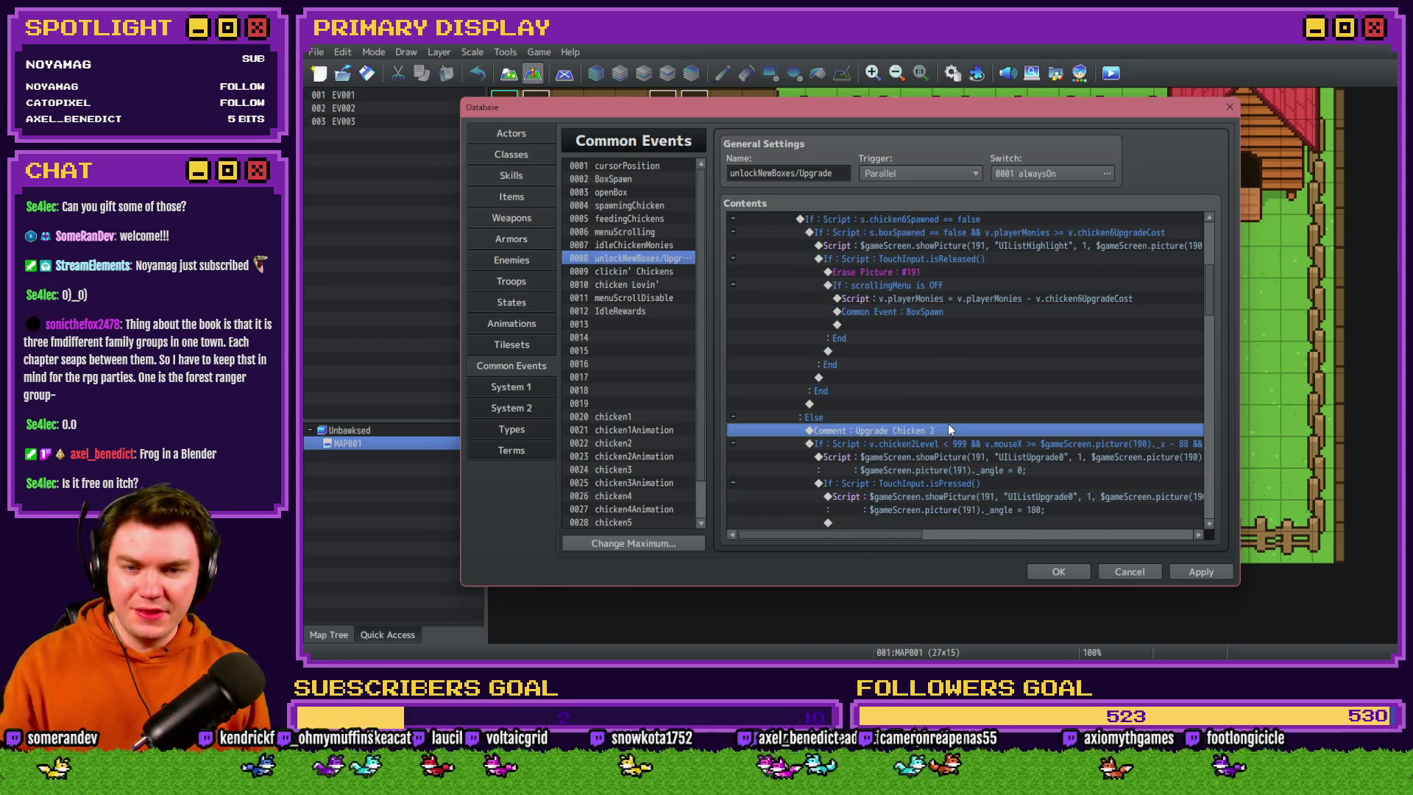
pyautogui.doubleClick(949, 430)
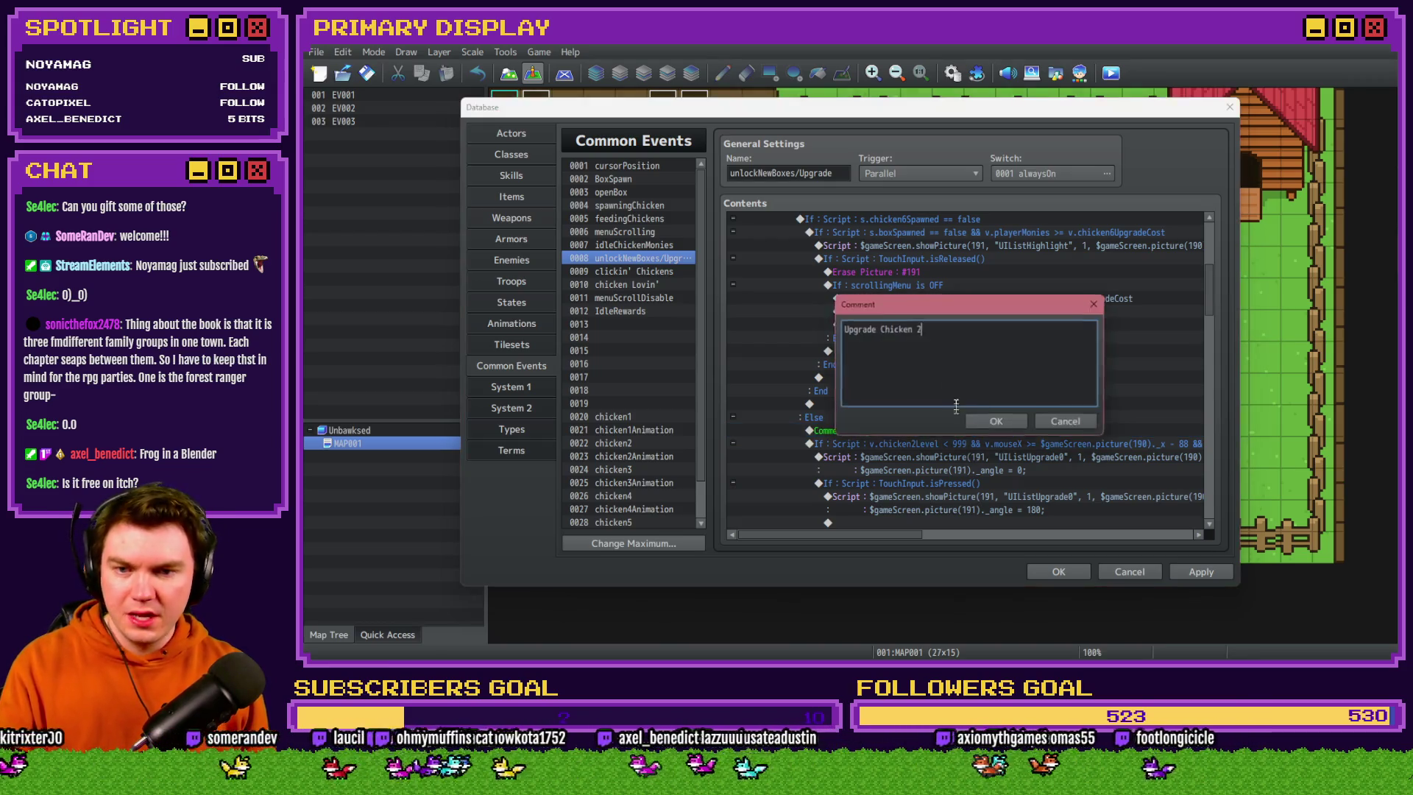
pyautogui.click(998, 422)
pyautogui.scroll(-2, 953, 351)
# Change the upgrade level condition to 'v.chicken6Level < 999'
pyautogui.doubleClick(953, 351)
pyautogui.click(953, 434)
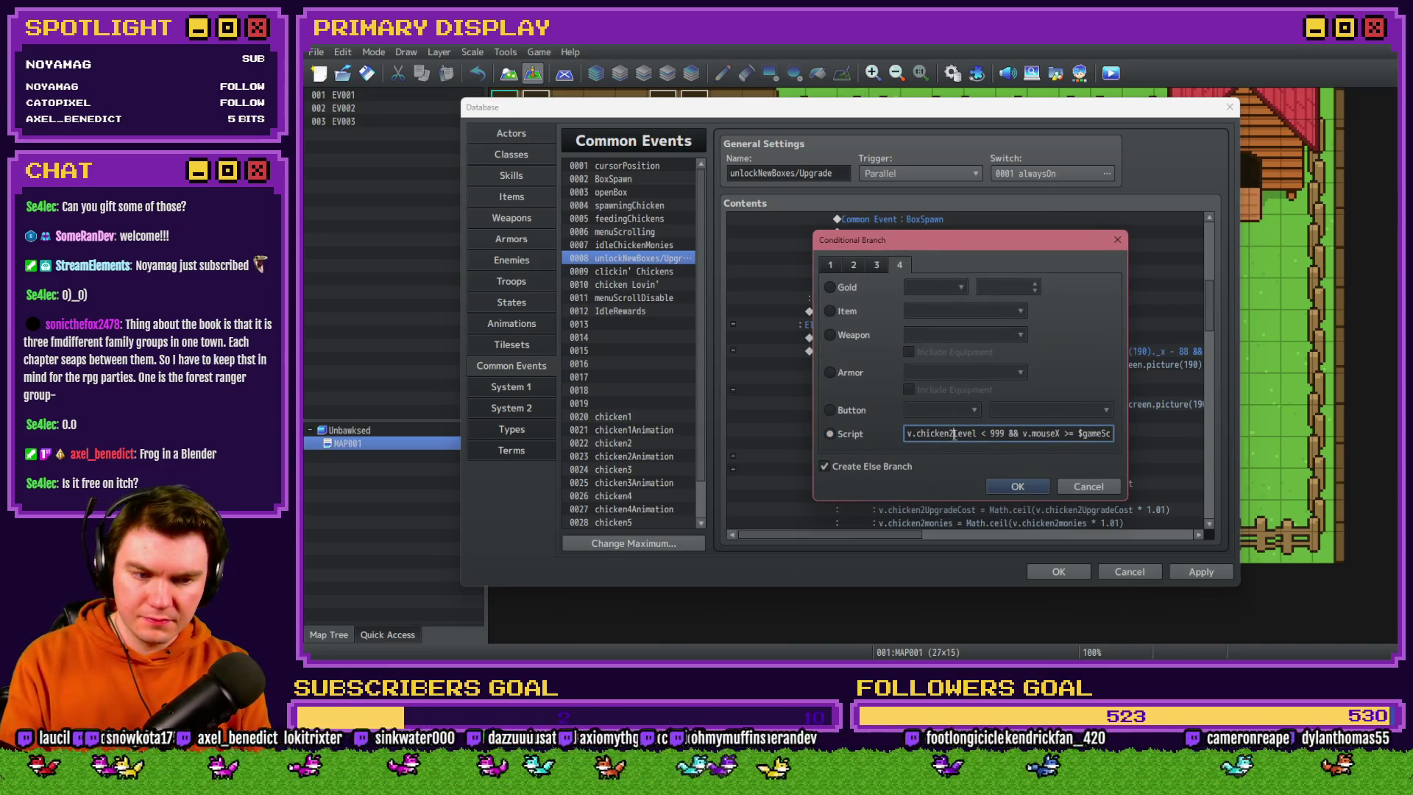
pyautogui.press('BackSpace')
pyautogui.write('6')
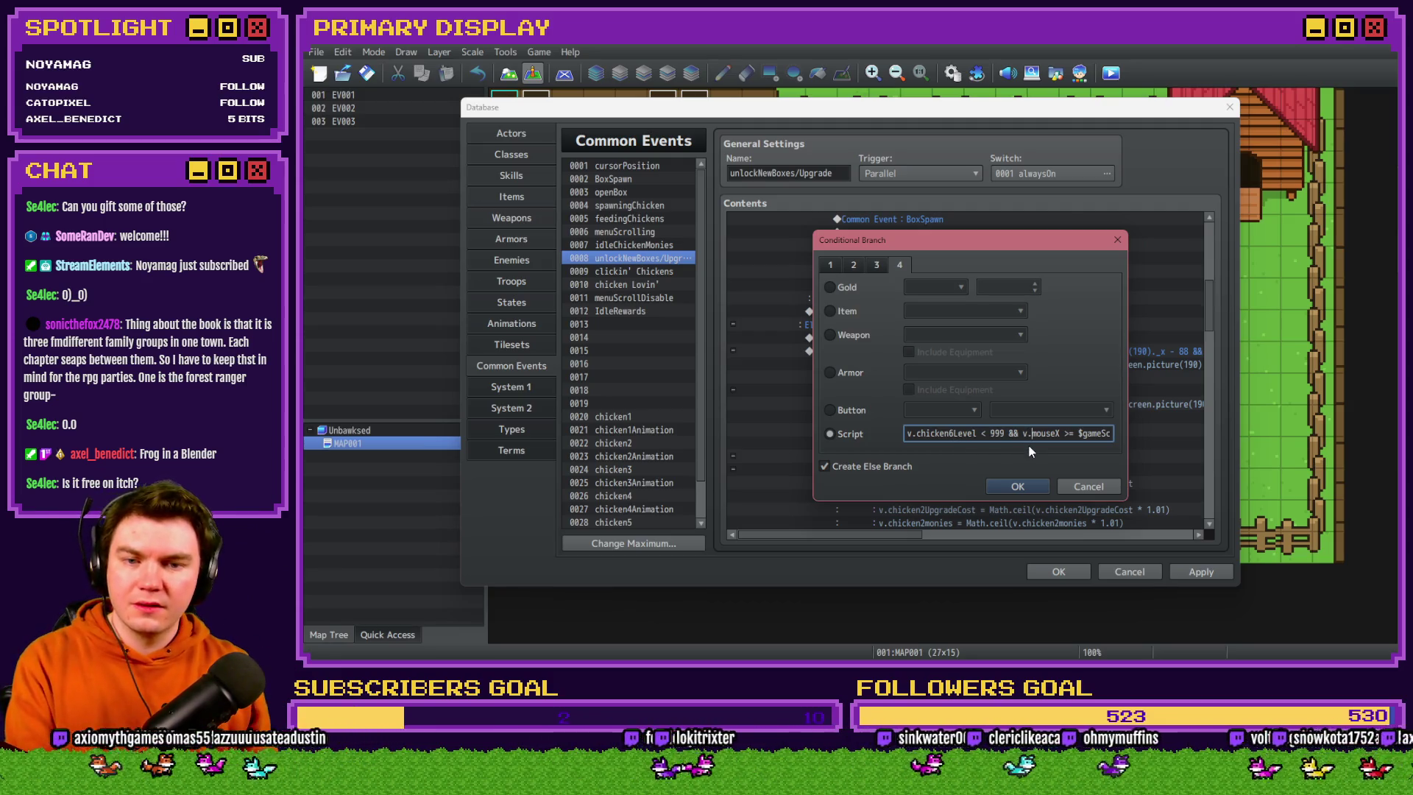
pyautogui.press('Right')
pyautogui.press('Right')
pyautogui.press('Right')
pyautogui.press('Right')
pyautogui.press('Right')
pyautogui.press('Right')
pyautogui.press('Right')
pyautogui.press('Right')
pyautogui.press('Right')
pyautogui.press('Right')
pyautogui.press('Right')
pyautogui.press('Right')
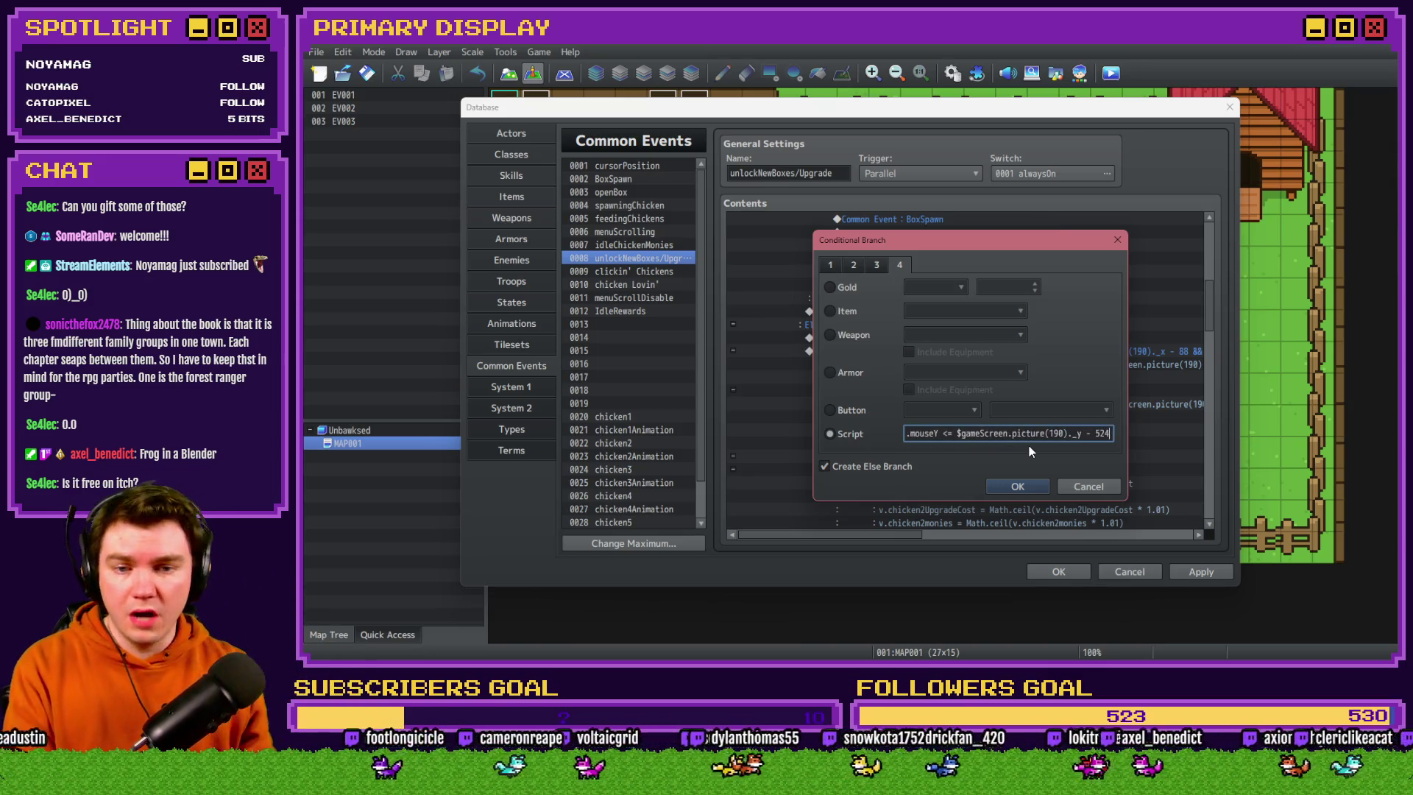
pyautogui.click(1040, 487)
pyautogui.click(961, 367)
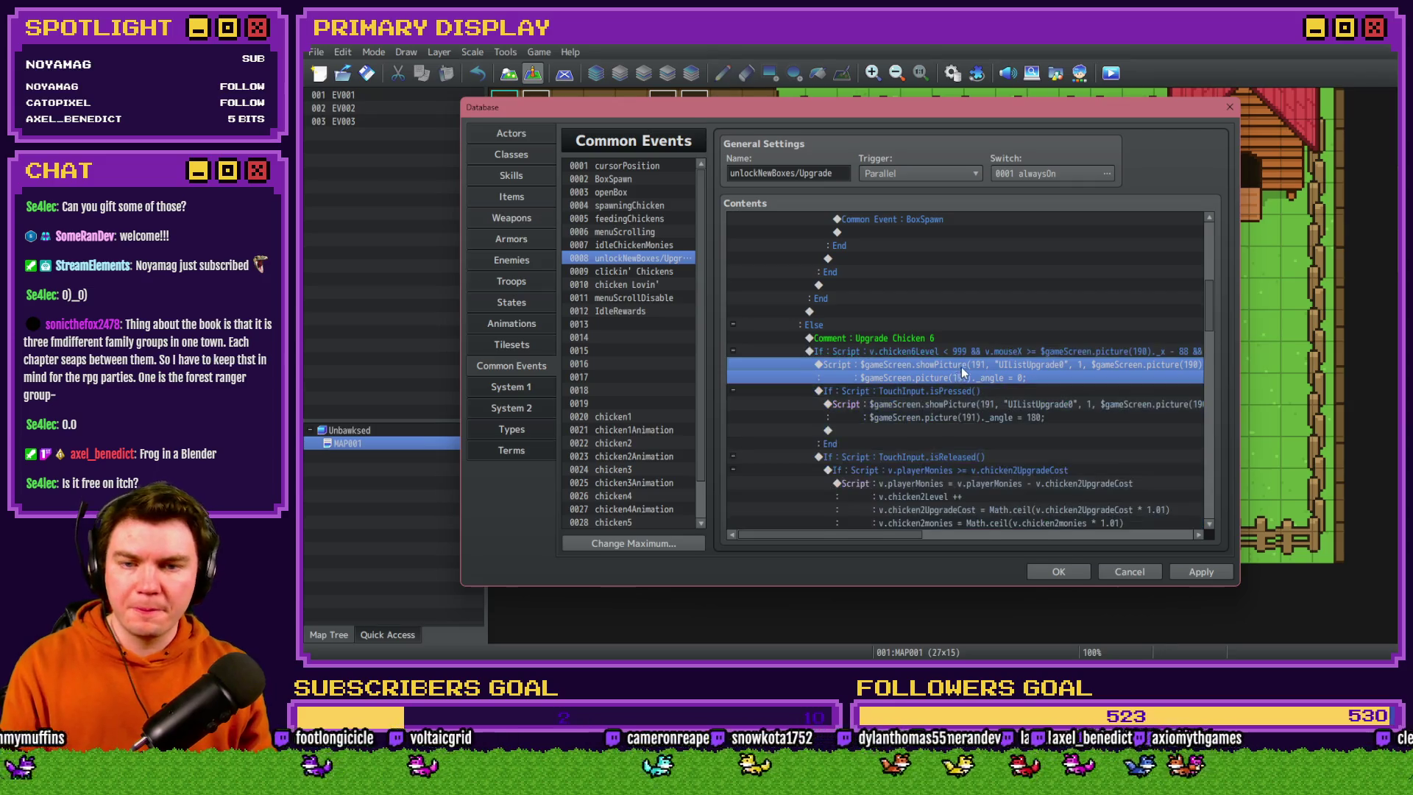
# Inspect the upgrade button's show-picture scripts, then select the release branch
pyautogui.doubleClick(964, 368)
pyautogui.moveTo(1063, 259); pyautogui.dragTo(1150, 263)
pyautogui.click(1089, 489)
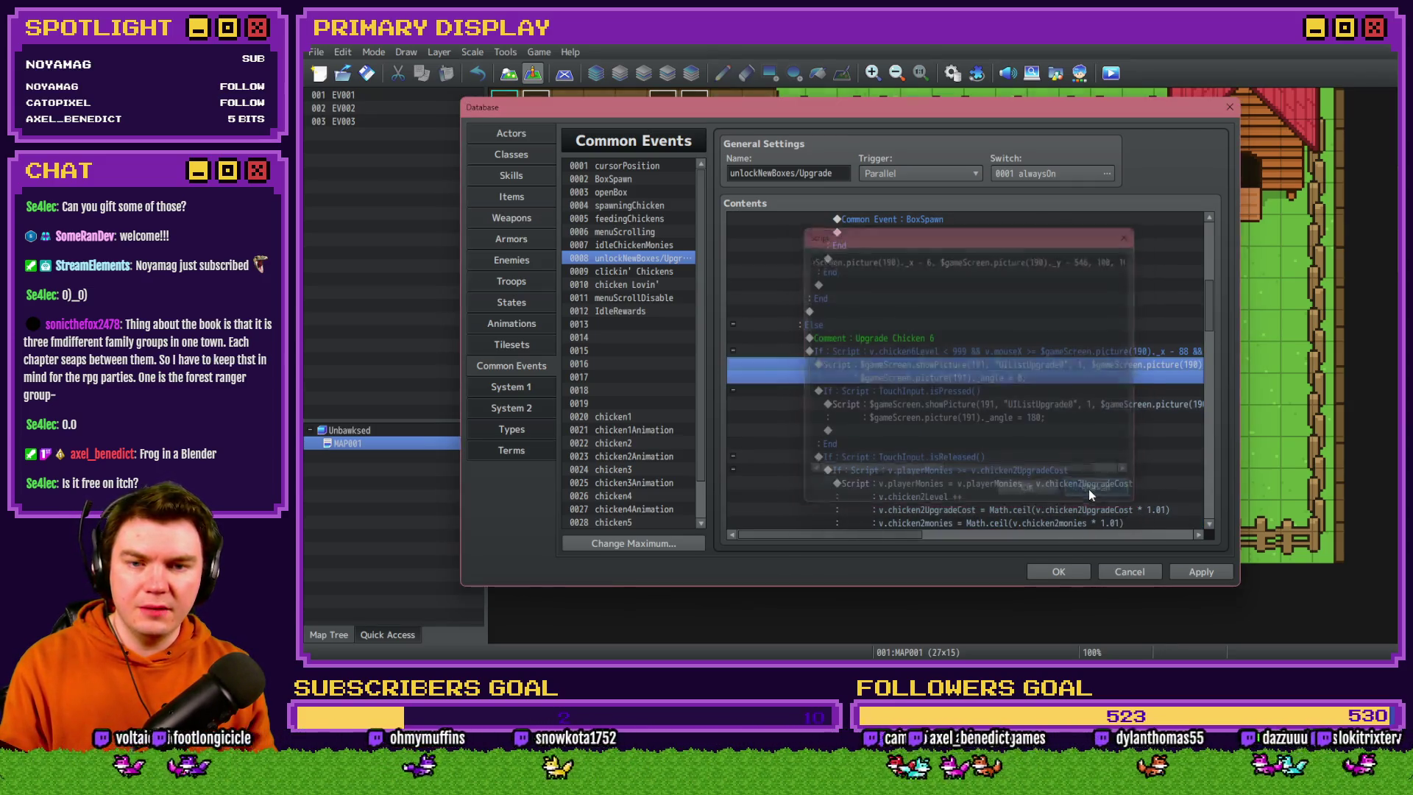
pyautogui.click(989, 393)
pyautogui.click(990, 404)
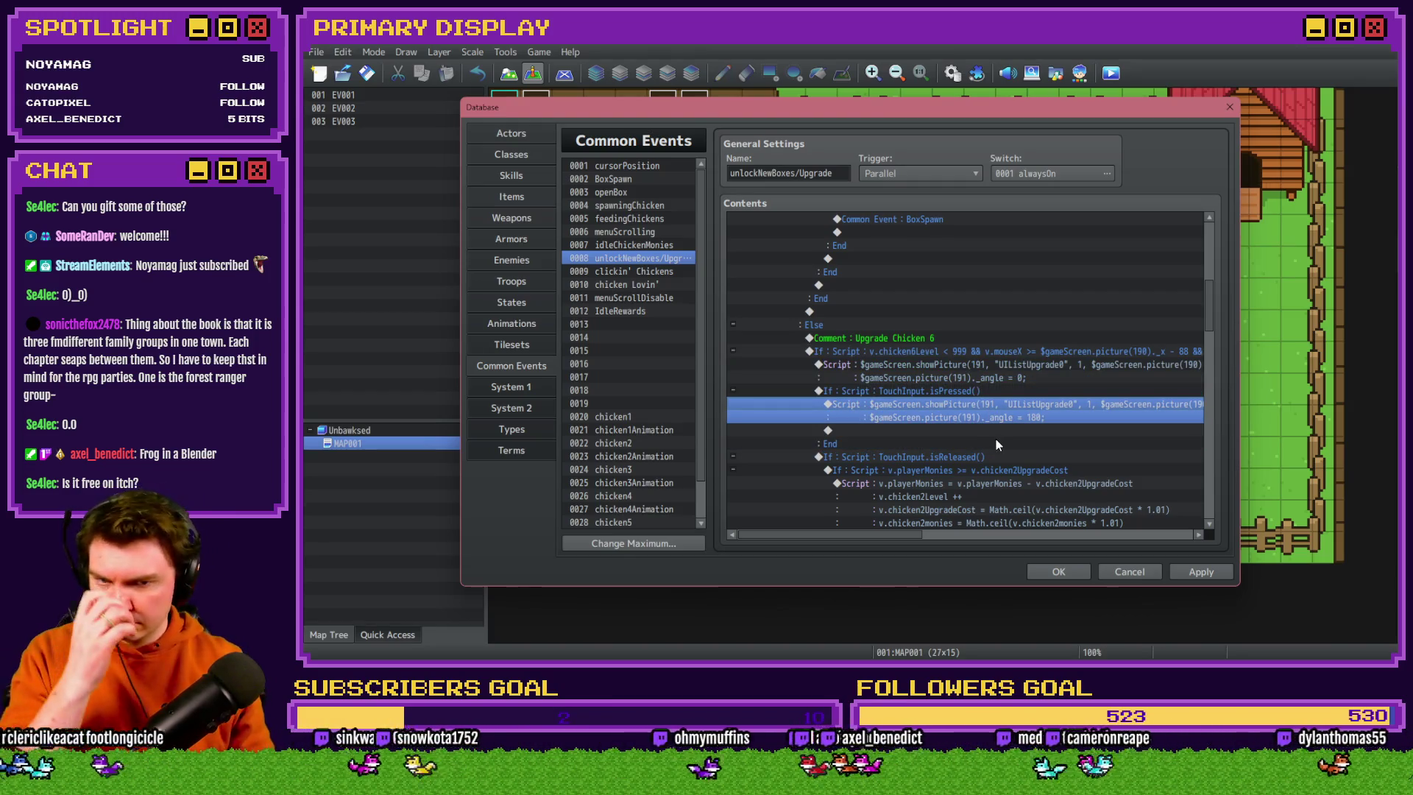
pyautogui.moveTo(913, 535)
pyautogui.mouseDown()
pyautogui.moveTo(1075, 538)
pyautogui.moveTo(900, 533)
pyautogui.mouseUp()
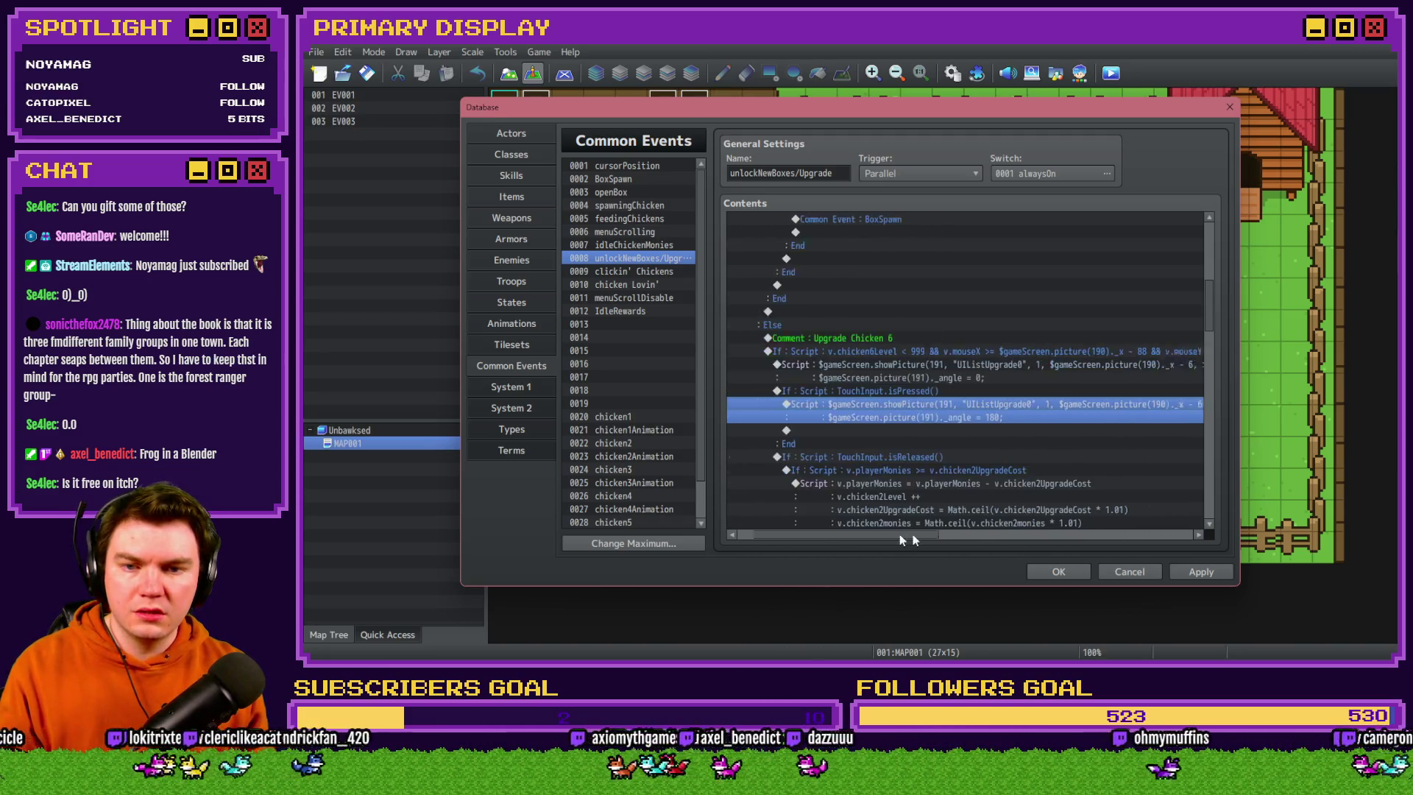
pyautogui.scroll(-3, 883, 463)
pyautogui.click(930, 352)
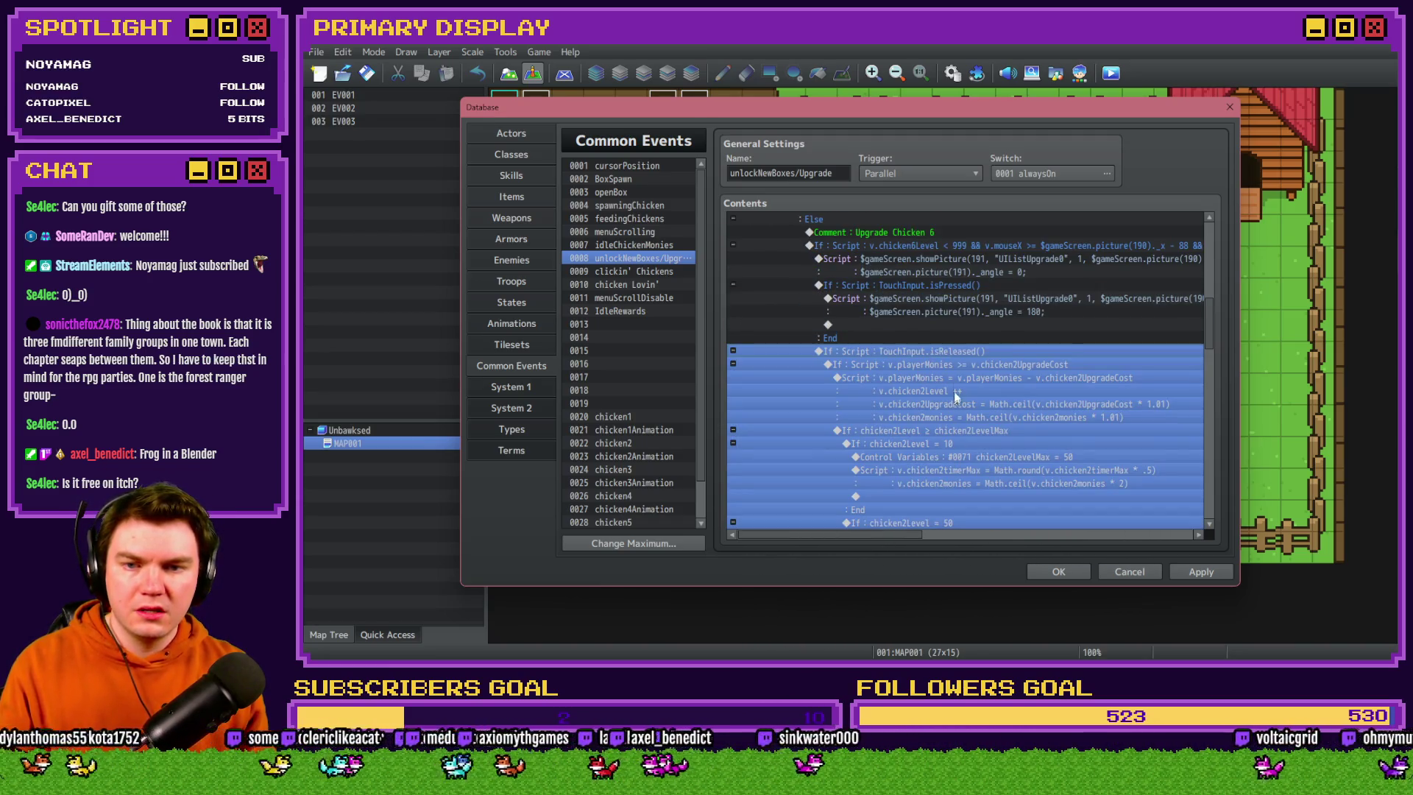
# Make the release branch's money check compare against v.chicken6UpgradeCost
pyautogui.doubleClick(952, 364)
pyautogui.click(1038, 434)
pyautogui.press('BackSpace')
pyautogui.write('6')
pyautogui.click(1031, 485)
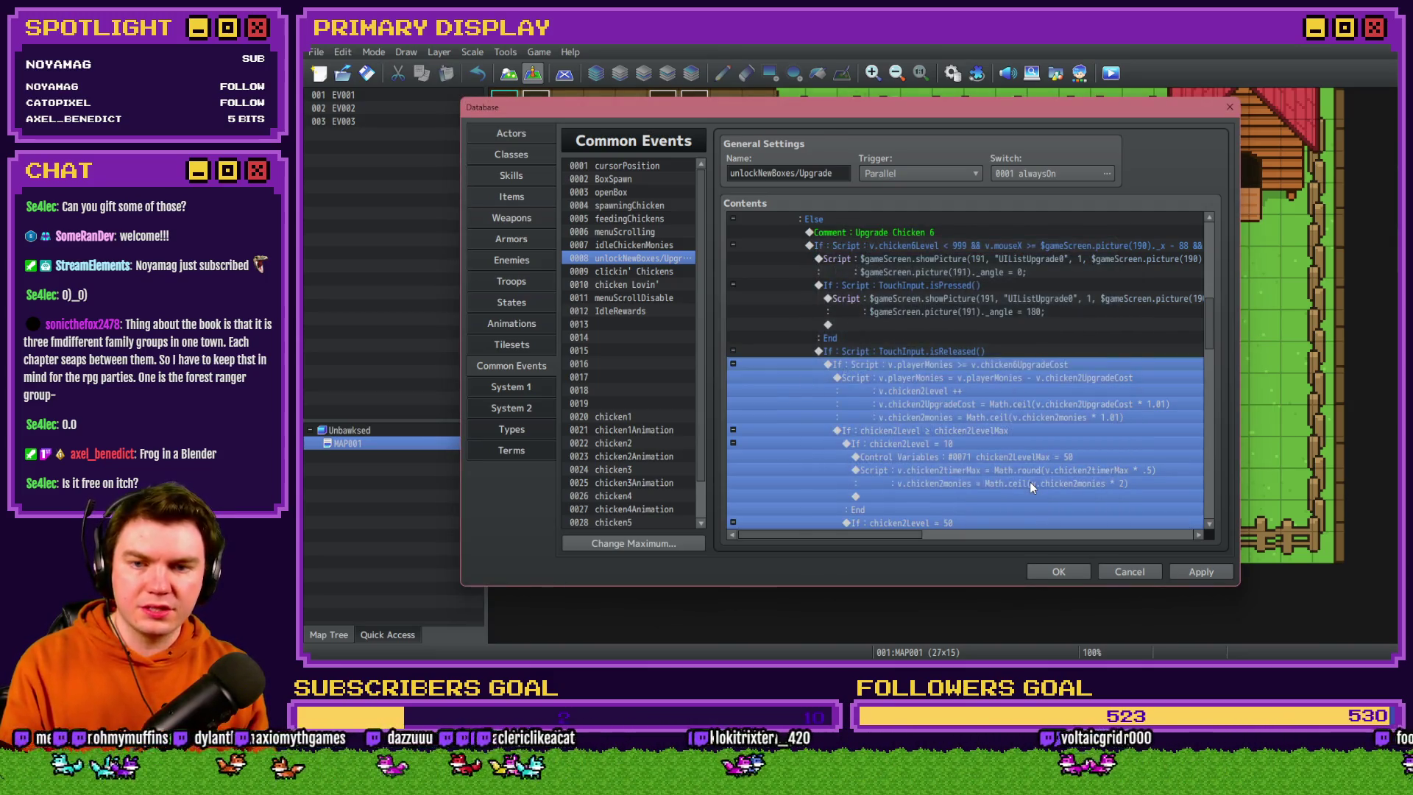
# In the purchase script, retarget the first cost, the level and line 3's cost variables to chicken6
pyautogui.doubleClick(1032, 378)
pyautogui.click(1009, 261)
pyautogui.press('BackSpace')
pyautogui.write('6')
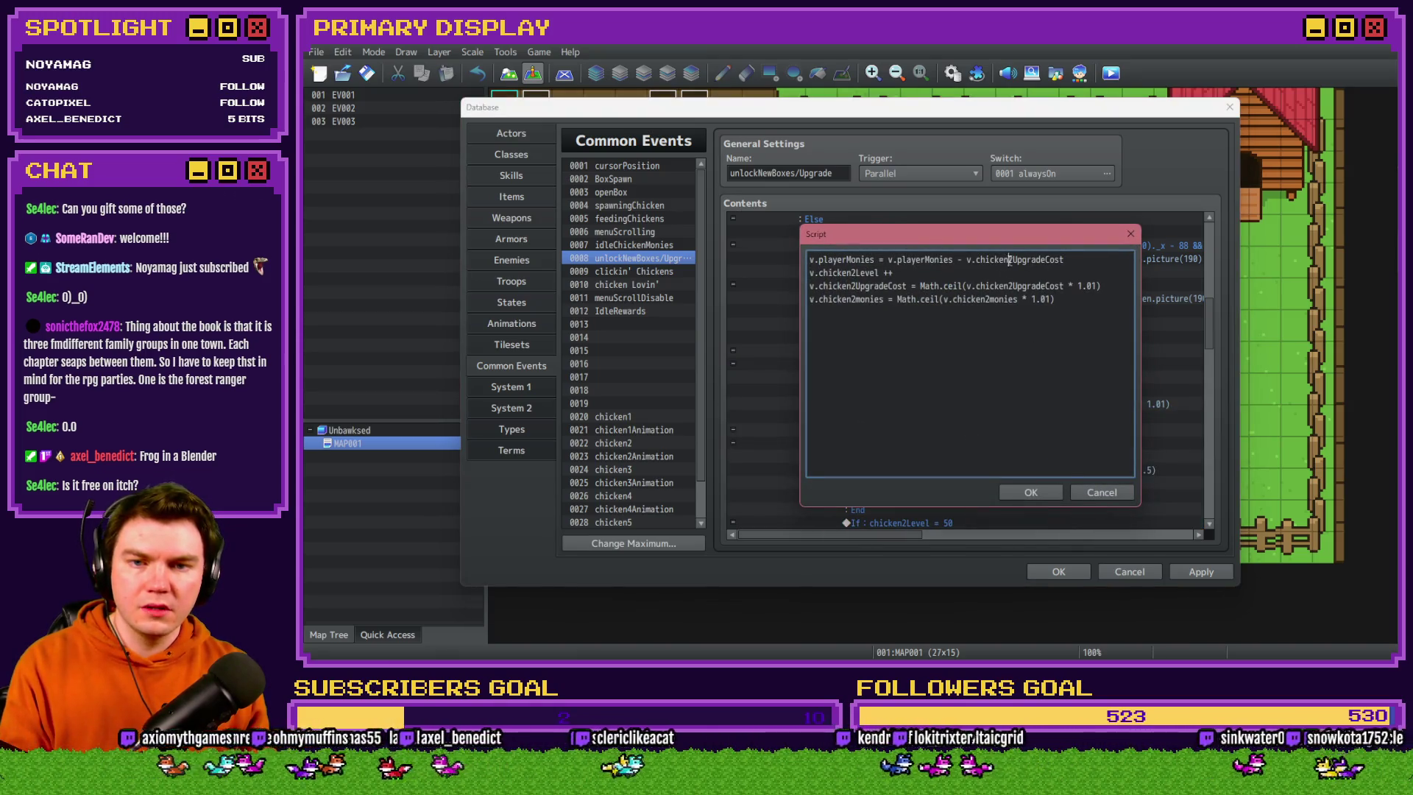
pyautogui.click(857, 272)
pyautogui.press('BackSpace')
pyautogui.write('6')
pyautogui.click(858, 286)
pyautogui.press('BackSpace')
pyautogui.write('6')
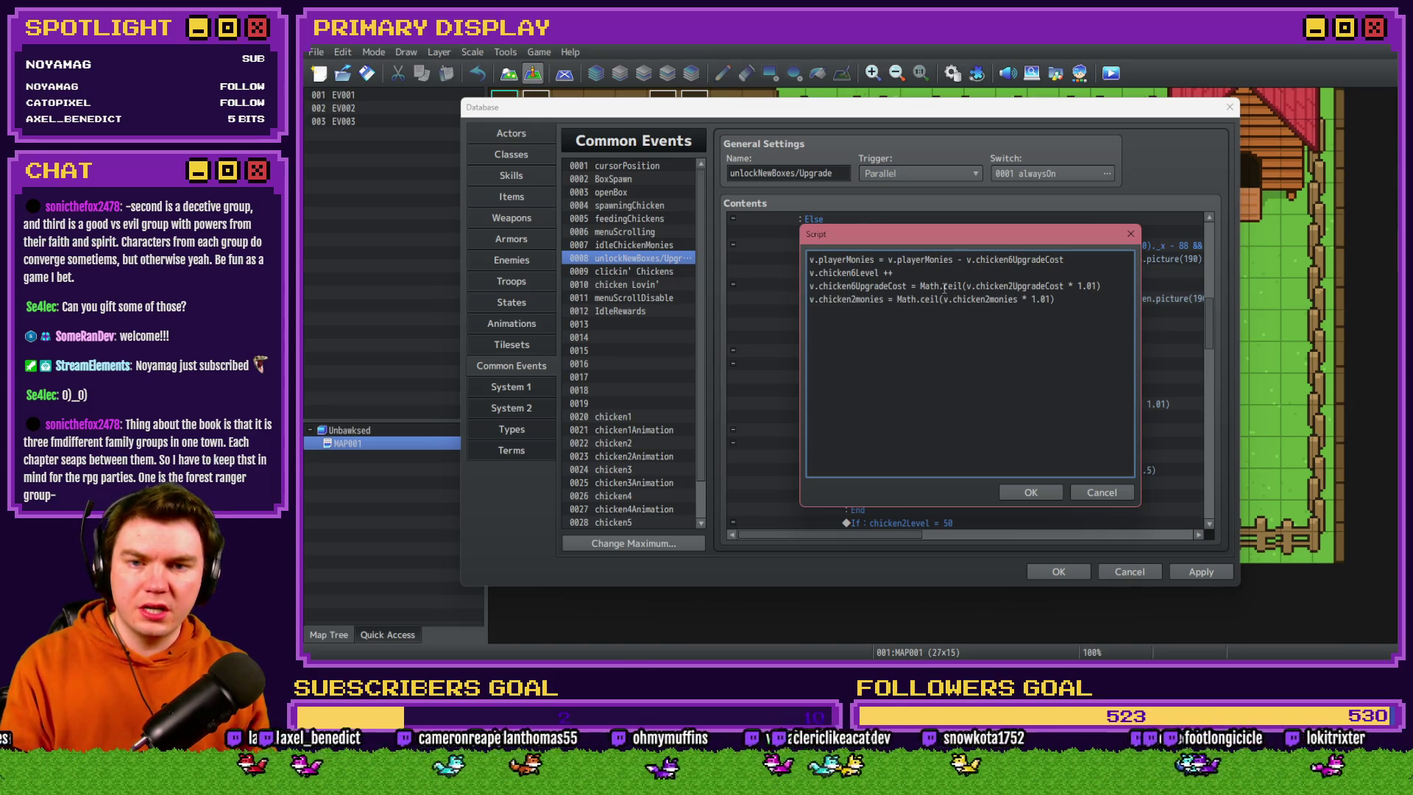
# Change the Math.ceil cost and both chicken2monies references to chicken6, then save the script
pyautogui.click(1012, 286)
pyautogui.press('BackSpace')
pyautogui.write('6')
pyautogui.click(856, 299)
pyautogui.press('BackSpace')
pyautogui.write('6')
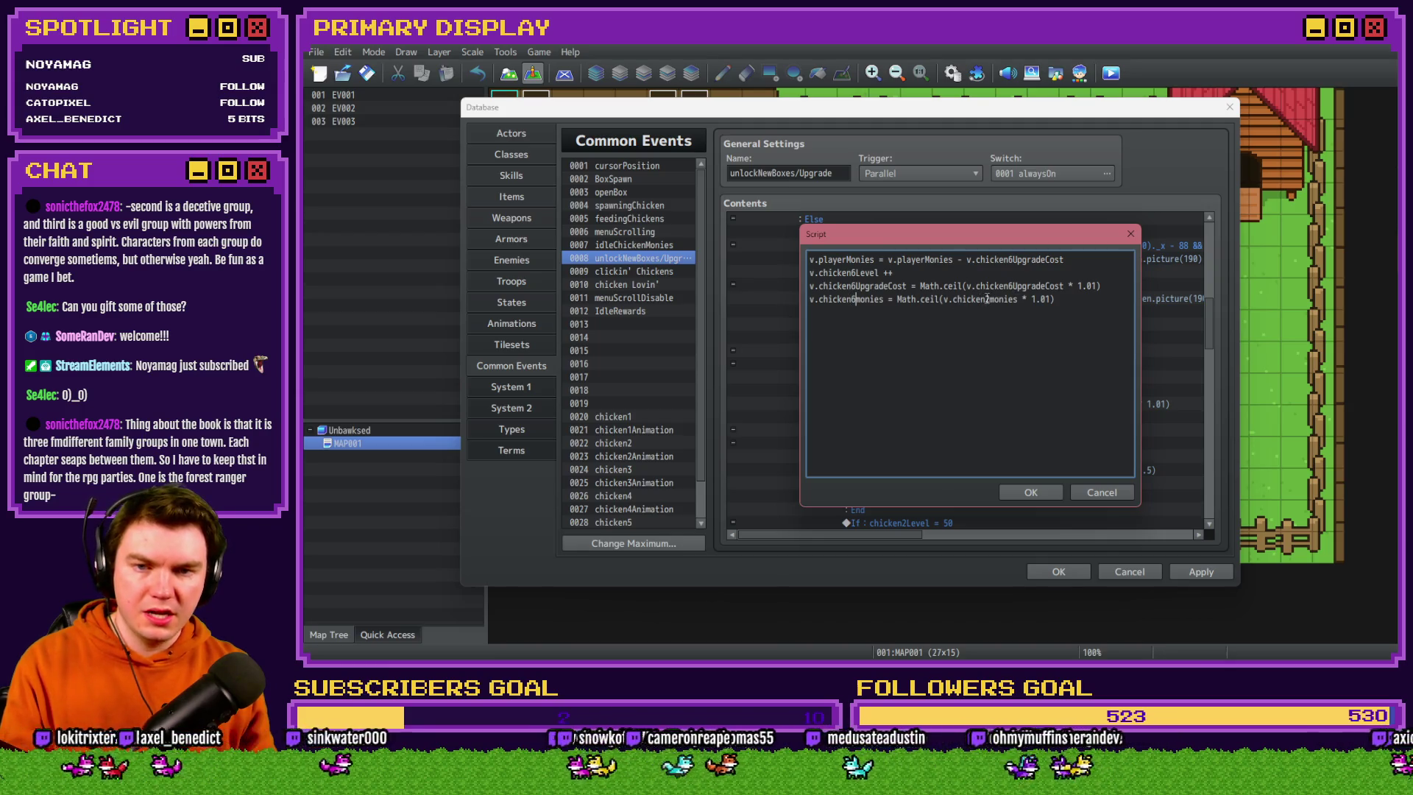
pyautogui.click(990, 299)
pyautogui.press('BackSpace')
pyautogui.write('6')
pyautogui.click(1031, 493)
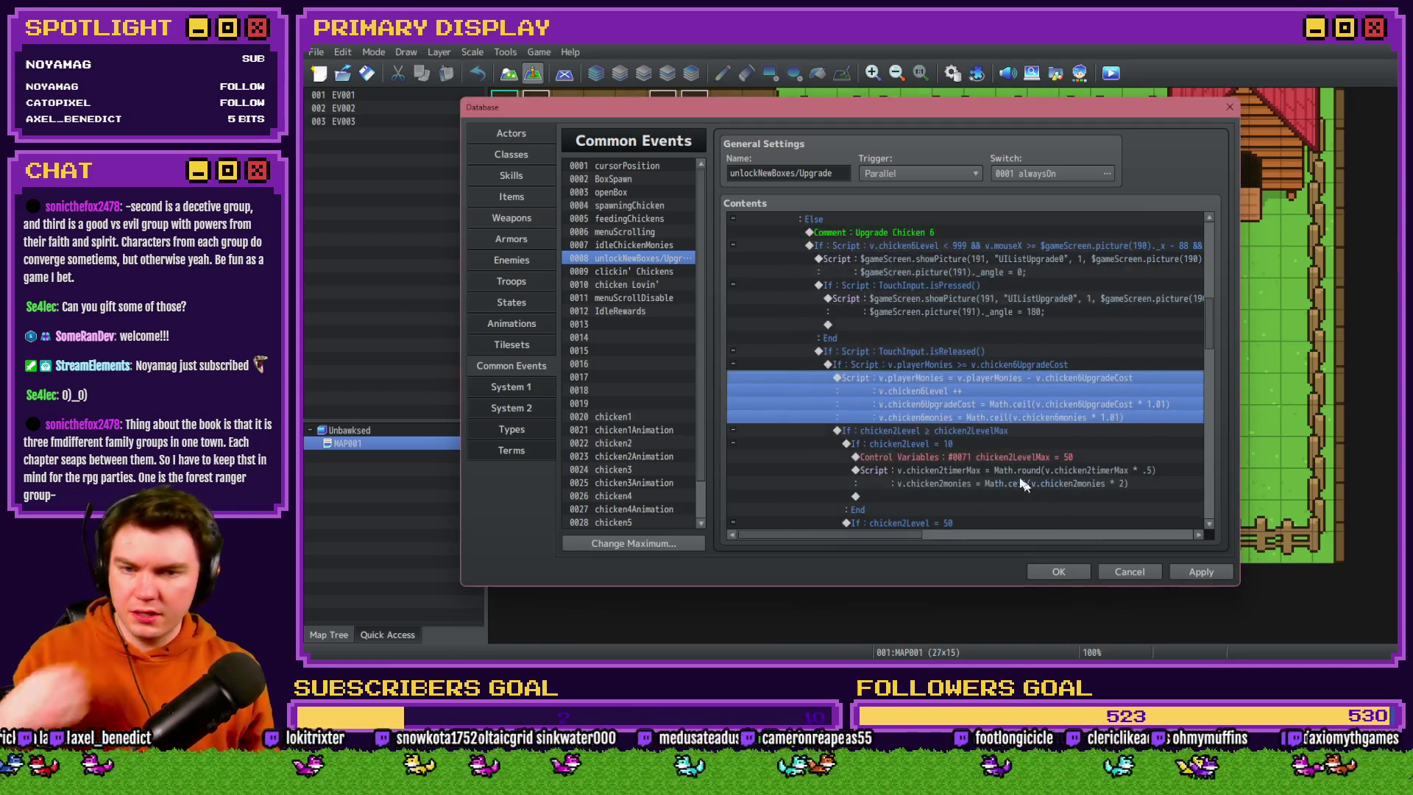
# Make the level-cap condition compare chicken6Level against chicken6LevelMax
pyautogui.doubleClick(976, 435)
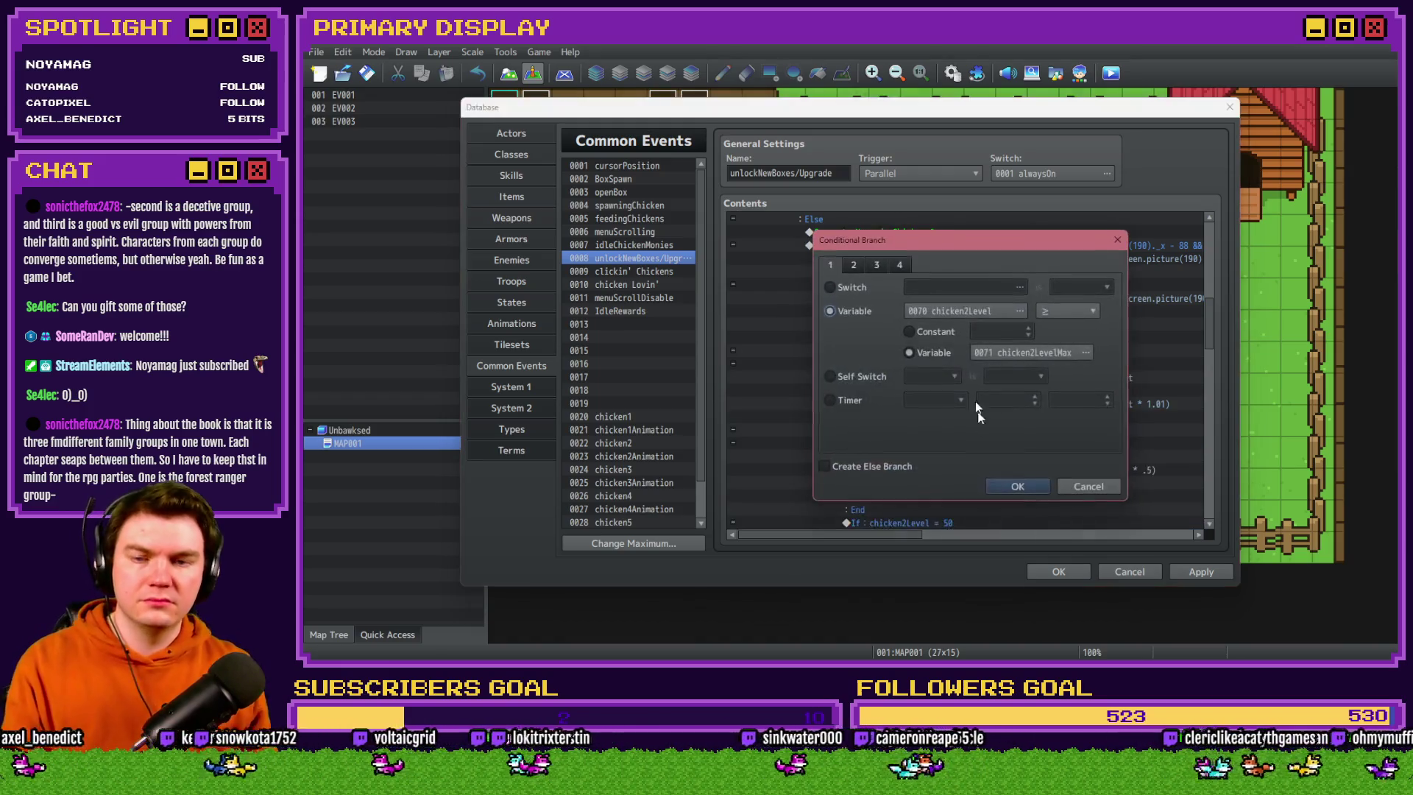
pyautogui.click(962, 312)
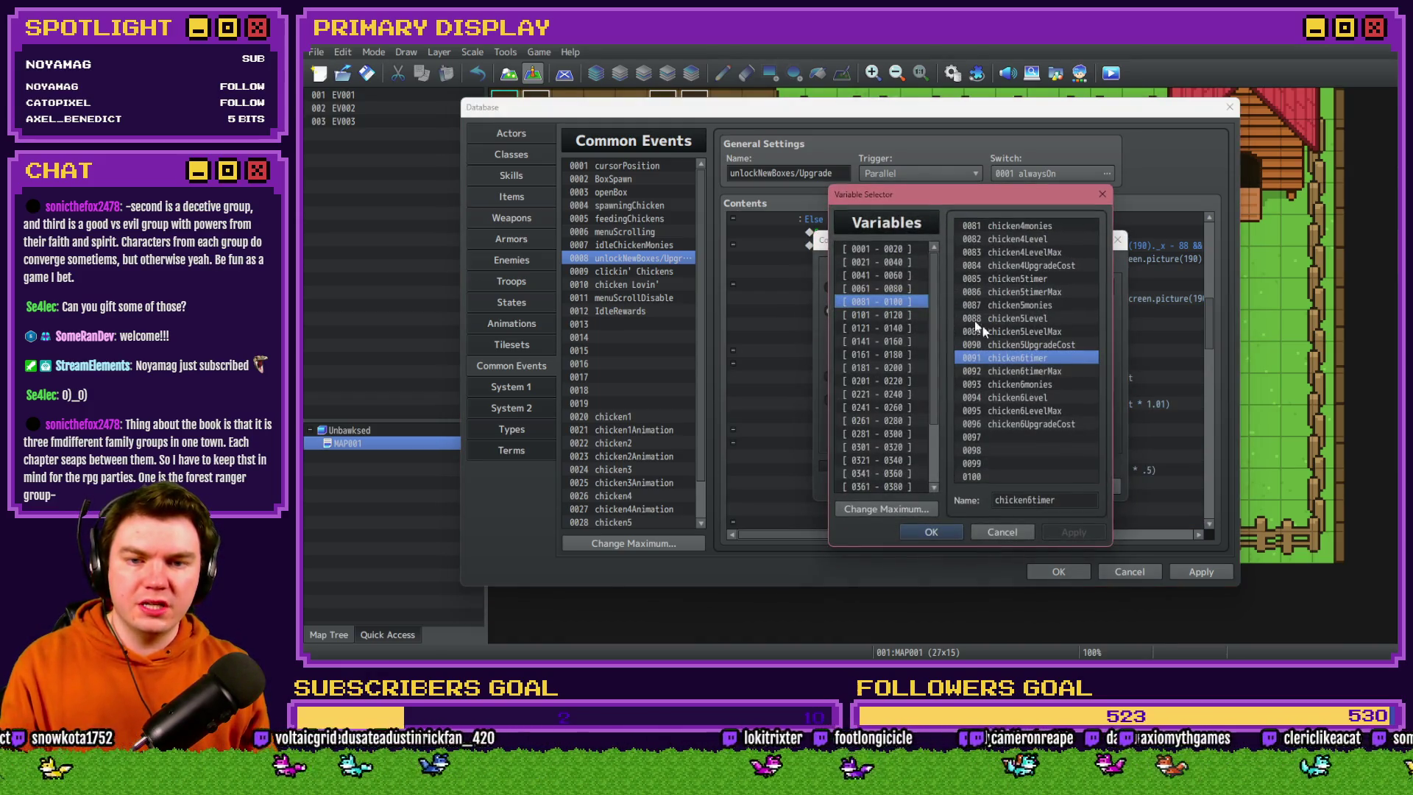
pyautogui.doubleClick(1018, 398)
pyautogui.click(1027, 351)
pyautogui.click(1064, 411)
pyautogui.doubleClick(1064, 409)
# Make the level 10 branch check chicken6Level and set chicken6LevelMax to 50
pyautogui.doubleClick(979, 442)
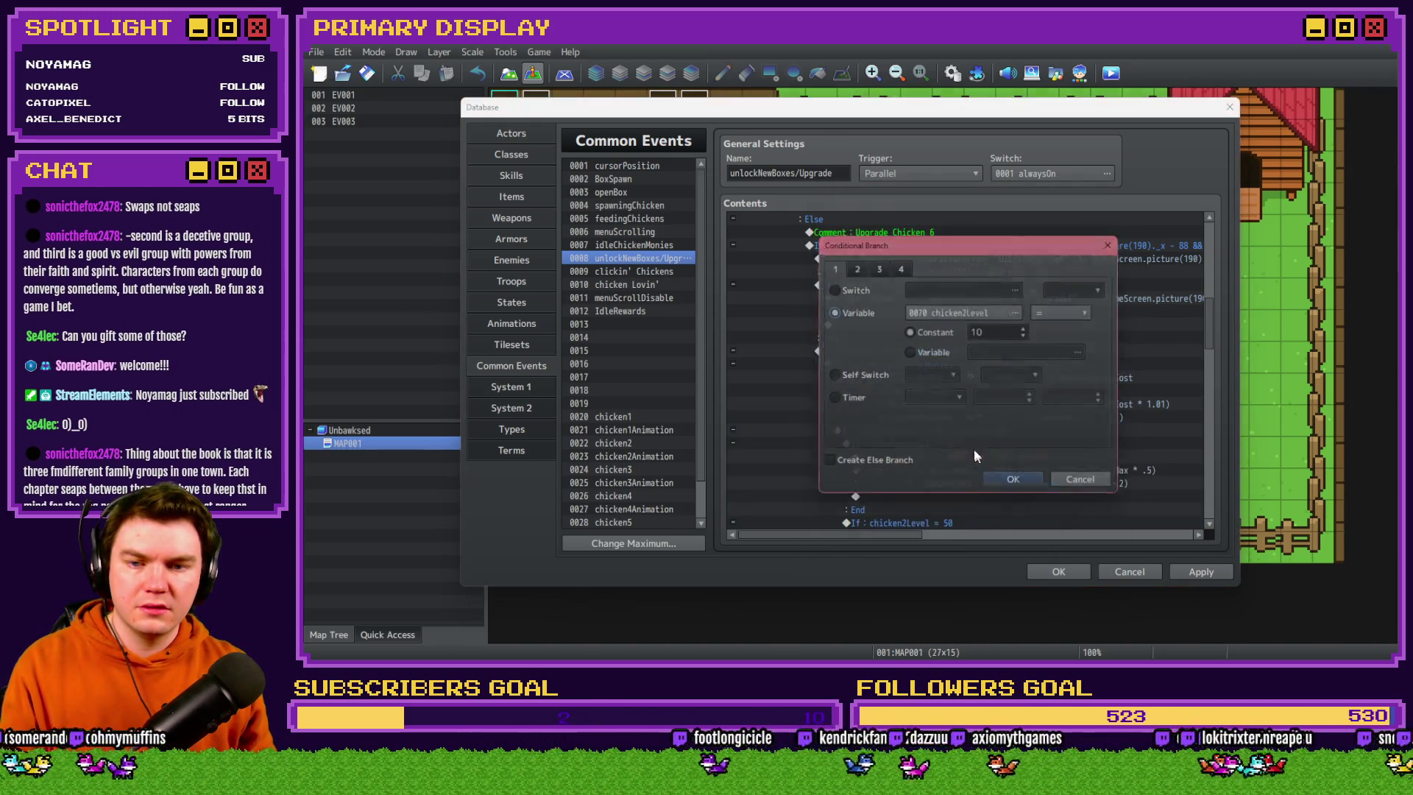
pyautogui.click(970, 312)
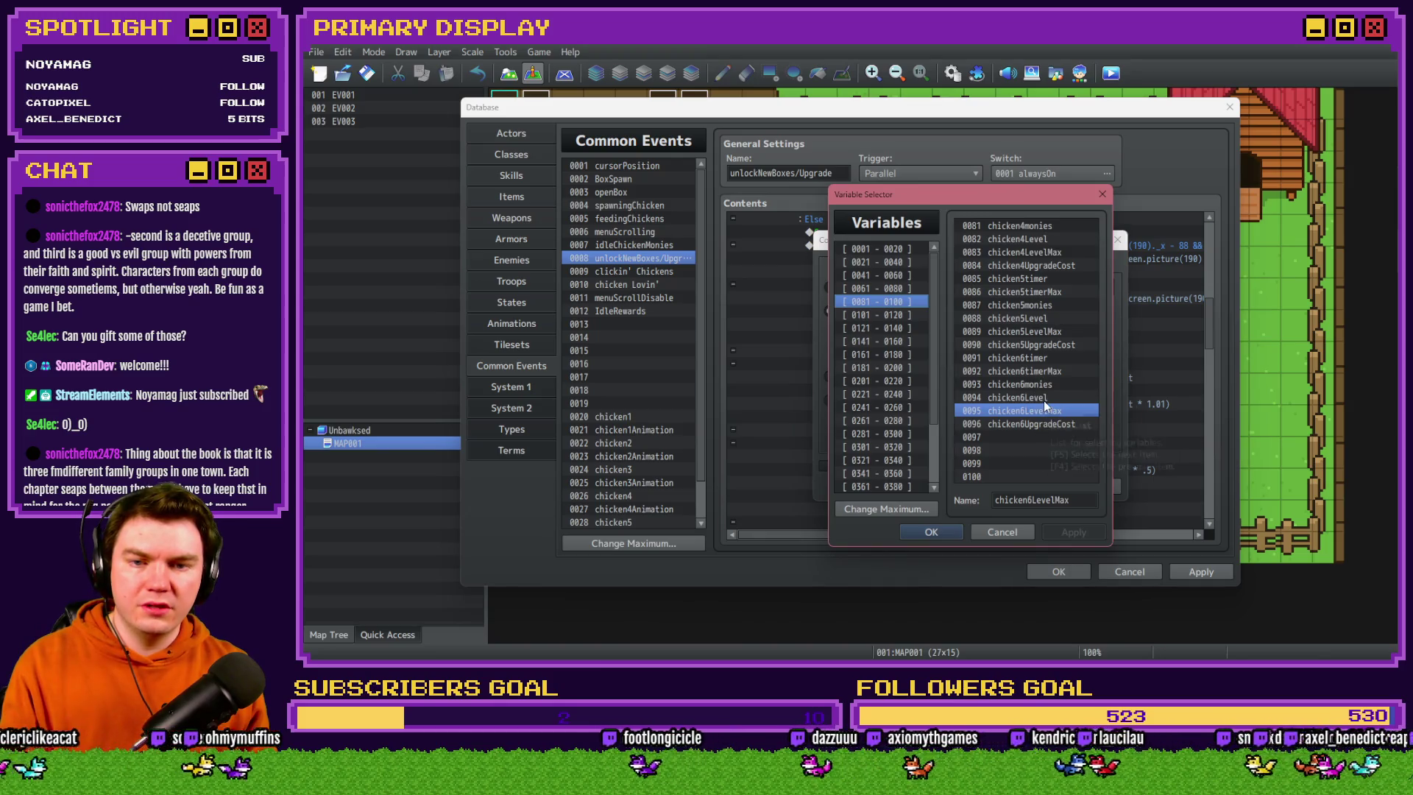
pyautogui.doubleClick(1044, 406)
pyautogui.click(996, 494)
pyautogui.click(941, 455)
pyautogui.doubleClick(941, 456)
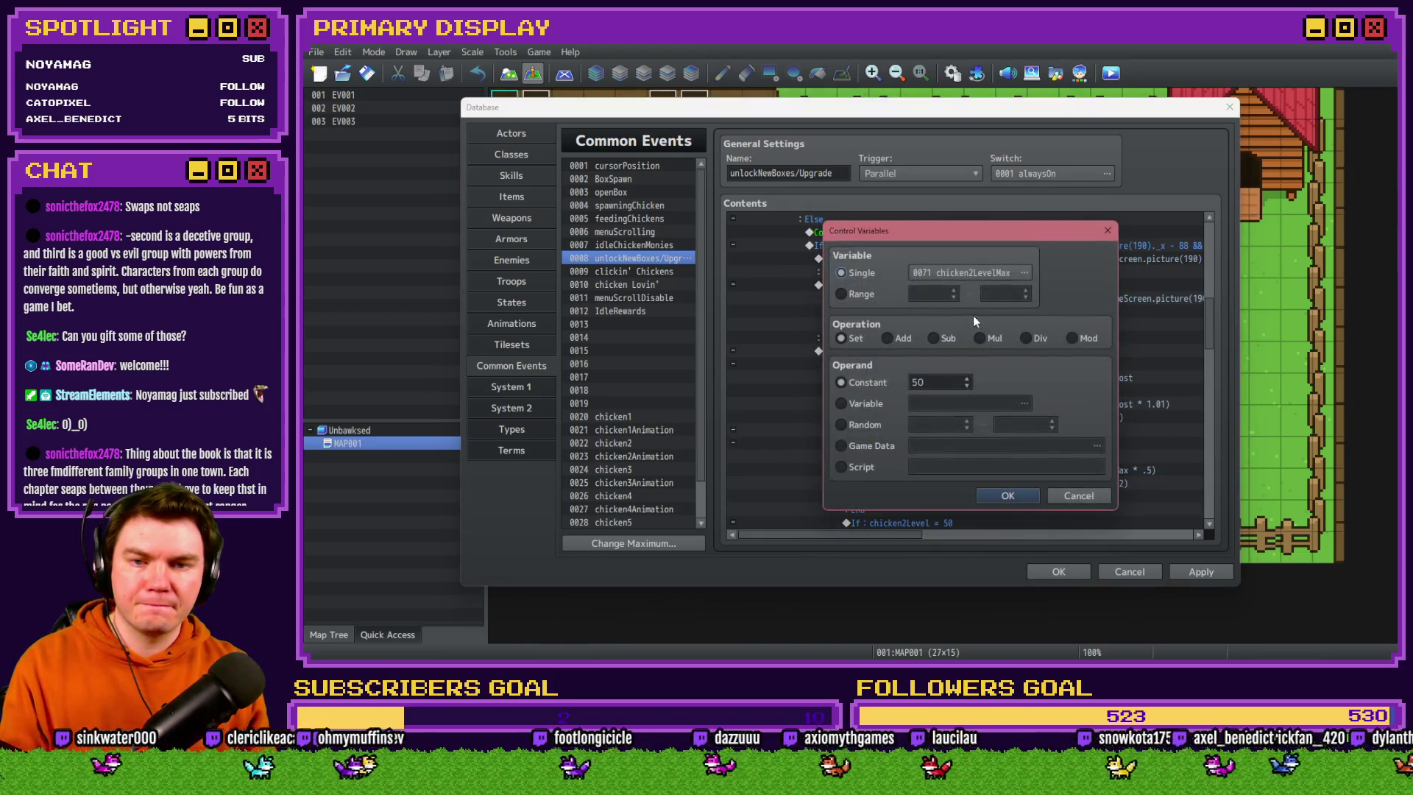
pyautogui.click(1025, 272)
pyautogui.doubleClick(1038, 398)
pyautogui.click(1032, 499)
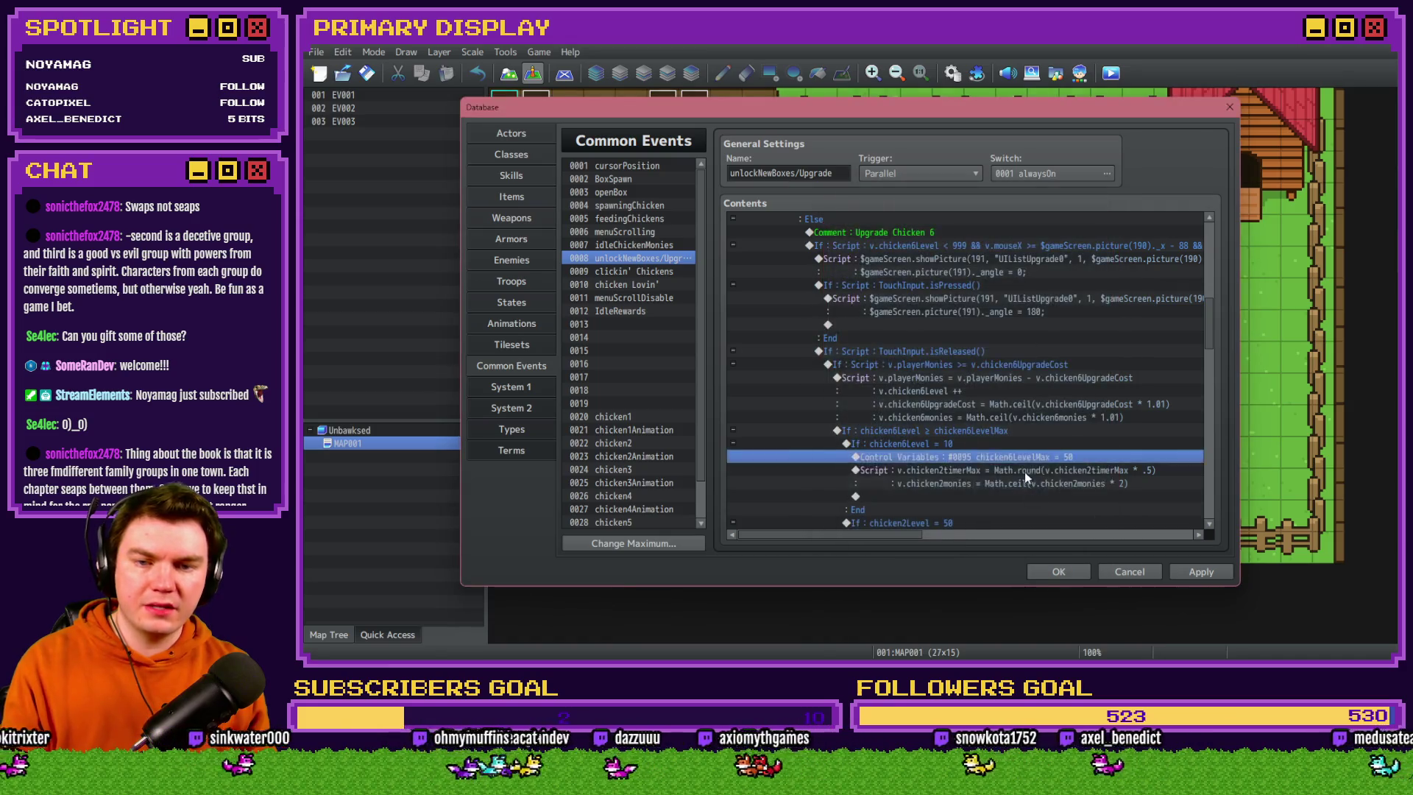
# Change the level 10 timer and monies script from chicken2 to chicken6 variables
pyautogui.doubleClick(1024, 469)
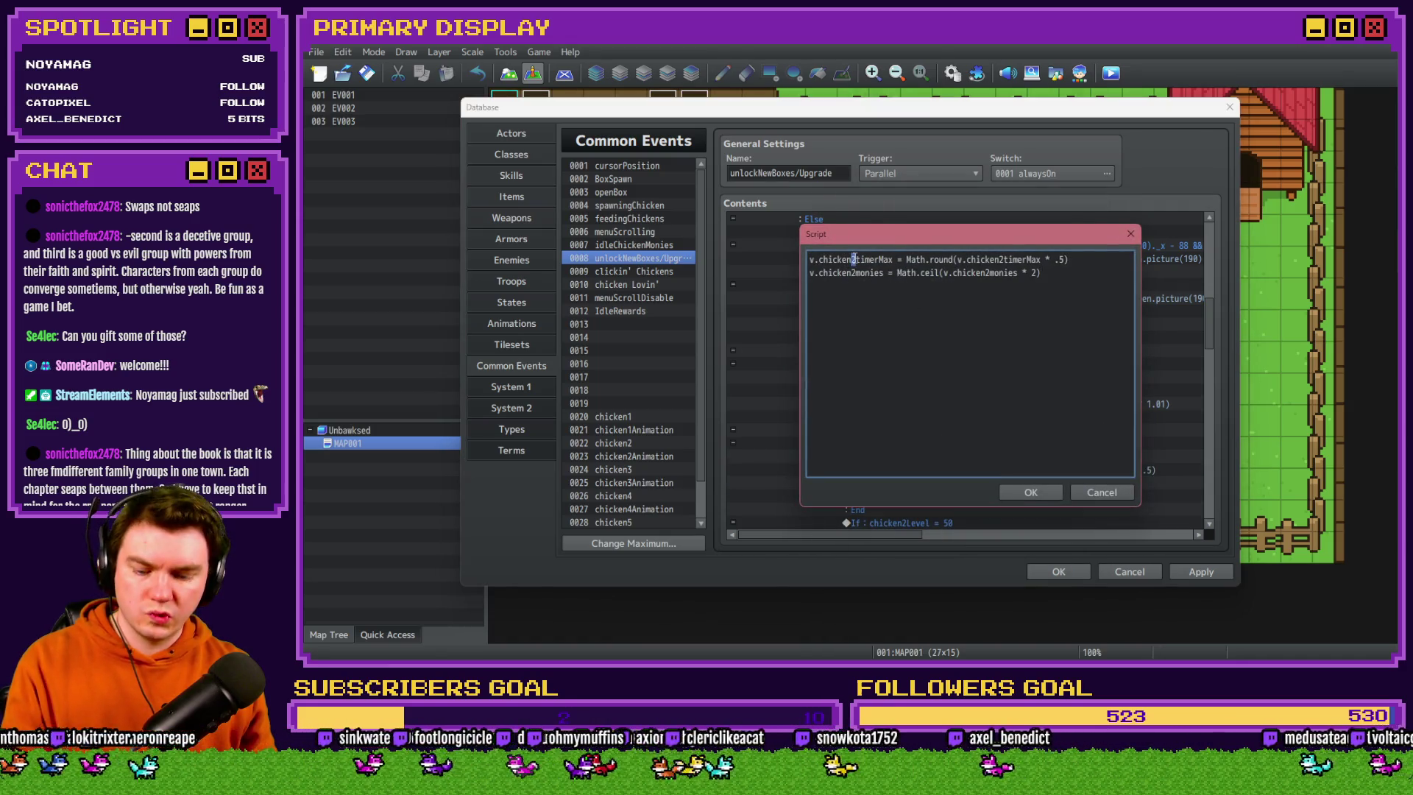
pyautogui.click(857, 273)
pyautogui.press('BackSpace')
pyautogui.write('6')
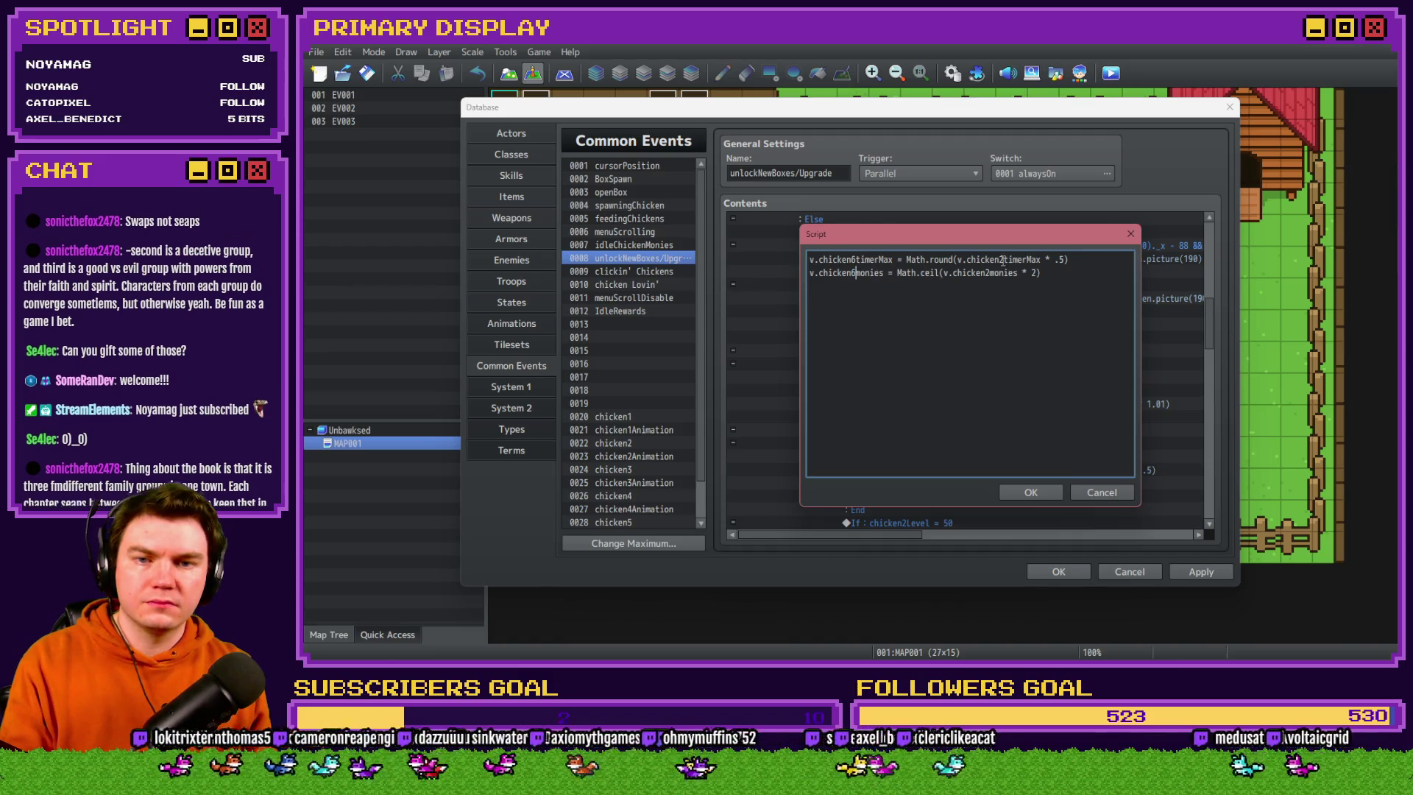
pyautogui.click(1002, 259)
pyautogui.press('BackSpace')
pyautogui.write('6')
pyautogui.click(989, 274)
pyautogui.press('BackSpace')
pyautogui.write('6')
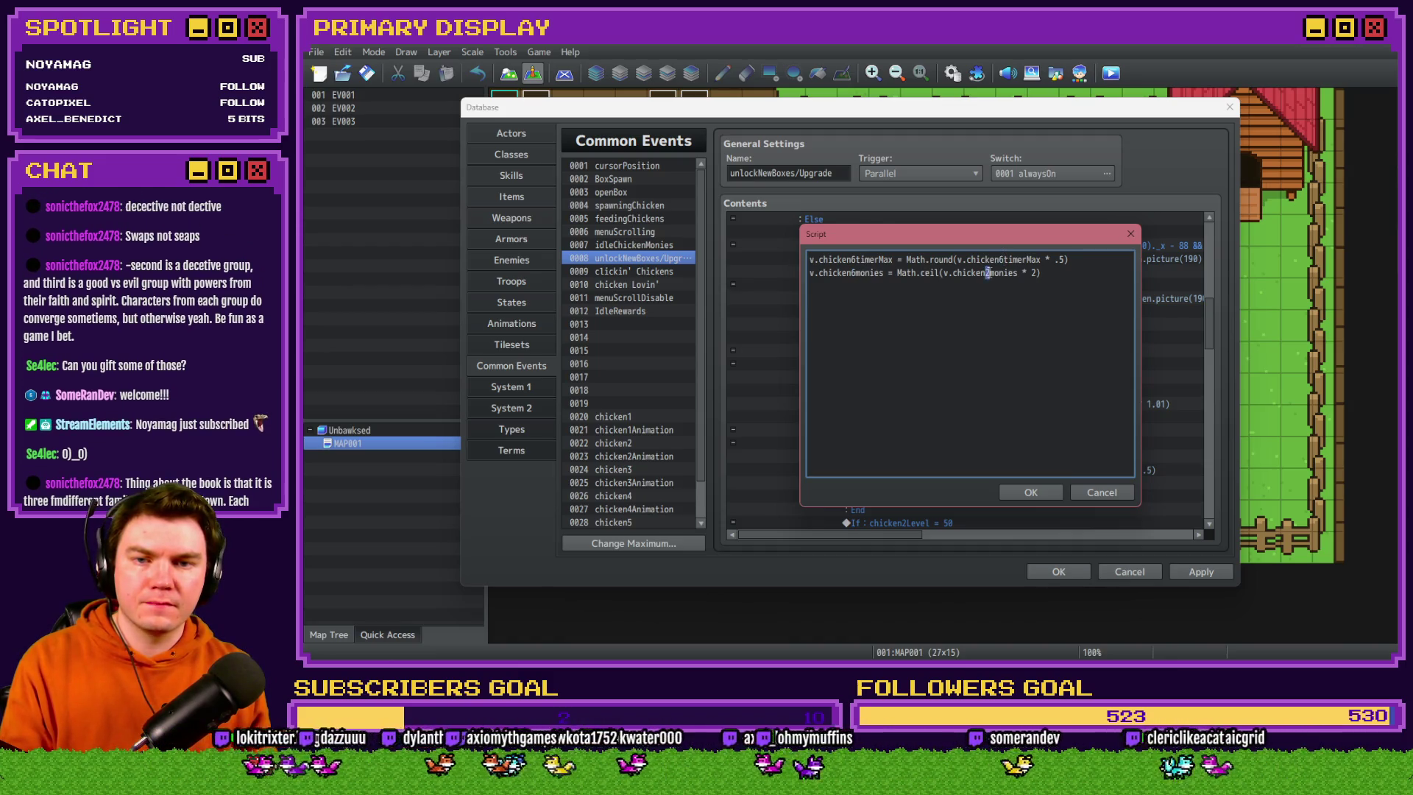
pyautogui.click(1045, 492)
# Make the level 50 branch check chicken6Level and set chicken6LevelMax to 100
pyautogui.scroll(-5, 1031, 452)
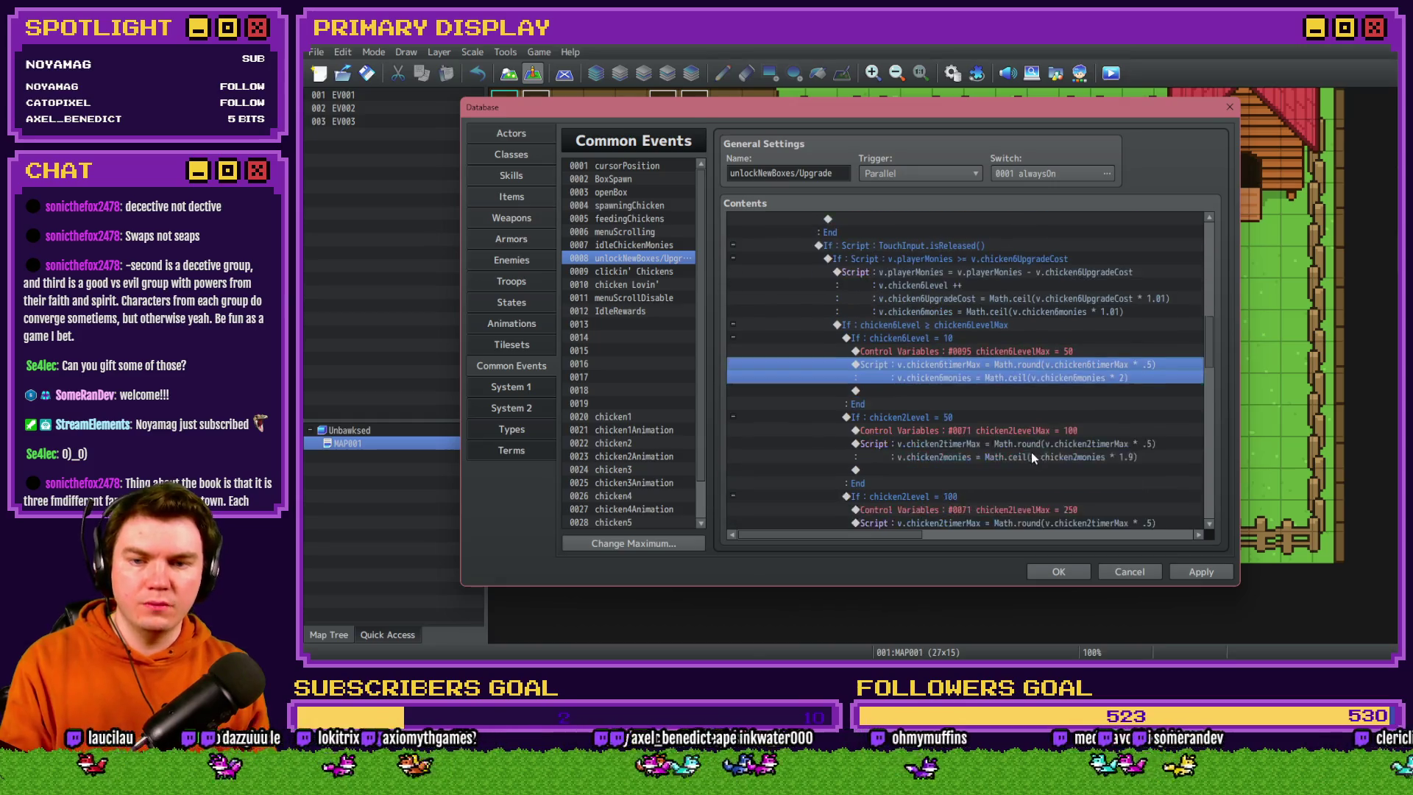
pyautogui.doubleClick(943, 337)
pyautogui.click(964, 311)
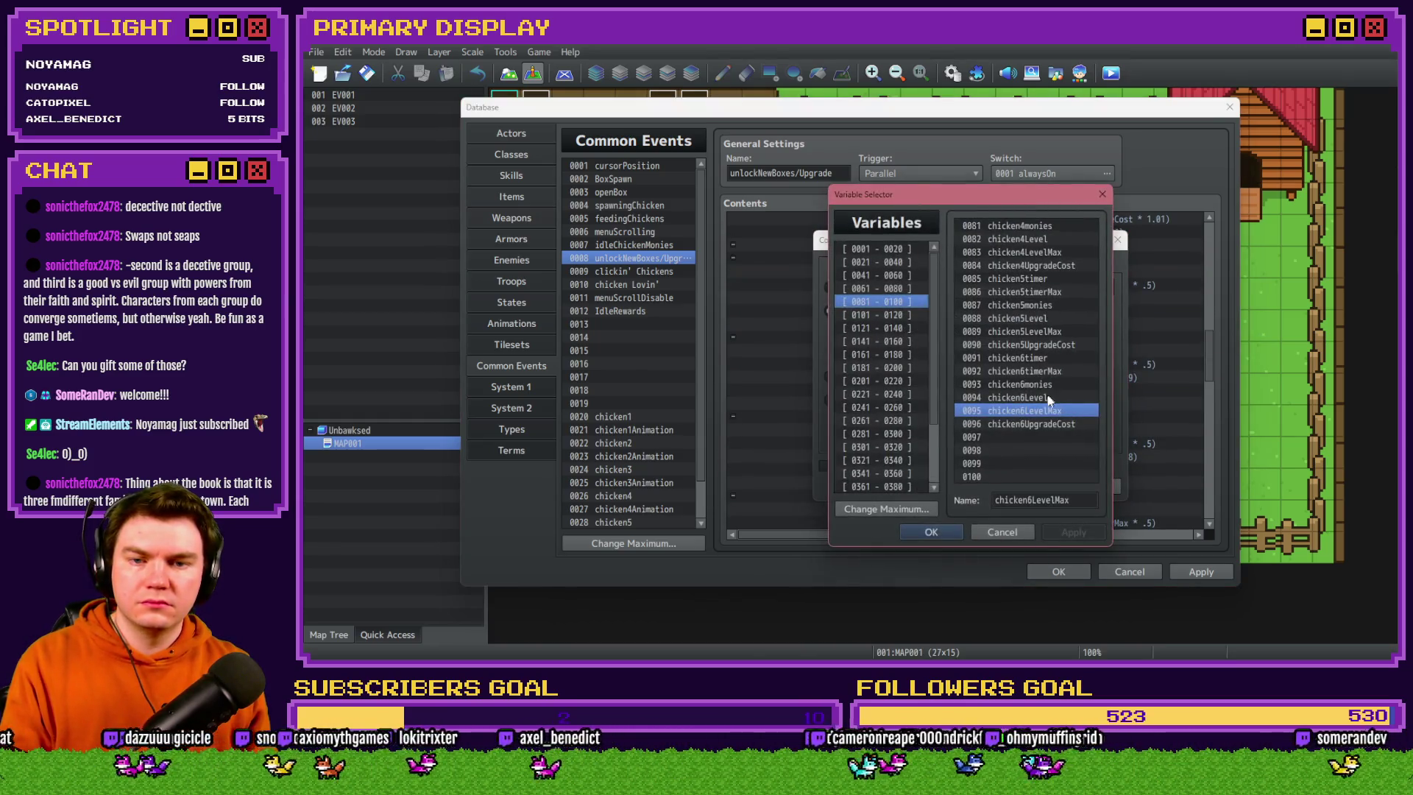
pyautogui.doubleClick(1031, 404)
pyautogui.click(1015, 486)
pyautogui.doubleClick(950, 338)
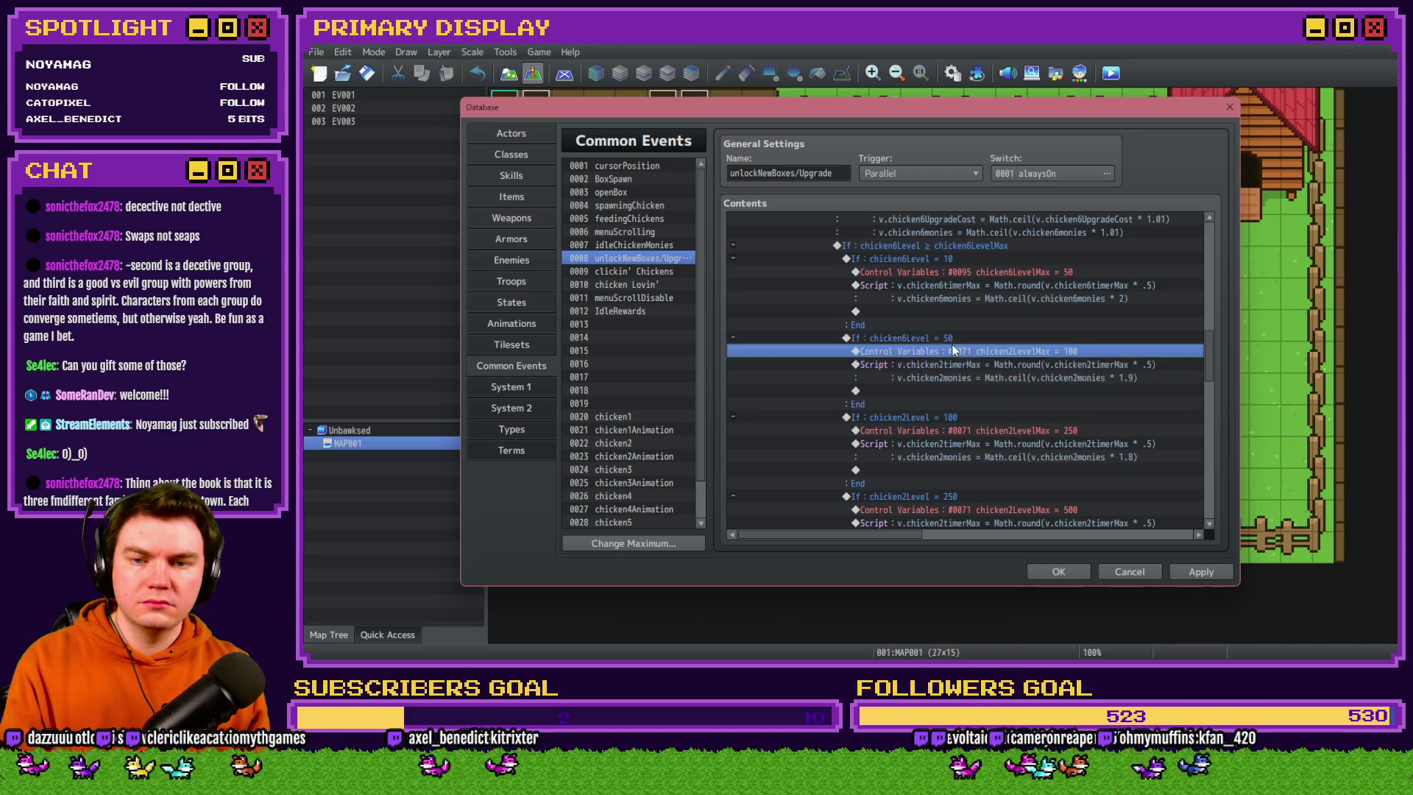
pyautogui.click(1024, 273)
pyautogui.doubleClick(1035, 412)
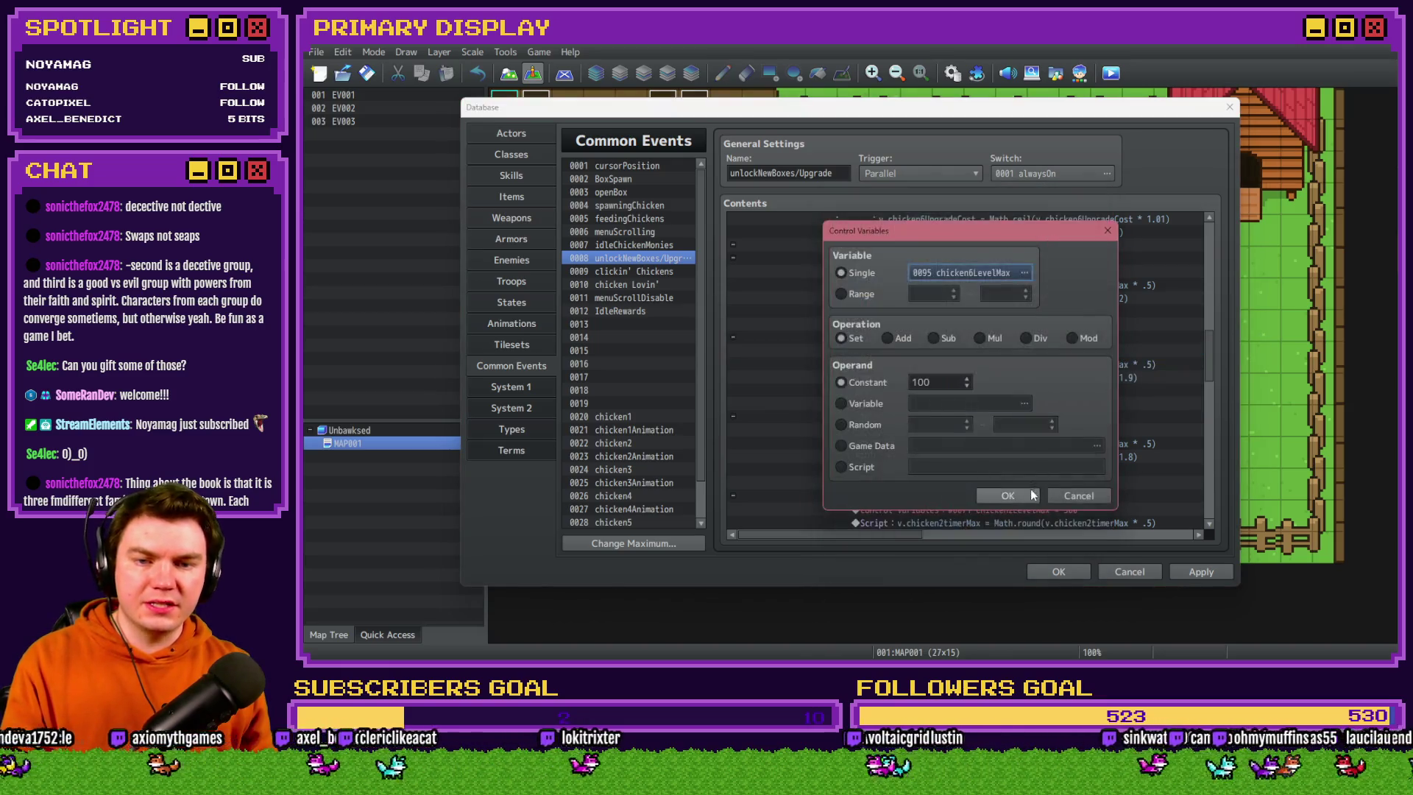
pyautogui.press('Return')
# Switch all four chicken2 references in the level 50 script to chicken6timerMax and chicken6monies
pyautogui.doubleClick(982, 374)
pyautogui.click(853, 260)
pyautogui.press('Delete')
pyautogui.write('6')
pyautogui.click(852, 272)
pyautogui.press('Delete')
pyautogui.write('6')
pyautogui.click(999, 259)
pyautogui.press('Delete')
pyautogui.write('6')
pyautogui.click(985, 273)
pyautogui.press('Delete')
pyautogui.write('6')
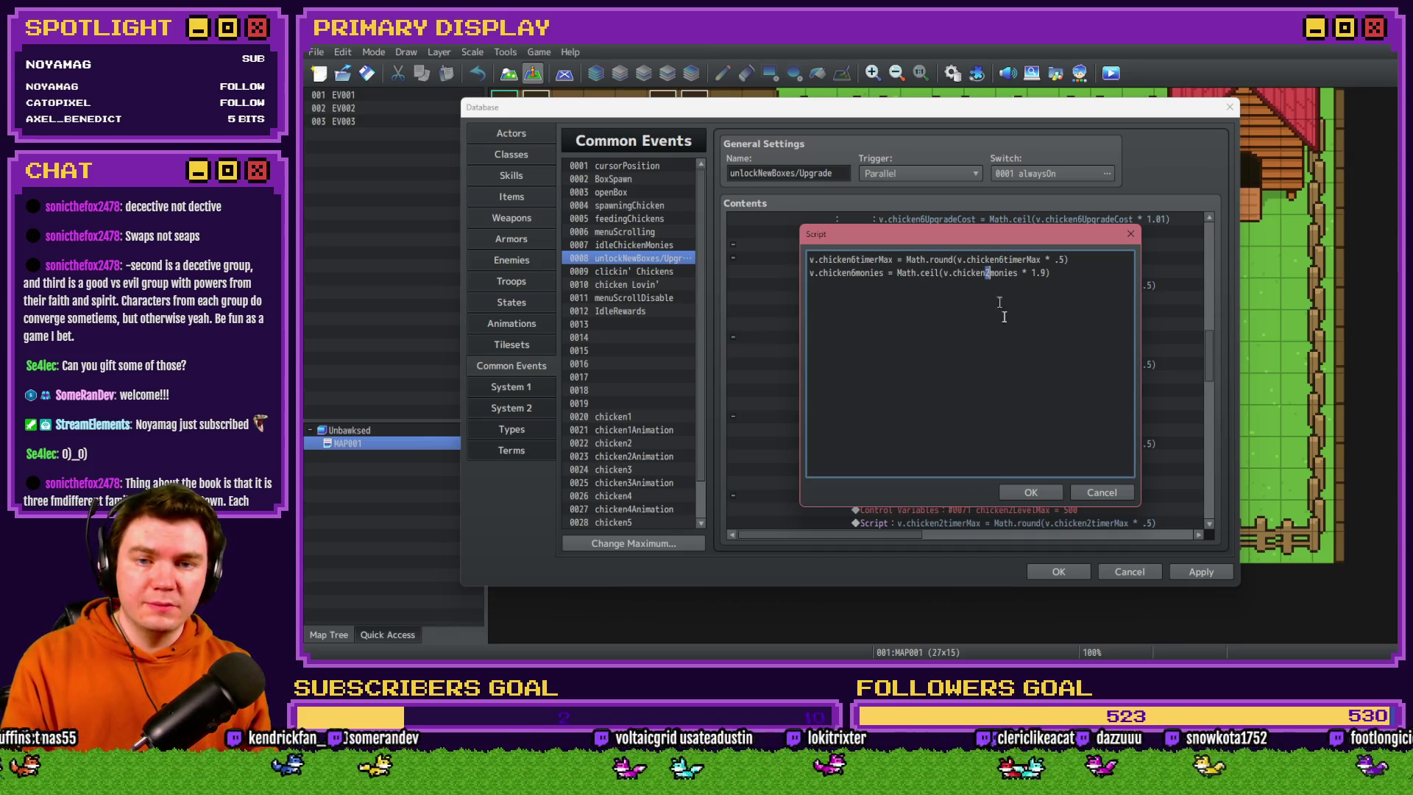
pyautogui.click(1044, 490)
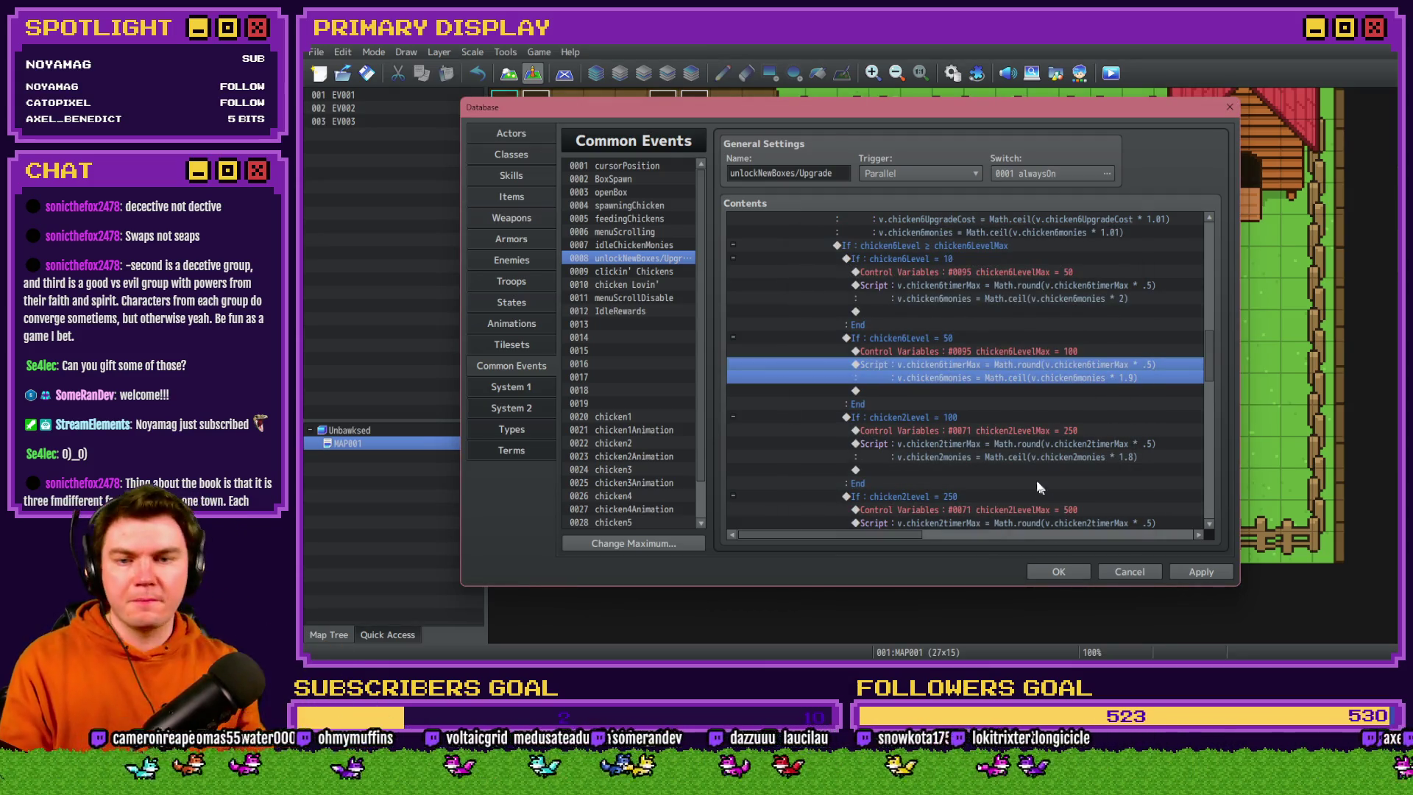
# Make the level 100 branch check chicken6Level and set chicken6LevelMax to 250
pyautogui.doubleClick(966, 416)
pyautogui.click(963, 314)
pyautogui.doubleClick(1040, 400)
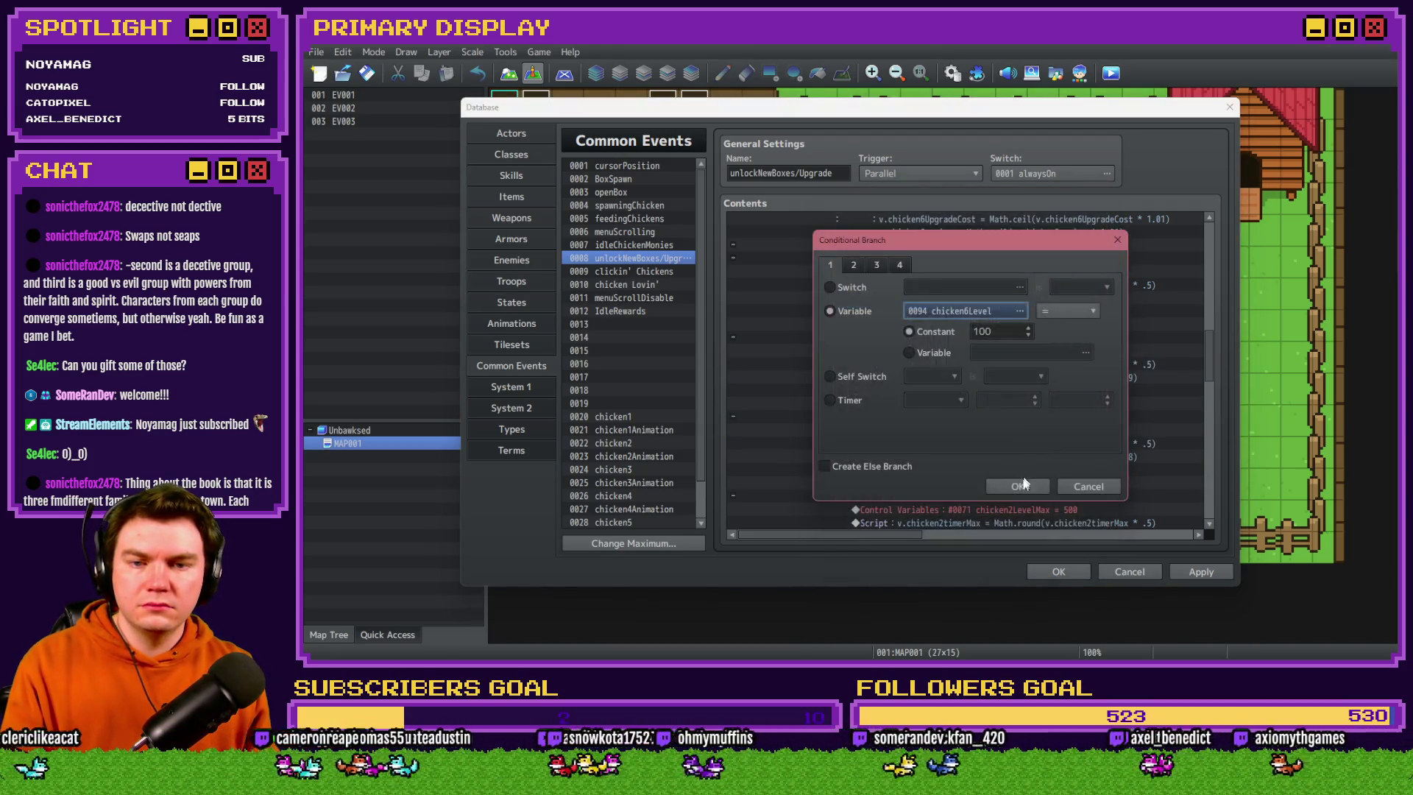
pyautogui.press('Escape')
pyautogui.click(1019, 435)
pyautogui.doubleClick(1019, 435)
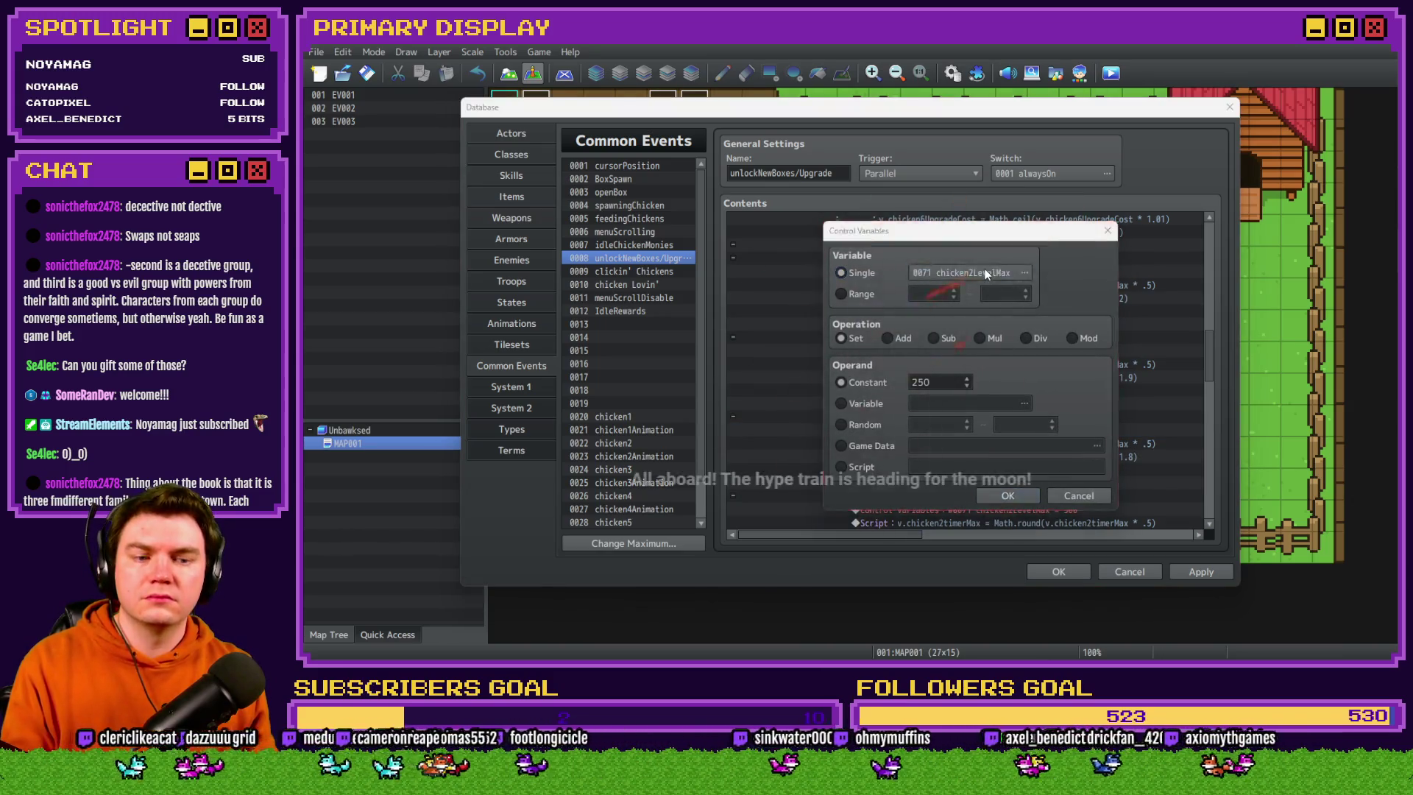
pyautogui.click(972, 272)
pyautogui.doubleClick(1022, 406)
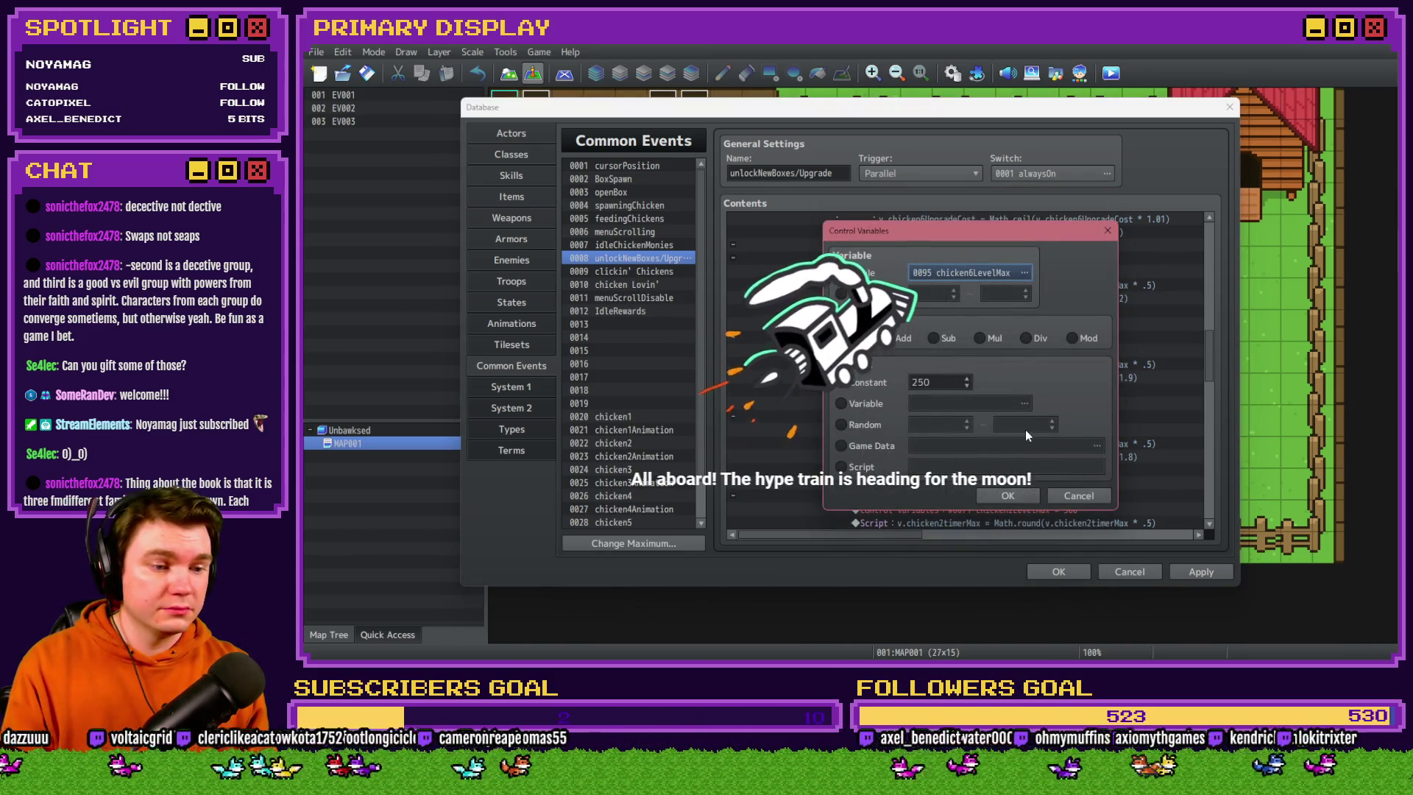
pyautogui.click(1021, 494)
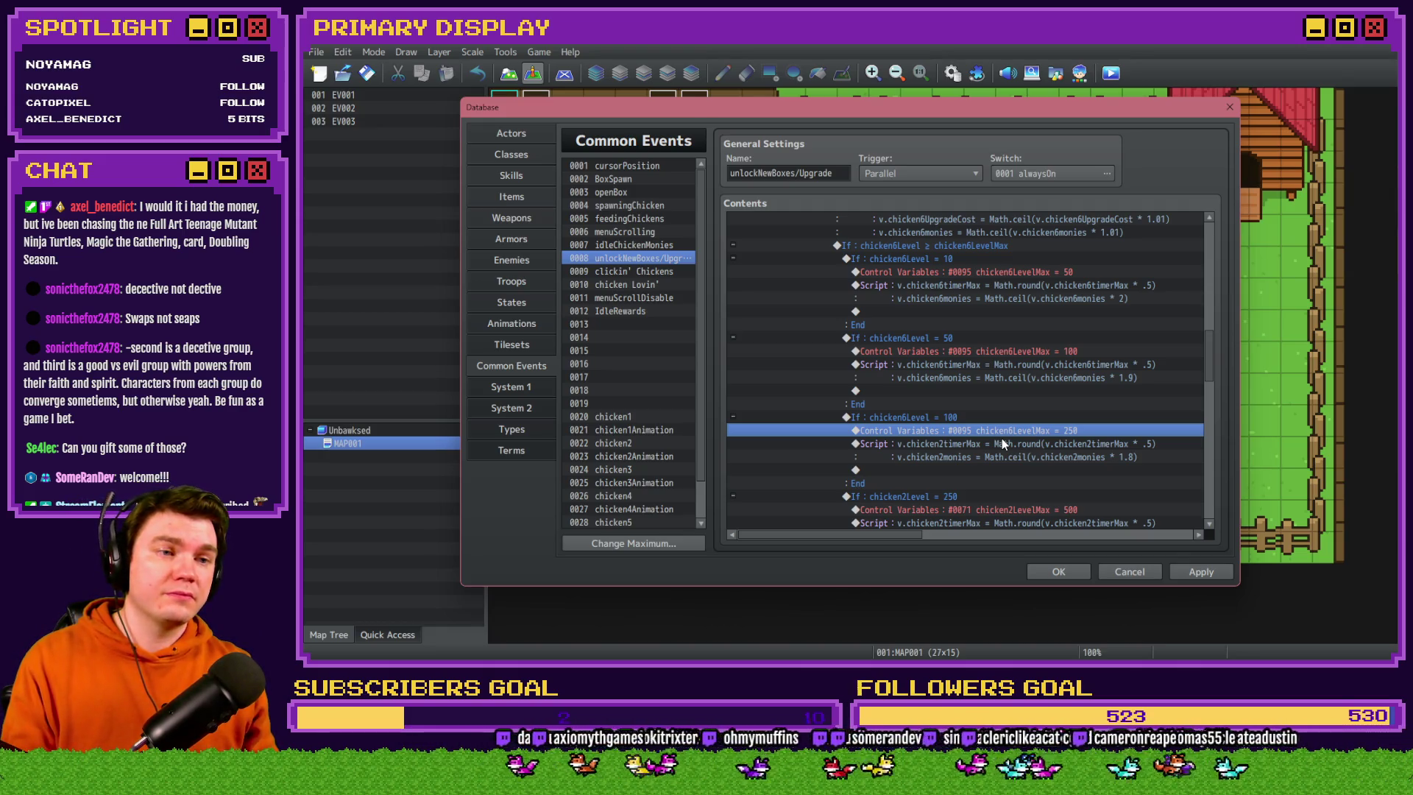
# Switch the level 100 script's chicken2timerMax and chicken2monies references to chicken6
pyautogui.click(983, 421)
pyautogui.click(988, 430)
pyautogui.doubleClick(990, 446)
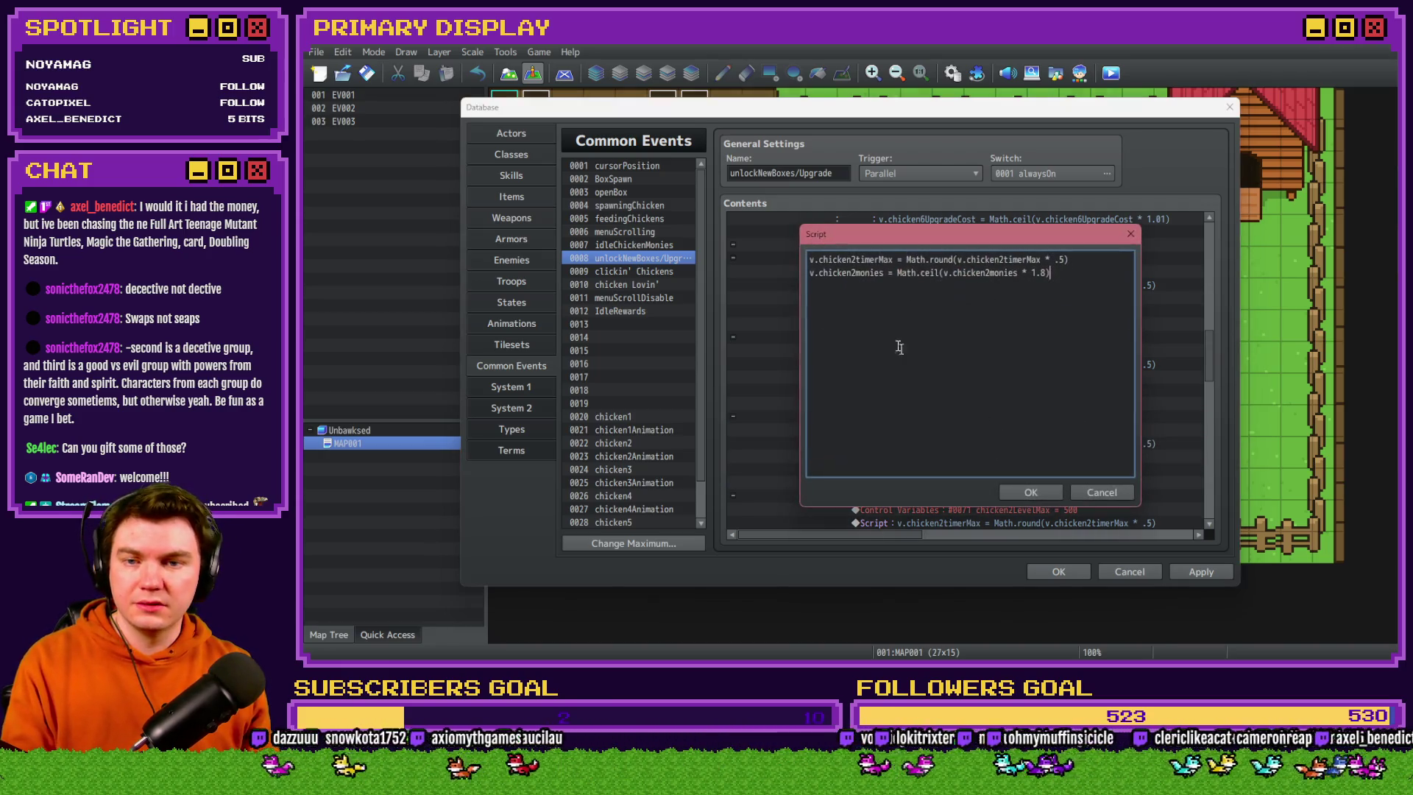
pyautogui.click(856, 259)
pyautogui.press('BackSpace')
pyautogui.write('6')
pyautogui.click(856, 273)
pyautogui.press('BackSpace')
pyautogui.write('6')
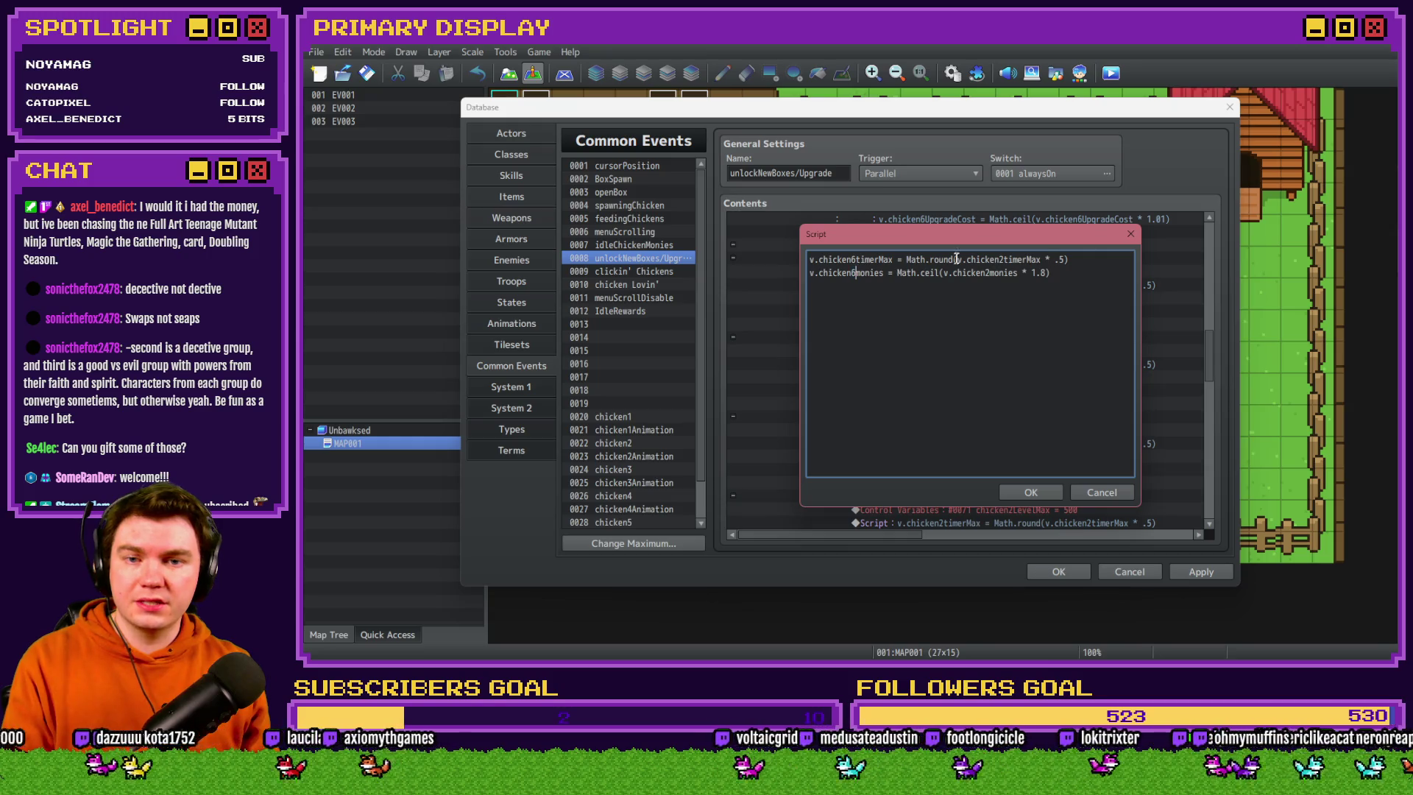
pyautogui.click(1002, 259)
pyautogui.press('BackSpace')
pyautogui.write('6')
pyautogui.click(991, 273)
pyautogui.press('BackSpace')
pyautogui.write('6')
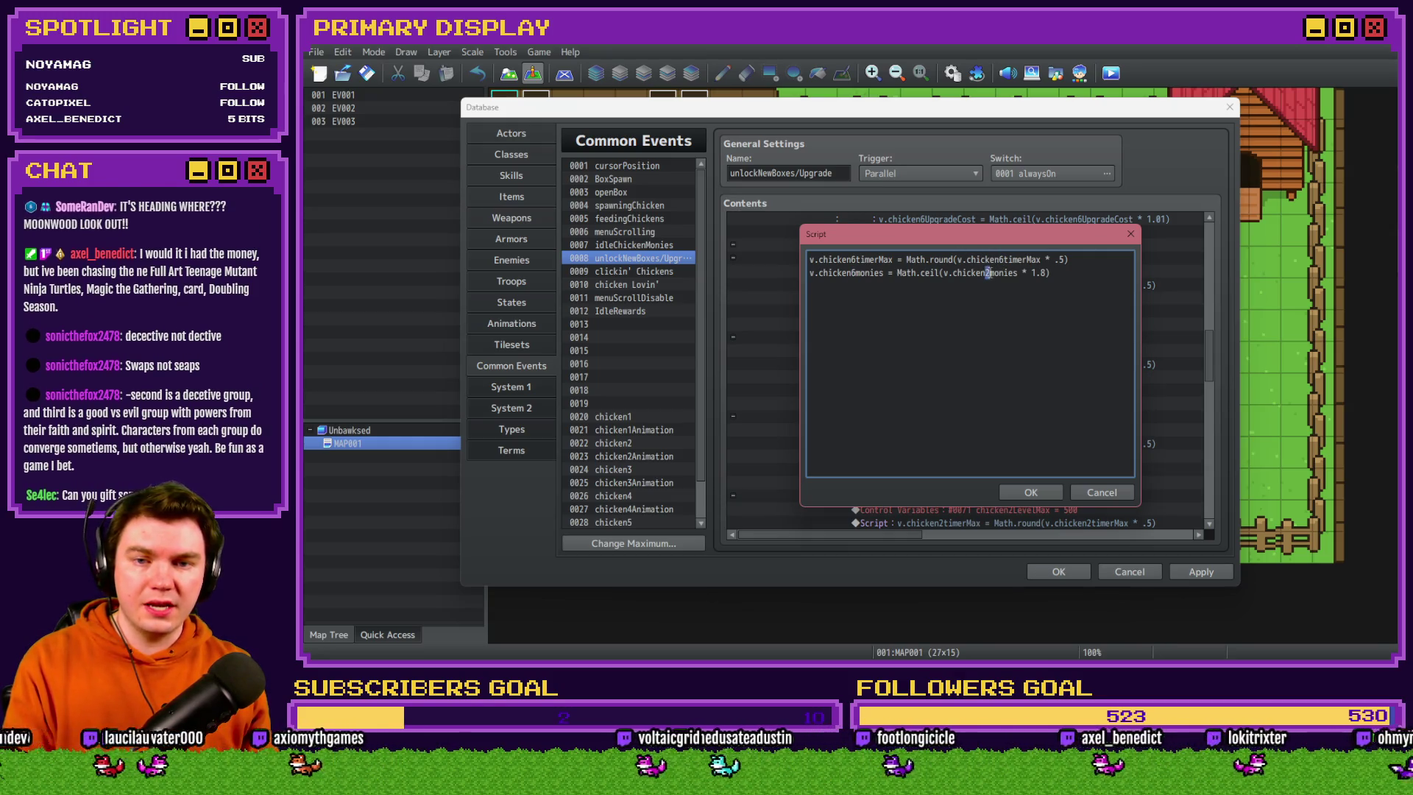
pyautogui.click(1031, 491)
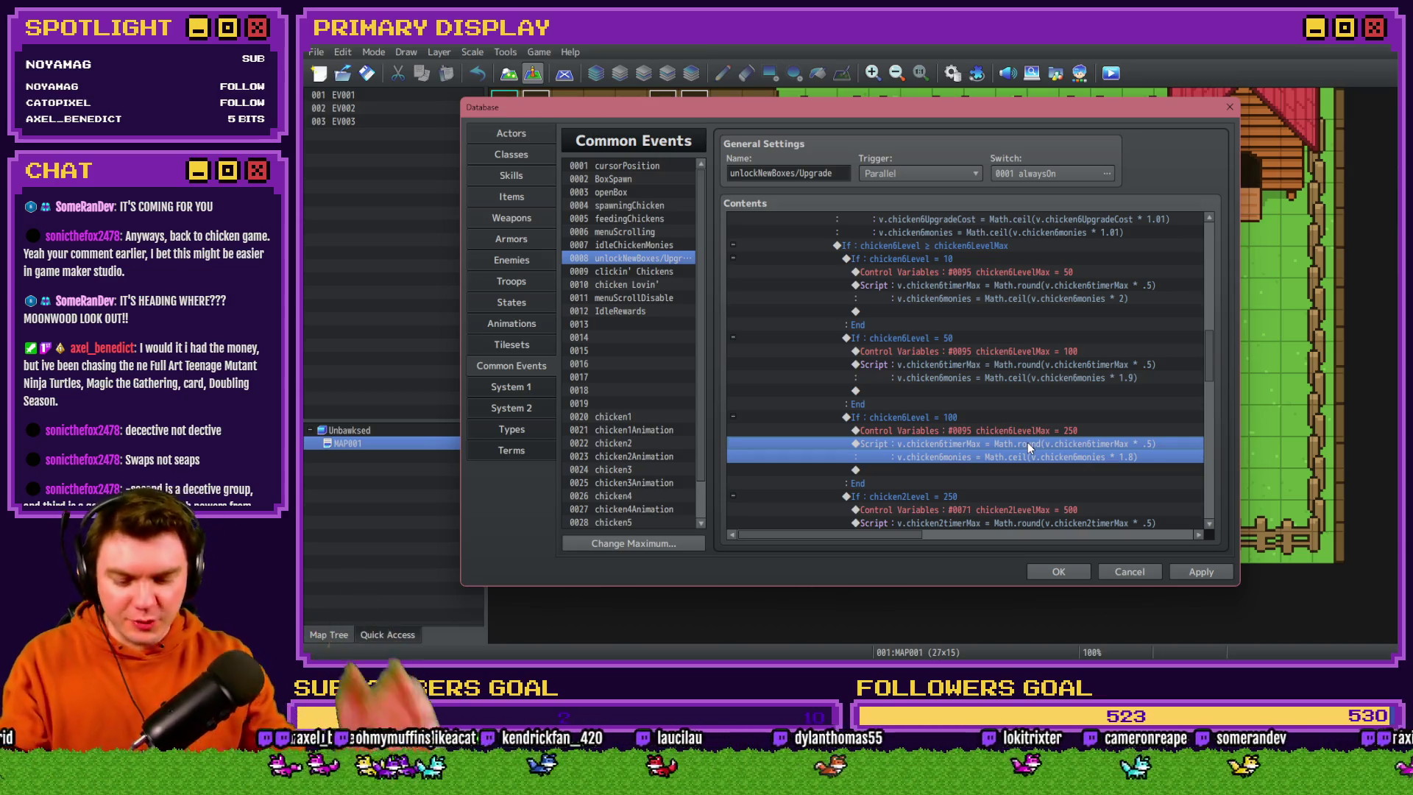
pyautogui.scroll(-2, 987, 420)
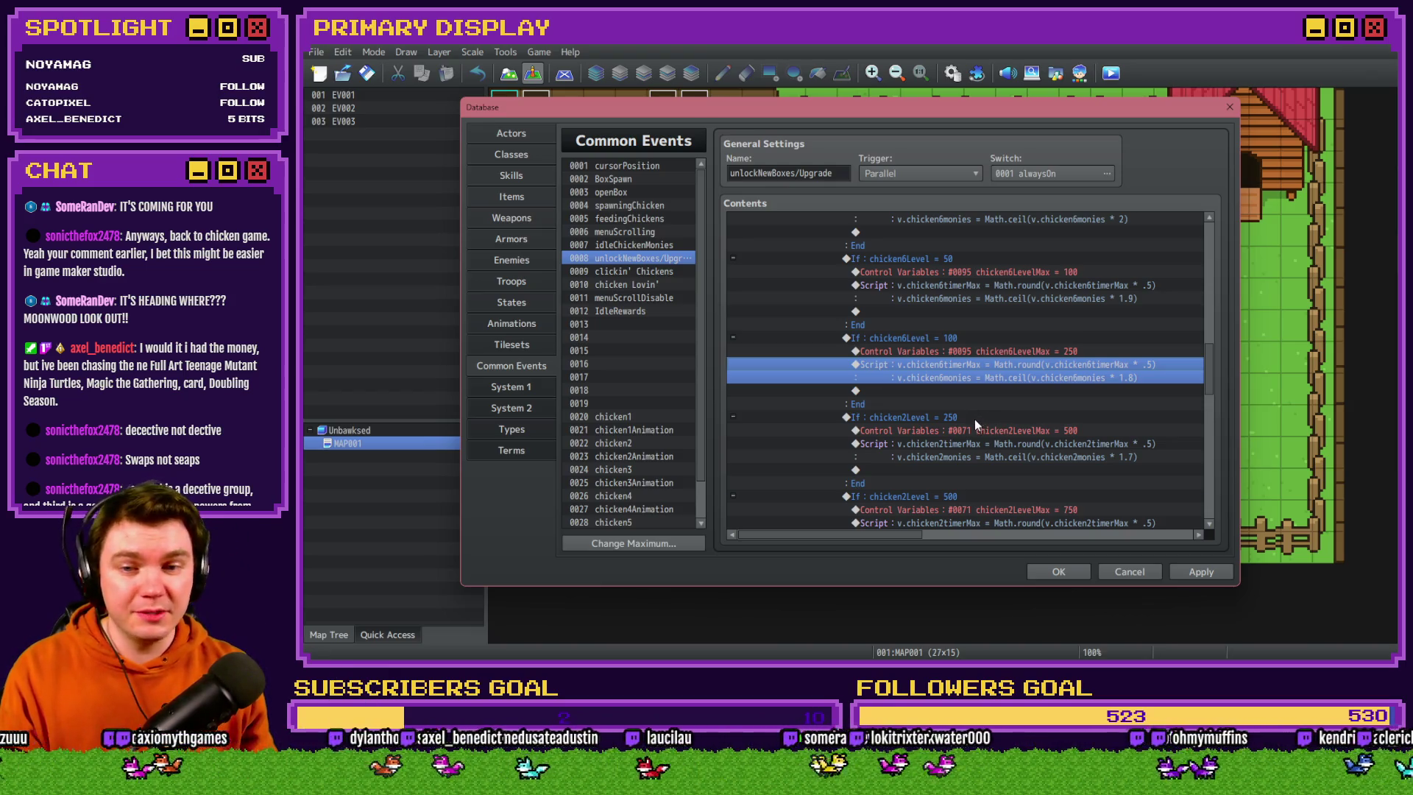
# Make the level 250 branch check chicken6Level and set chicken6LevelMax to 500
pyautogui.doubleClick(975, 418)
pyautogui.click(971, 307)
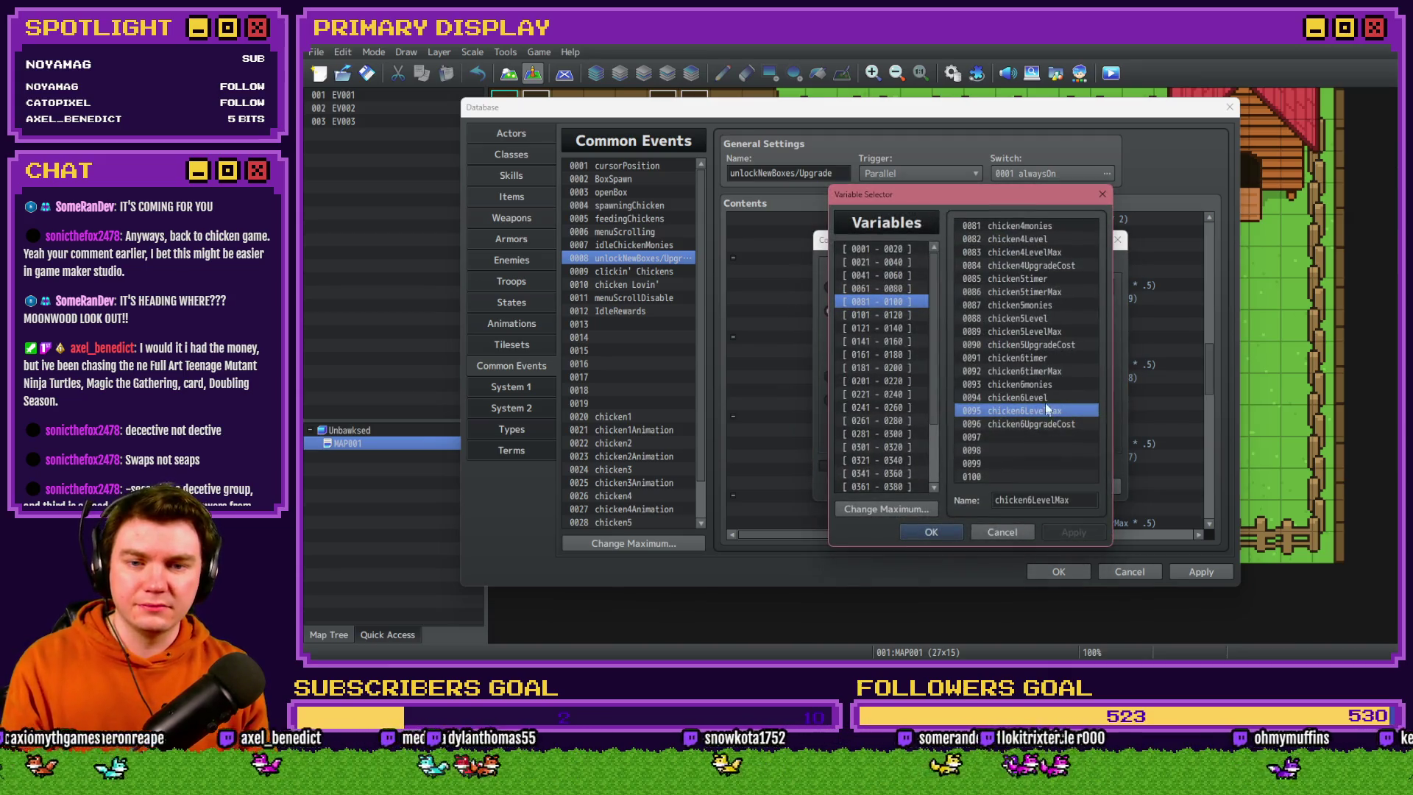
pyautogui.doubleClick(1047, 409)
pyautogui.click(1013, 488)
pyautogui.doubleClick(976, 434)
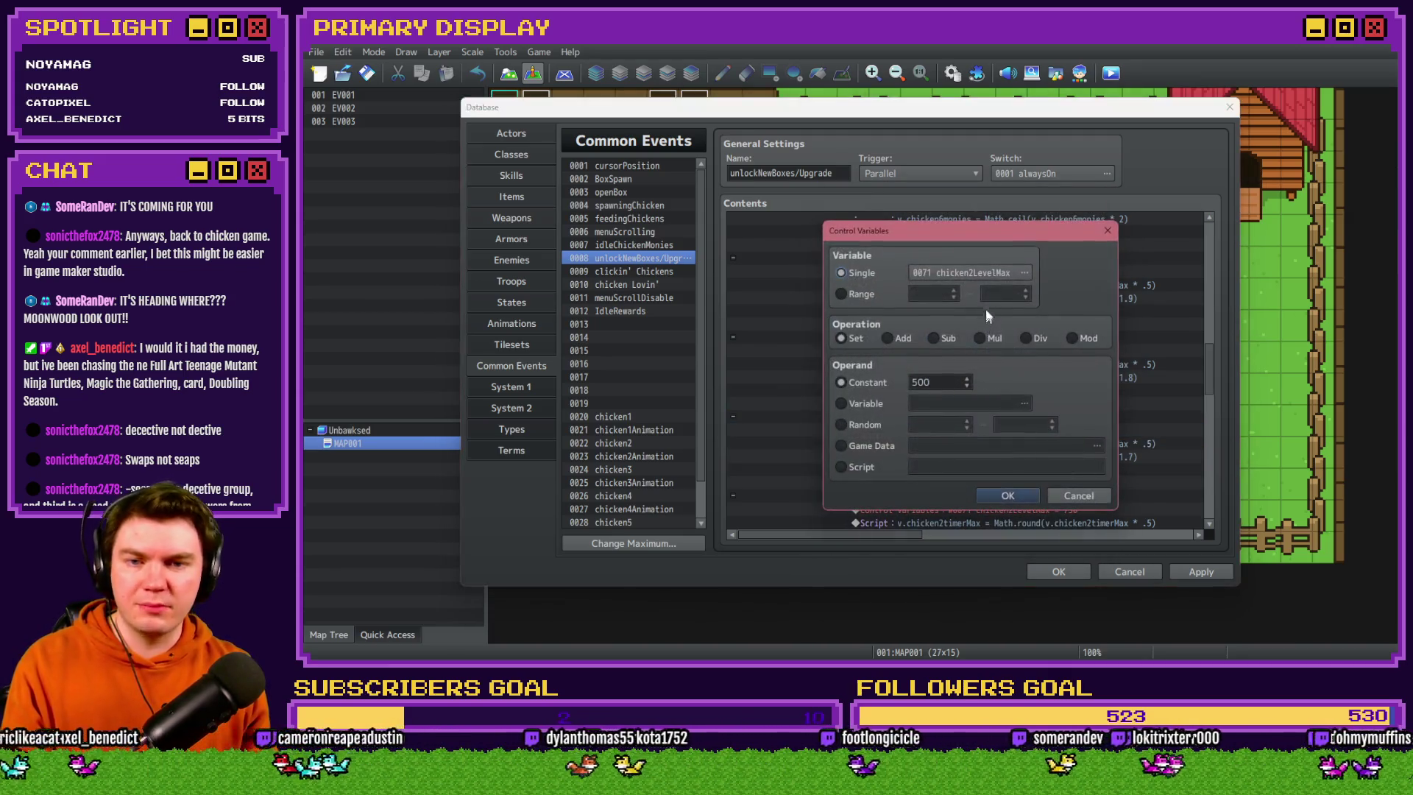
pyautogui.click(991, 278)
pyautogui.doubleClick(1049, 412)
pyautogui.click(1002, 494)
# Change the level 250 timer and monies script from chicken2 to chicken6 variables
pyautogui.scroll(-1, 986, 415)
pyautogui.doubleClick(880, 250)
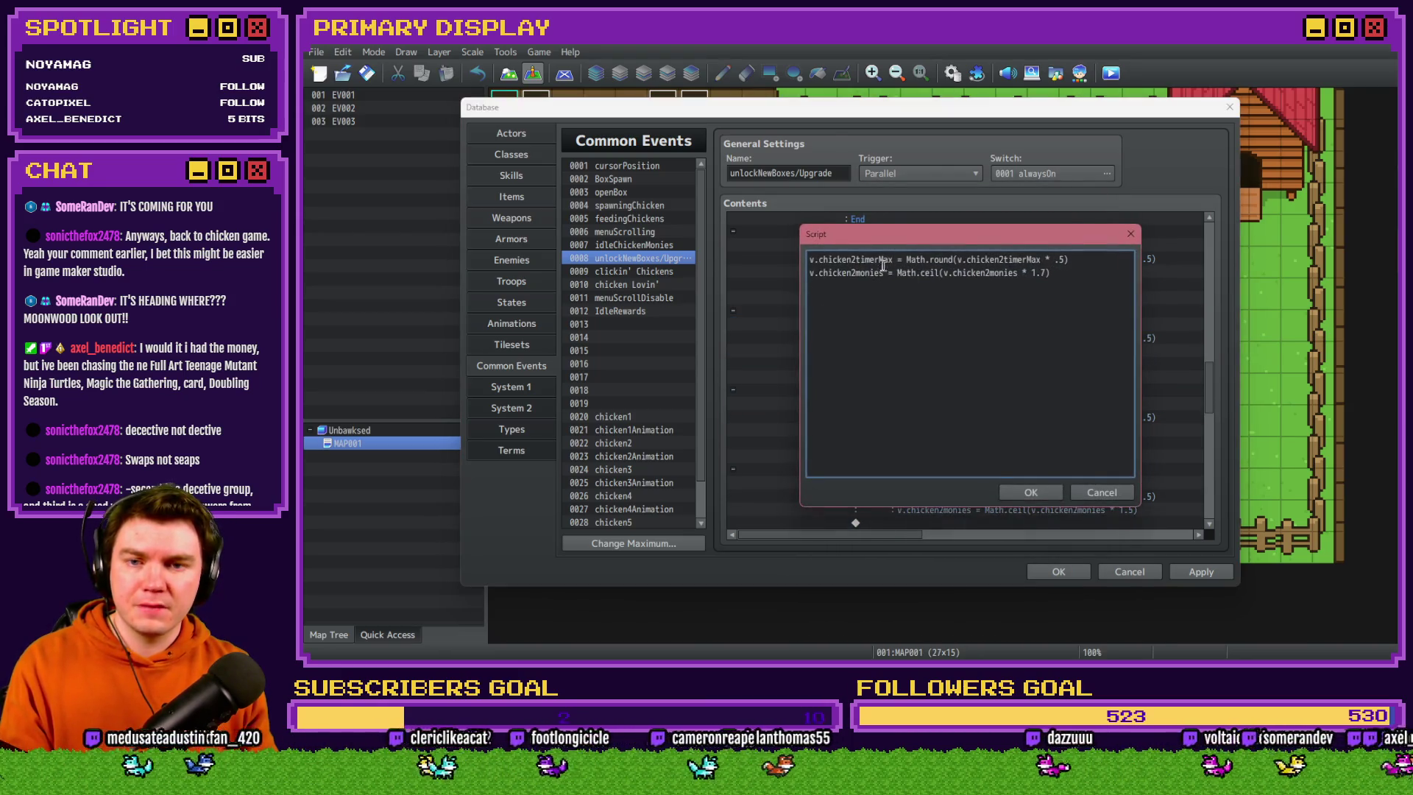
pyautogui.click(857, 260)
pyautogui.press('BackSpace')
pyautogui.write('6')
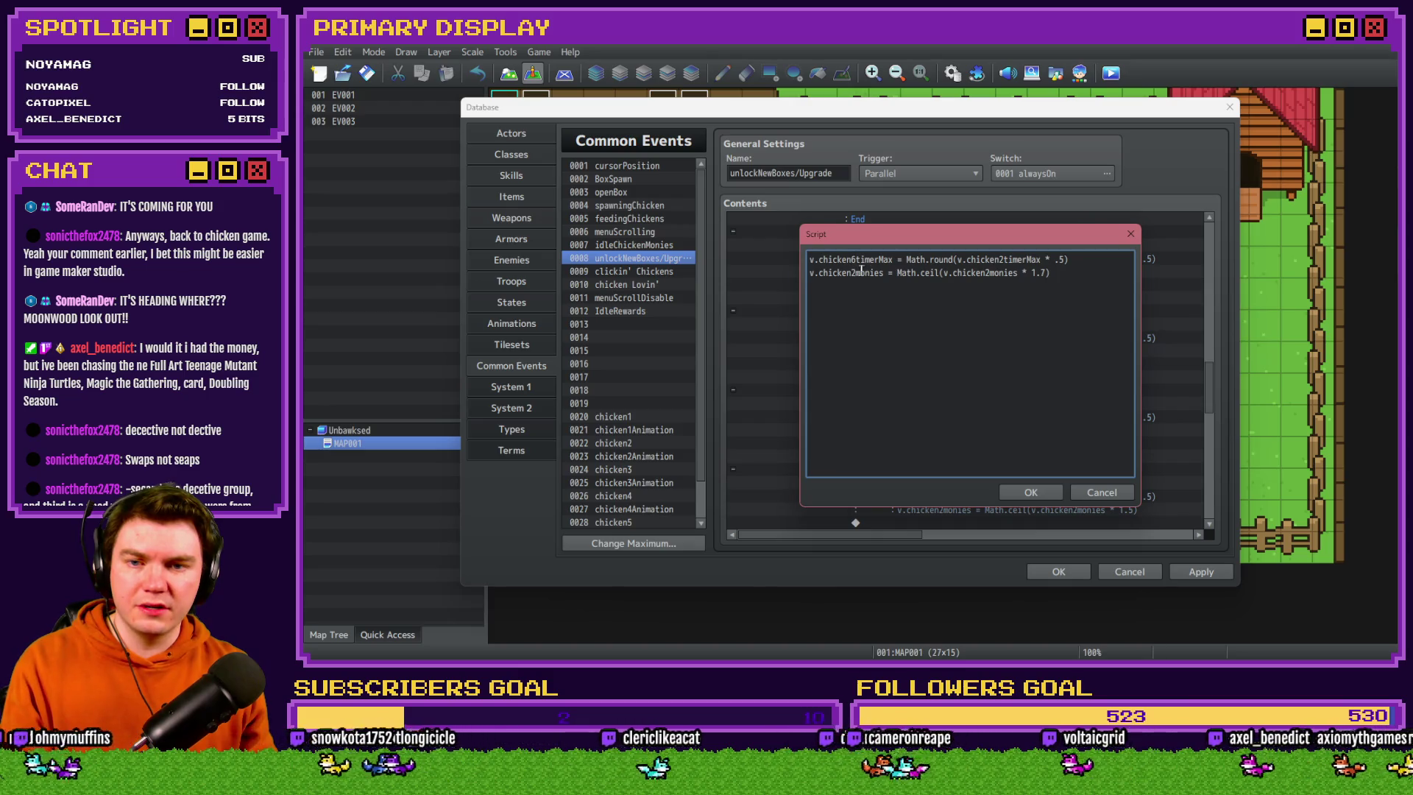
pyautogui.doubleClick(852, 272)
pyautogui.click(855, 272)
pyautogui.press('BackSpace')
pyautogui.write('6')
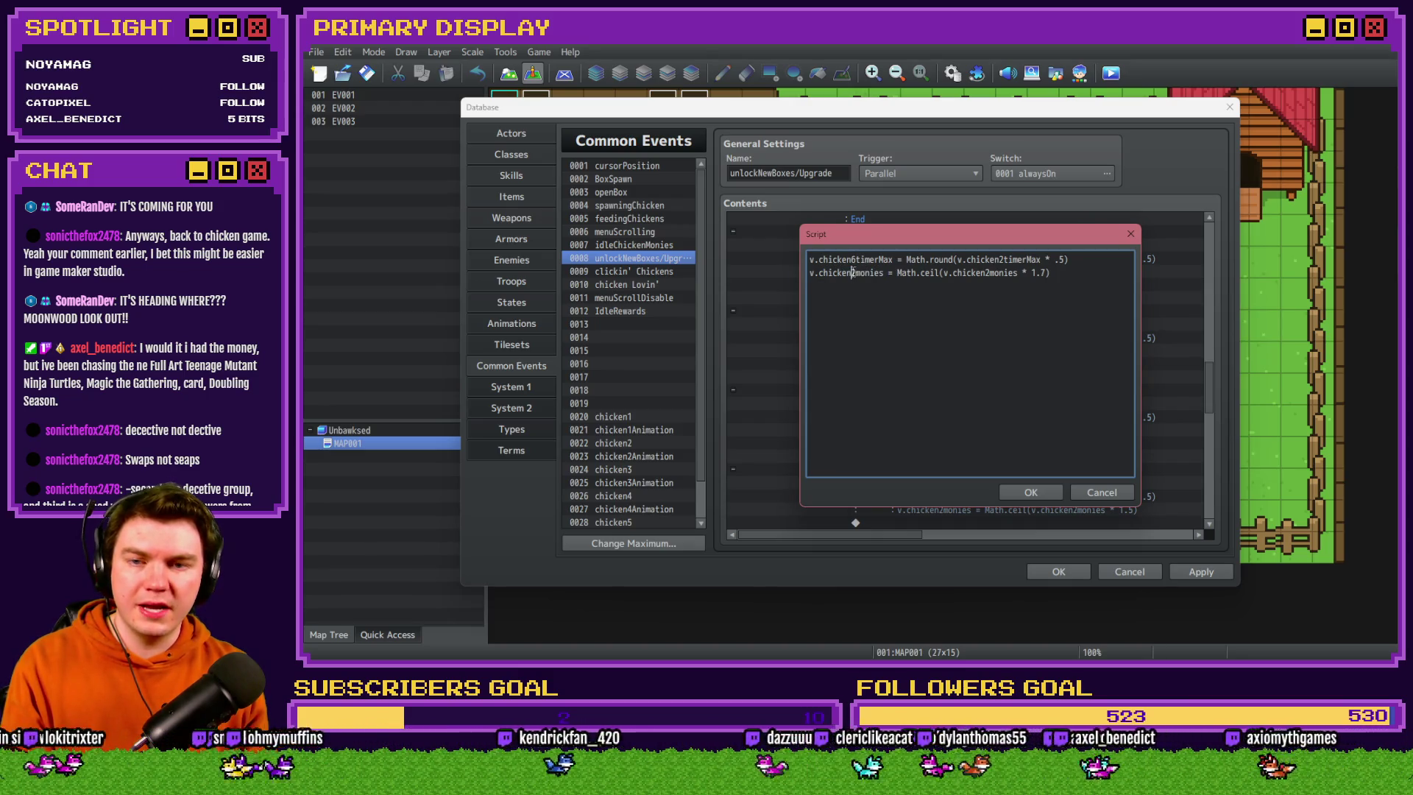
pyautogui.write('6')
pyautogui.click(987, 272)
pyautogui.press('BackSpace')
pyautogui.write('6')
pyautogui.click(1031, 492)
# Make the level 500 branch check chicken6Level and set chicken6LevelMax to 750
pyautogui.doubleClick(960, 389)
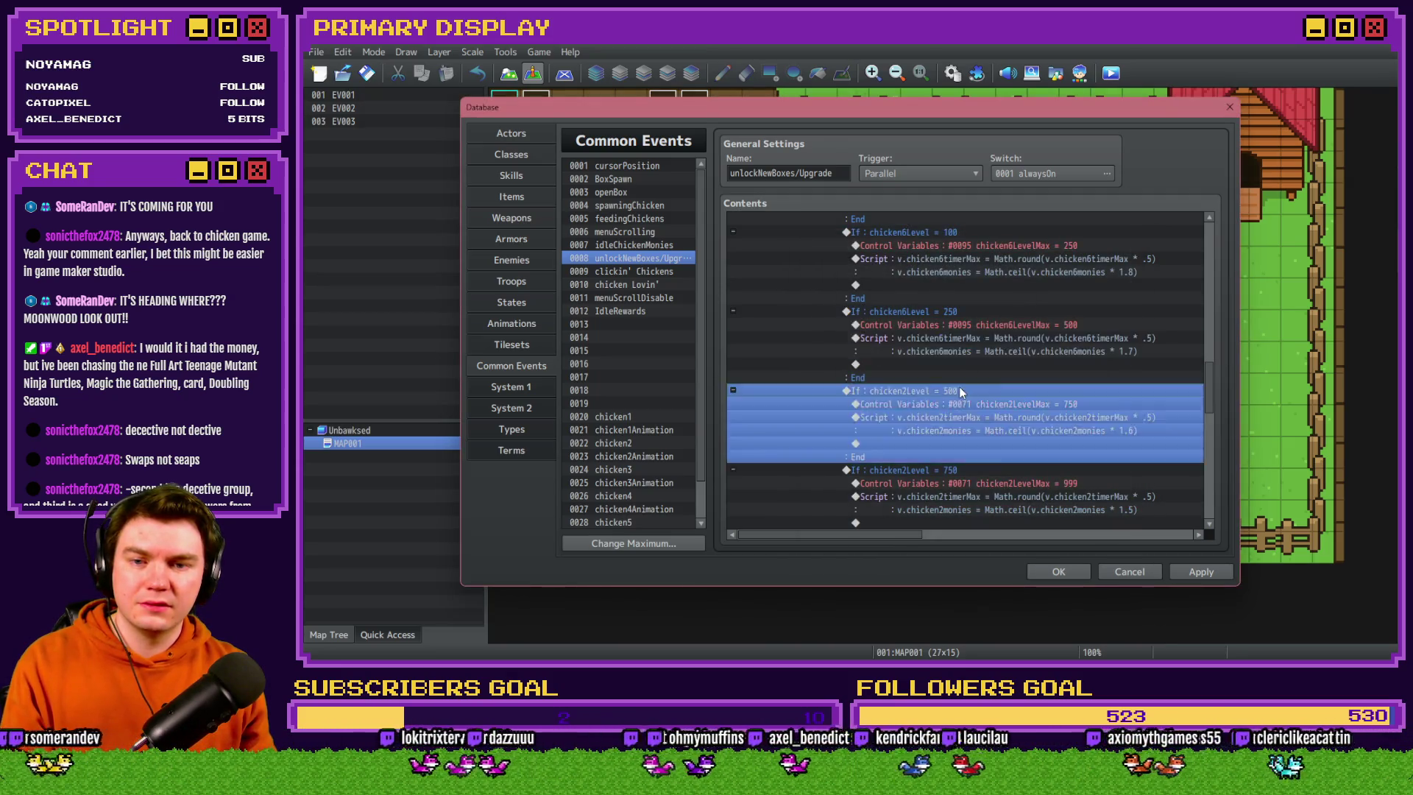
pyautogui.click(961, 311)
pyautogui.doubleClick(1027, 446)
pyautogui.doubleClick(1016, 401)
pyautogui.click(1010, 276)
pyautogui.doubleClick(1053, 410)
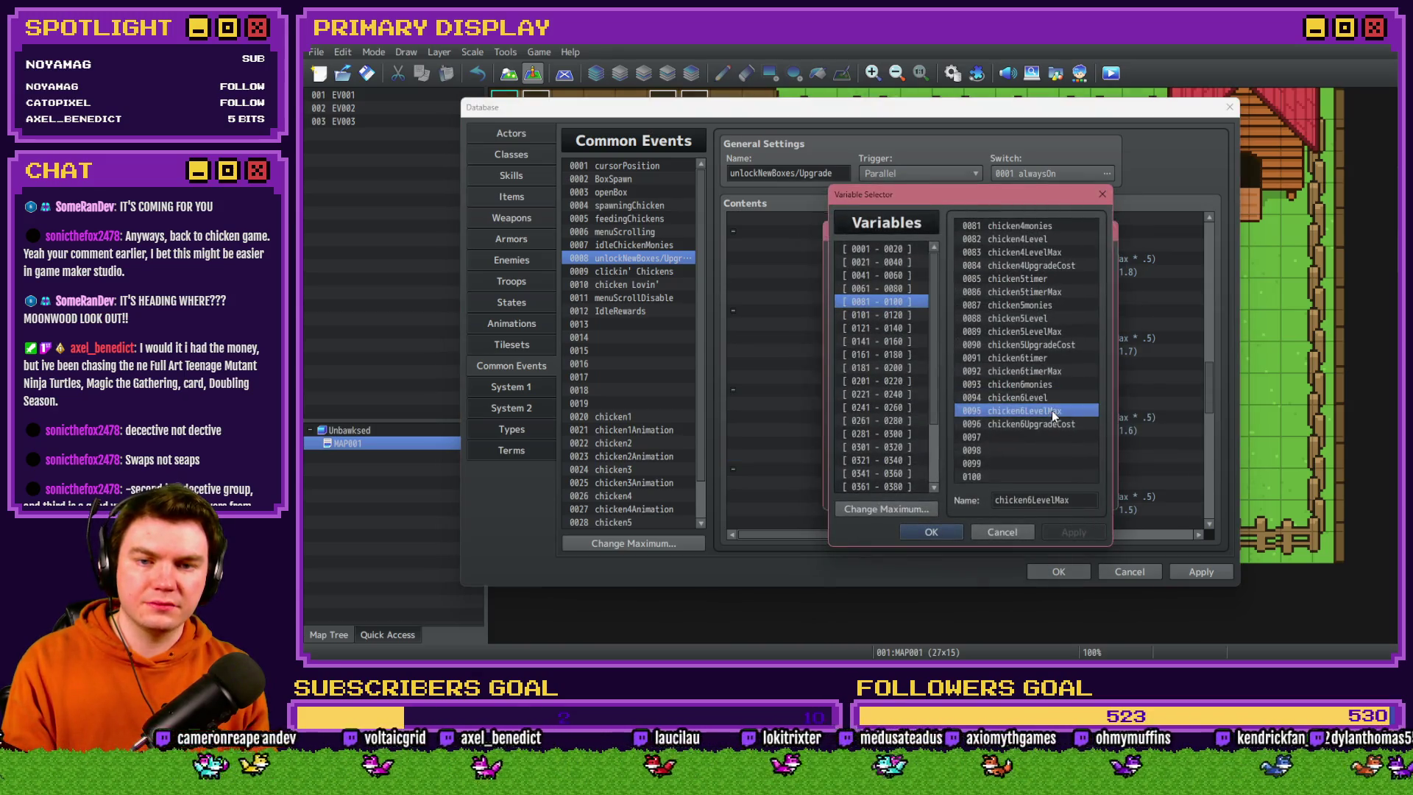
pyautogui.click(1002, 493)
# Switch all four chicken2 references in the level 500 script to chicken6timerMax and chicken6monies
pyautogui.doubleClick(995, 413)
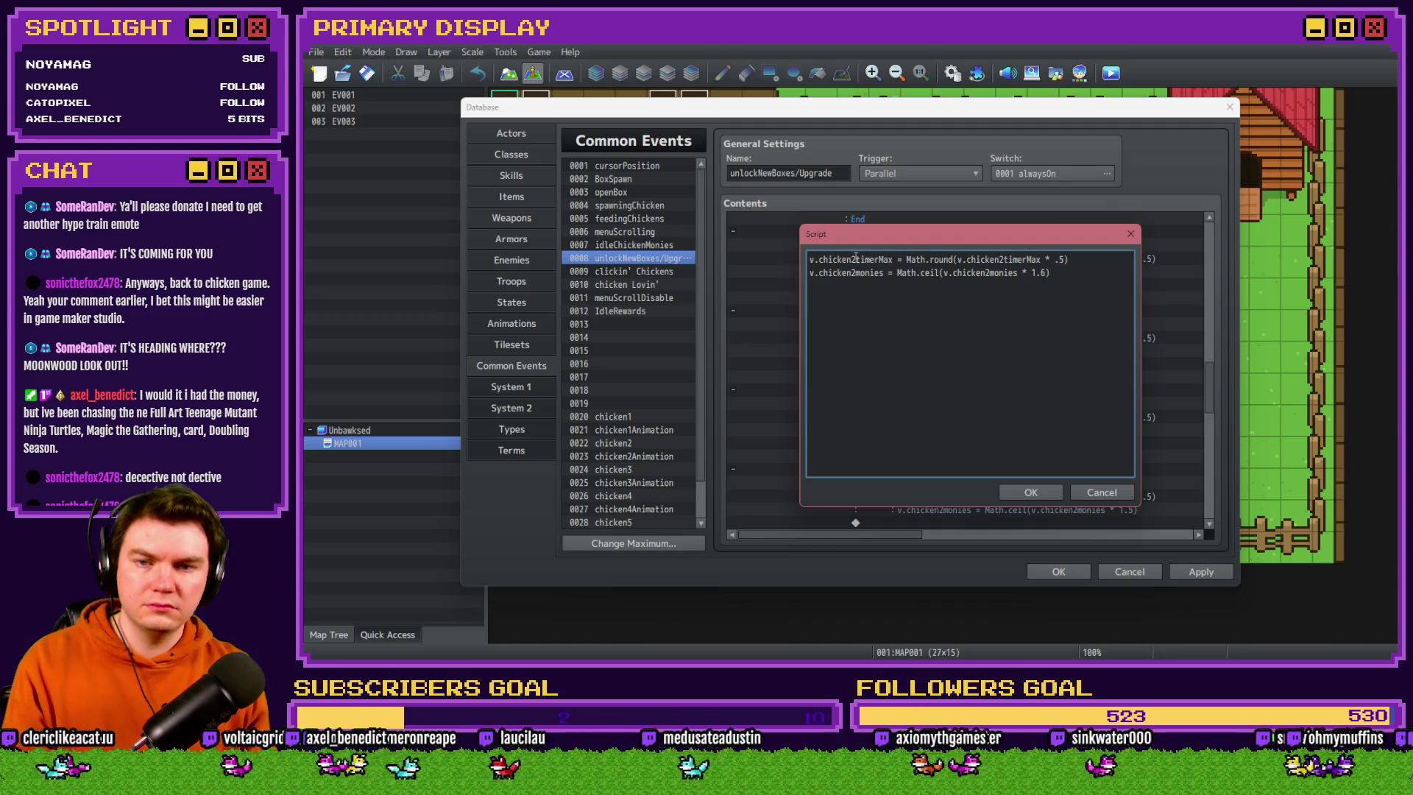
pyautogui.click(855, 259)
pyautogui.press('BackSpace')
pyautogui.write('6')
pyautogui.click(855, 272)
pyautogui.press('BackSpace')
pyautogui.write('6')
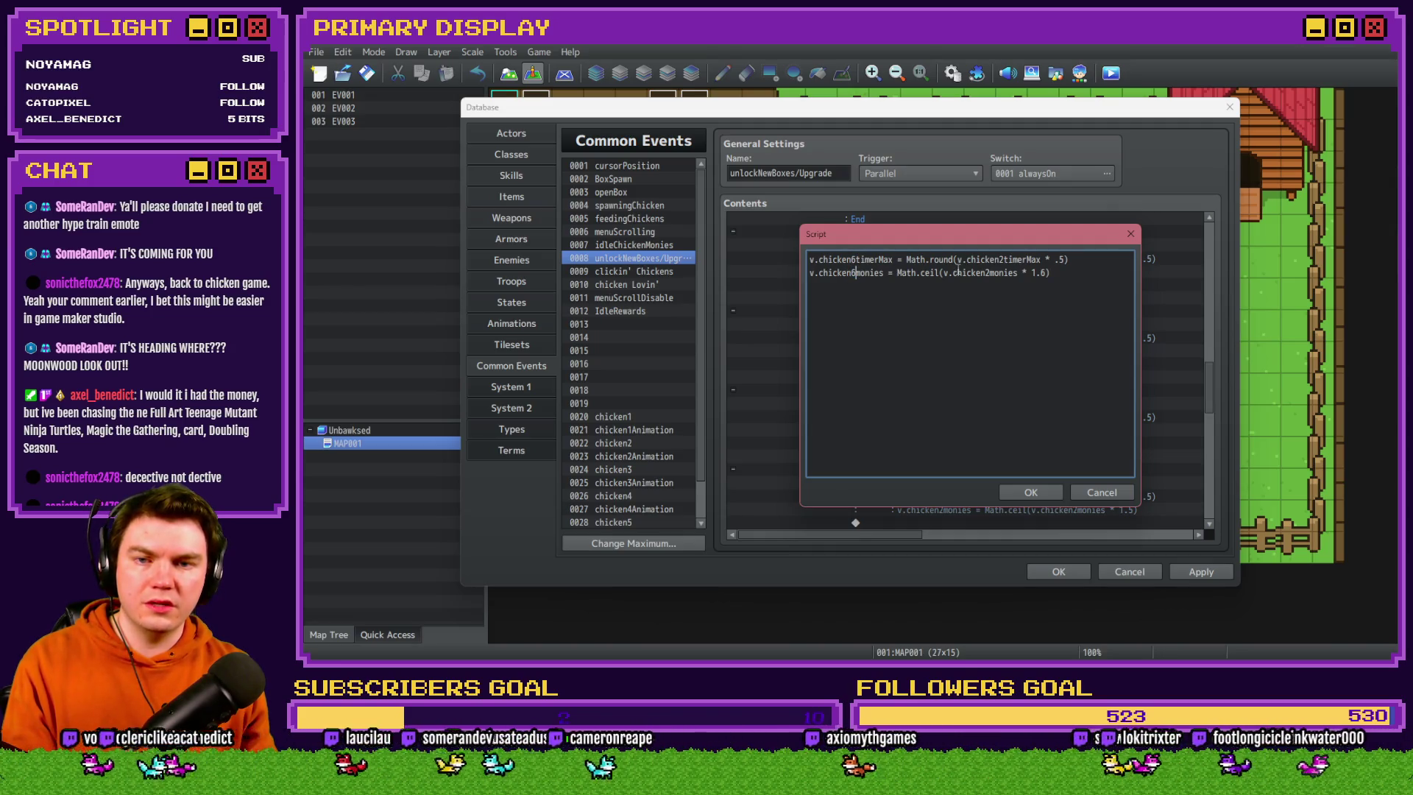
pyautogui.click(1002, 259)
pyautogui.press('BackSpace')
pyautogui.write('6')
pyautogui.click(991, 272)
pyautogui.press('BackSpace')
pyautogui.write('6')
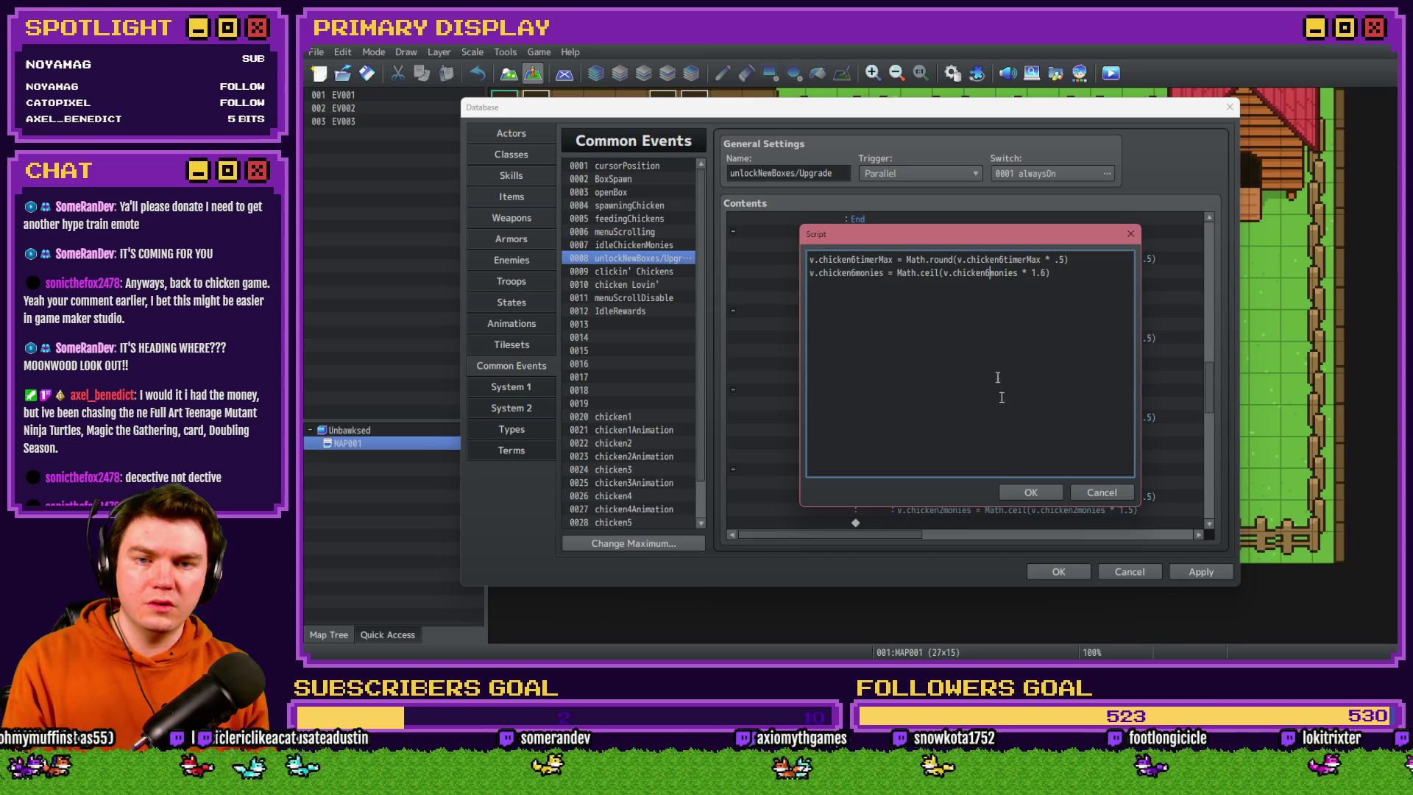
pyautogui.click(1034, 493)
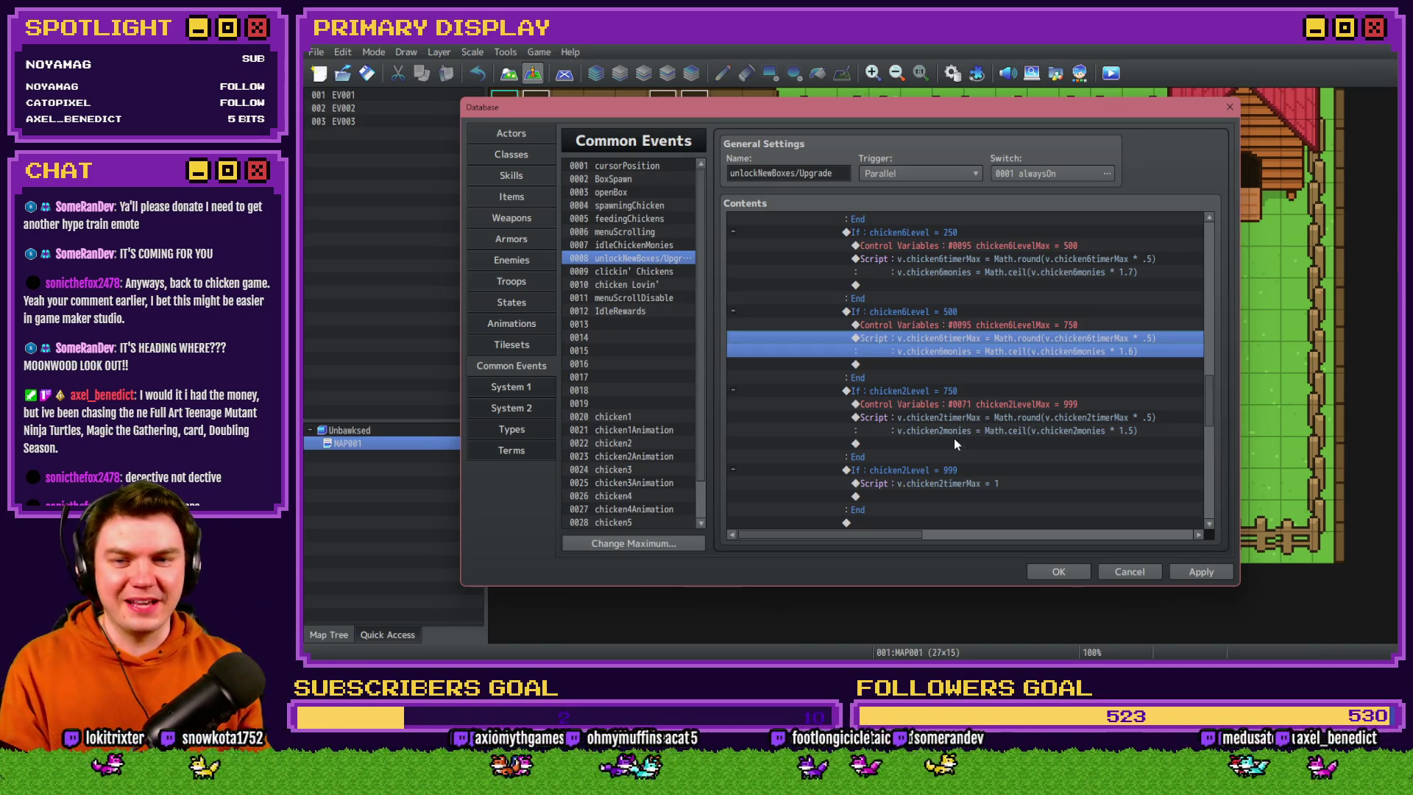
# Change the level 750 branch condition to test chicken6Level
pyautogui.doubleClick(942, 395)
pyautogui.click(1064, 492)
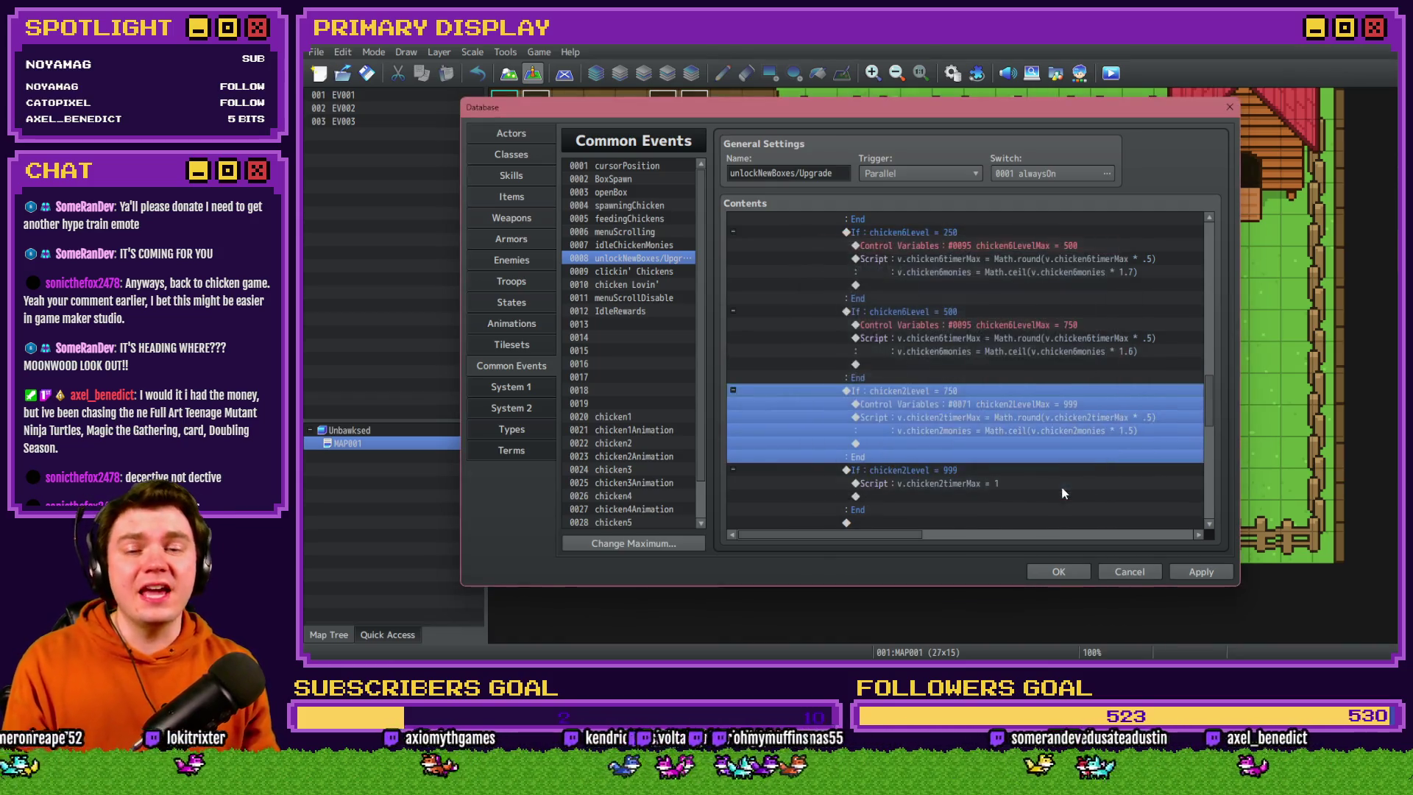
pyautogui.doubleClick(1009, 388)
pyautogui.click(1017, 309)
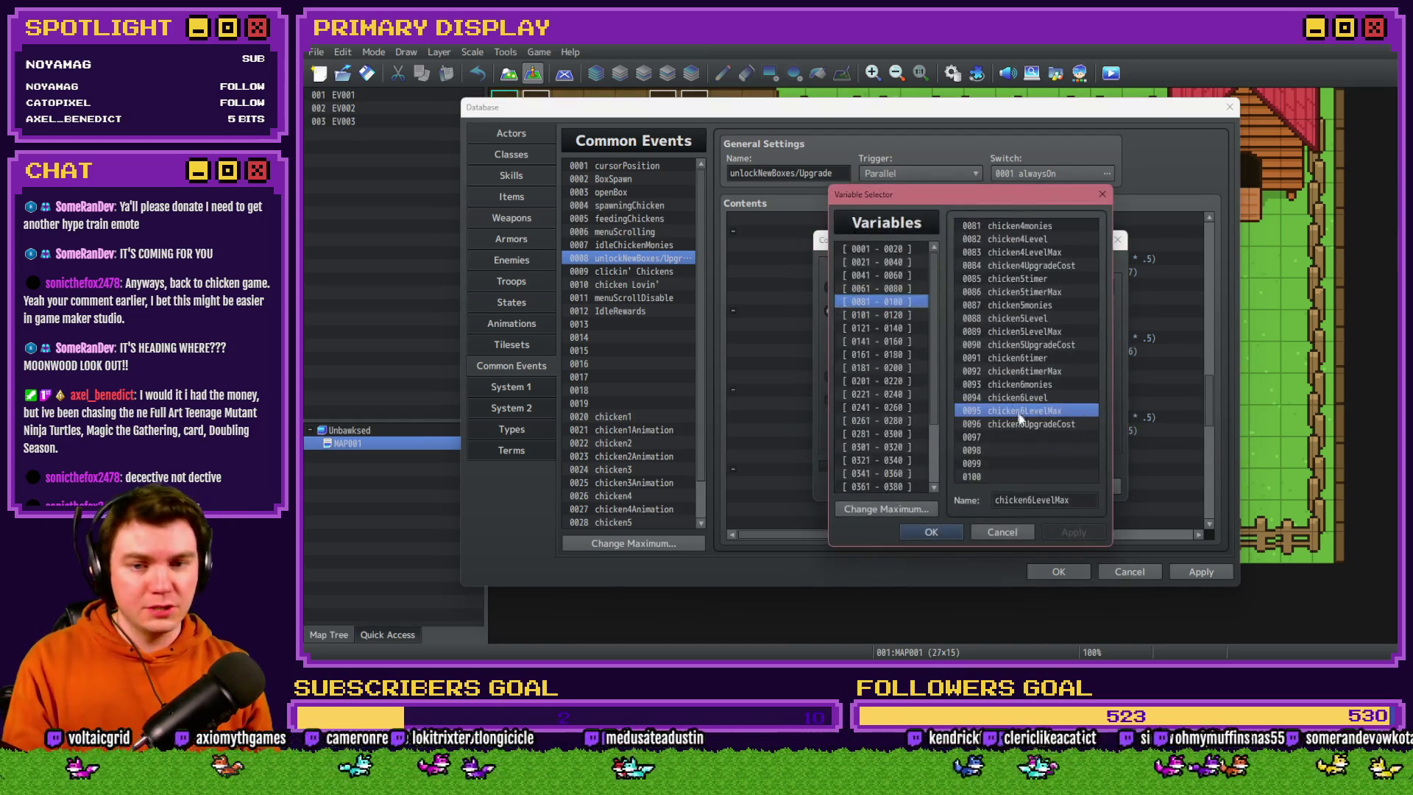
pyautogui.doubleClick(1020, 414)
pyautogui.click(1024, 484)
# Make the level 750 branch set chicken6LevelMax to 999
pyautogui.click(1016, 398)
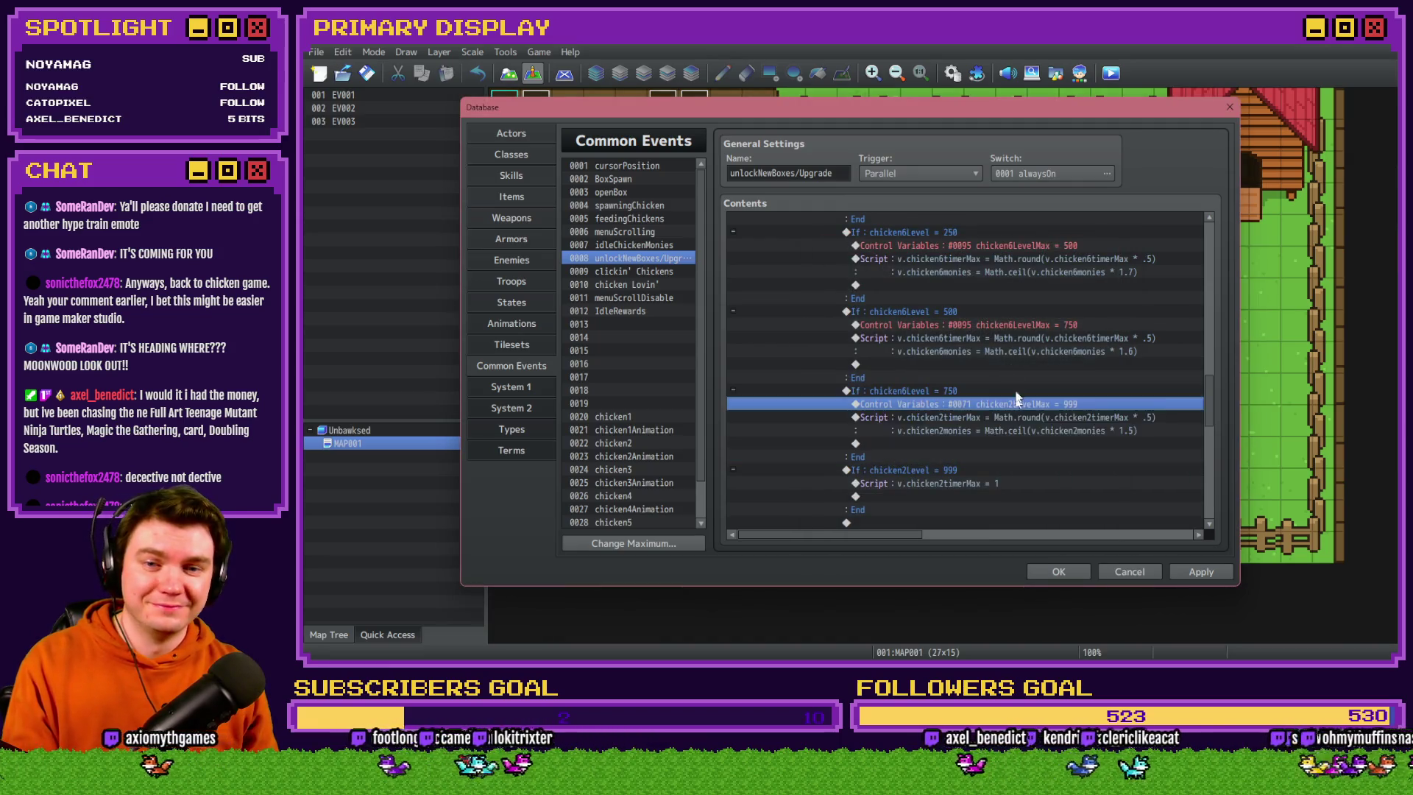
pyautogui.doubleClick(1016, 399)
pyautogui.click(971, 287)
pyautogui.click(1032, 410)
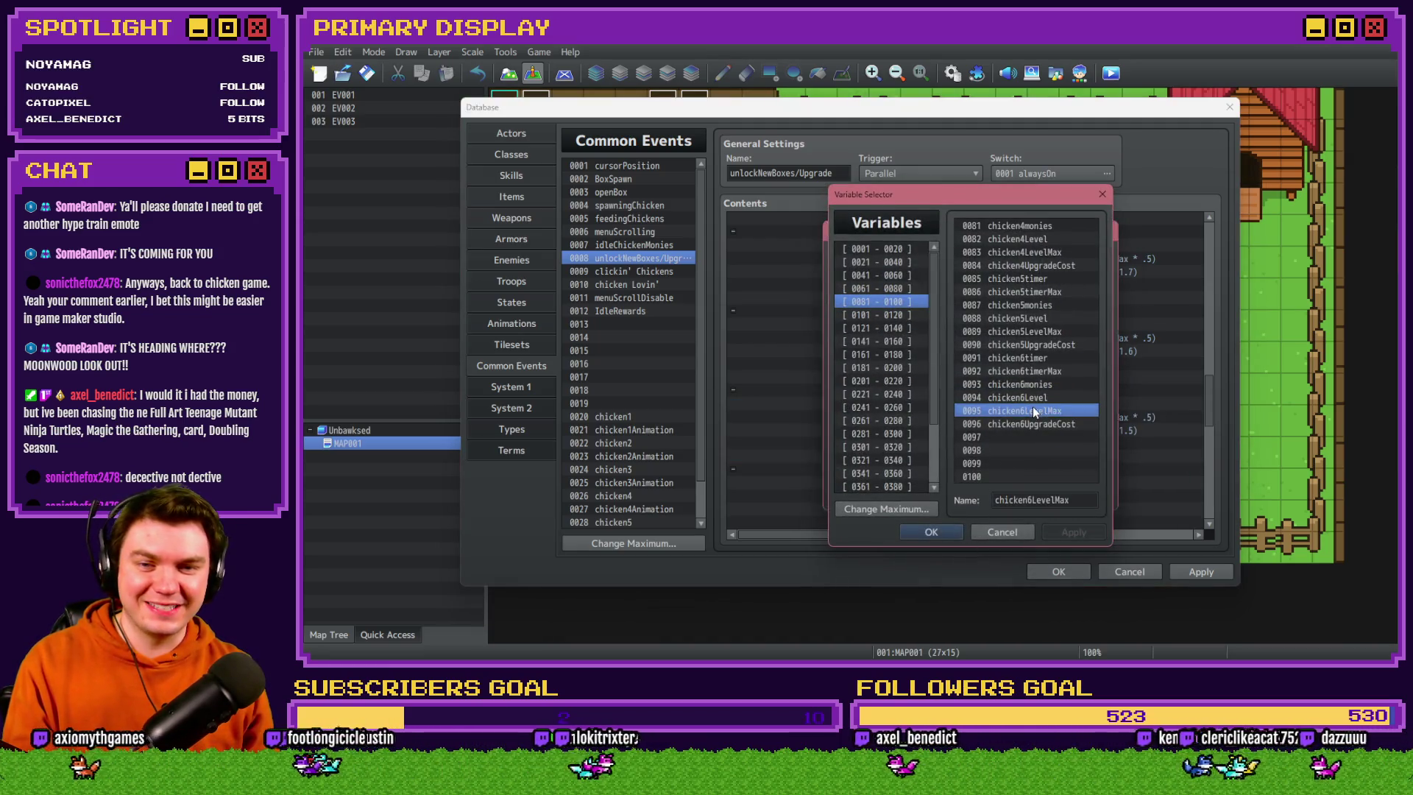
pyautogui.doubleClick(1032, 410)
pyautogui.click(1003, 490)
# Switch the level 750 script's chicken2timerMax and chicken2monies references to chicken6
pyautogui.doubleClick(982, 429)
pyautogui.click(854, 259)
pyautogui.press('BackSpace')
pyautogui.write('6')
pyautogui.click(854, 273)
pyautogui.press('BackSpace')
pyautogui.write('6')
pyautogui.click(1006, 259)
pyautogui.press('BackSpace')
pyautogui.write('6')
pyautogui.click(991, 272)
pyautogui.press('BackSpace')
pyautogui.write('6')
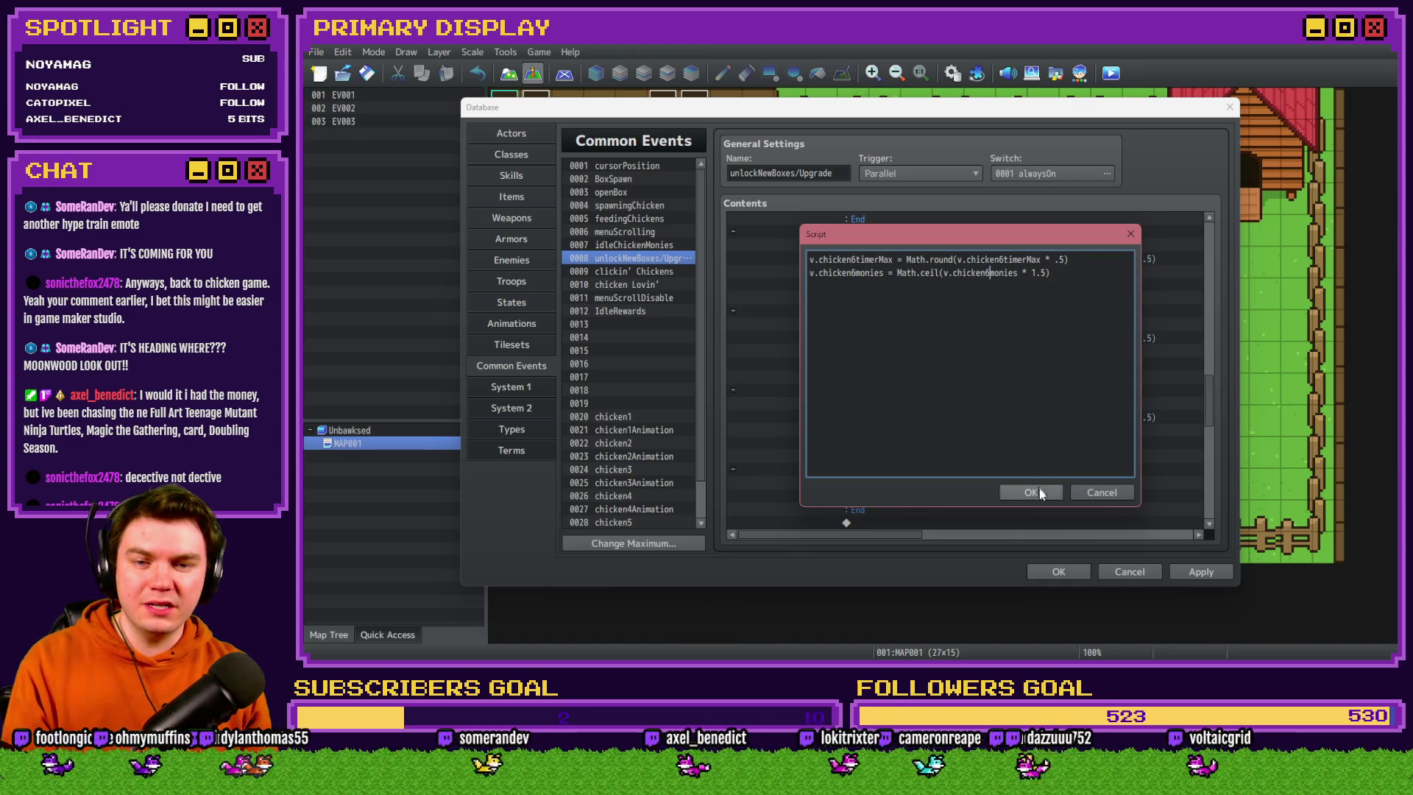
pyautogui.click(1031, 492)
# Change the level 999 branch condition to test chicken6Level
pyautogui.doubleClick(978, 468)
pyautogui.click(952, 314)
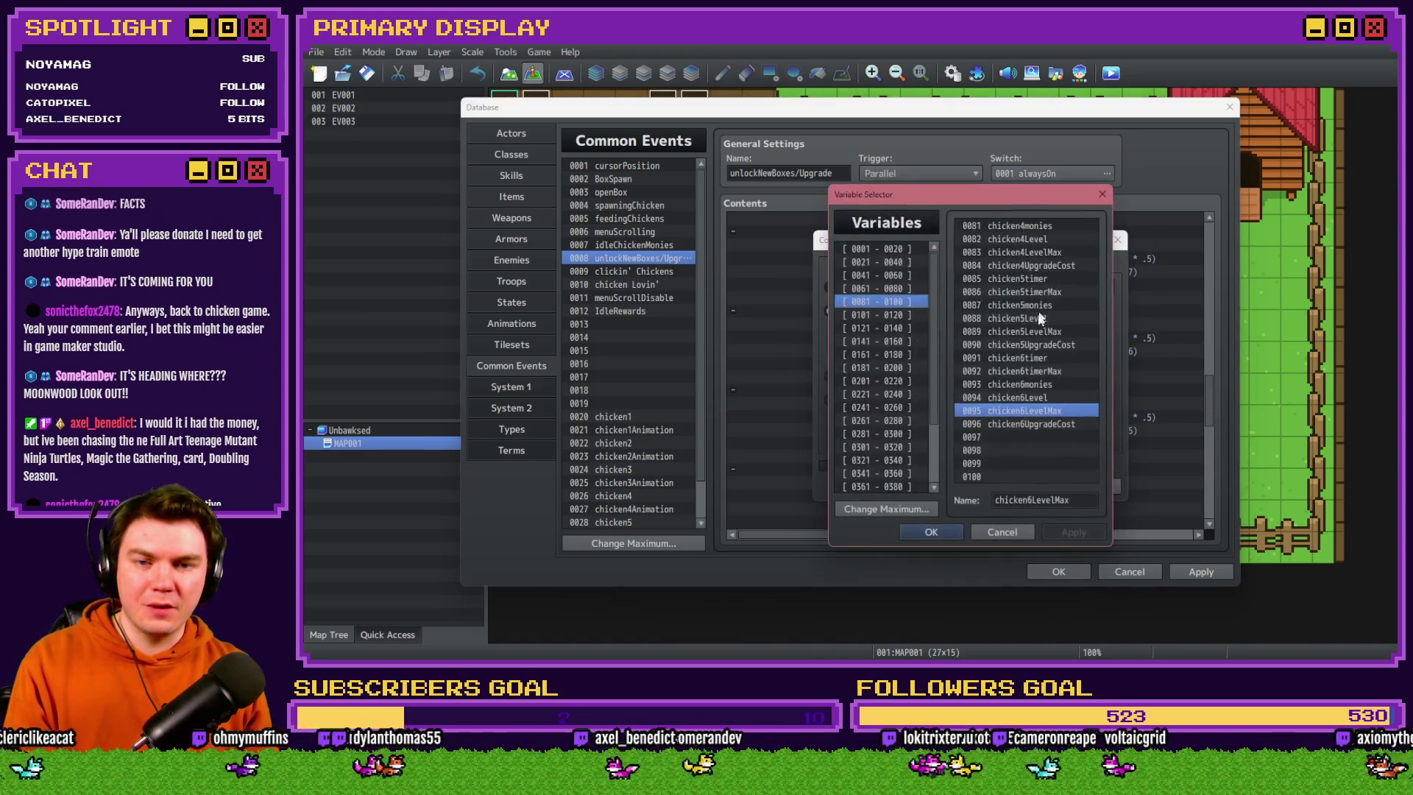
pyautogui.click(931, 532)
pyautogui.click(1013, 480)
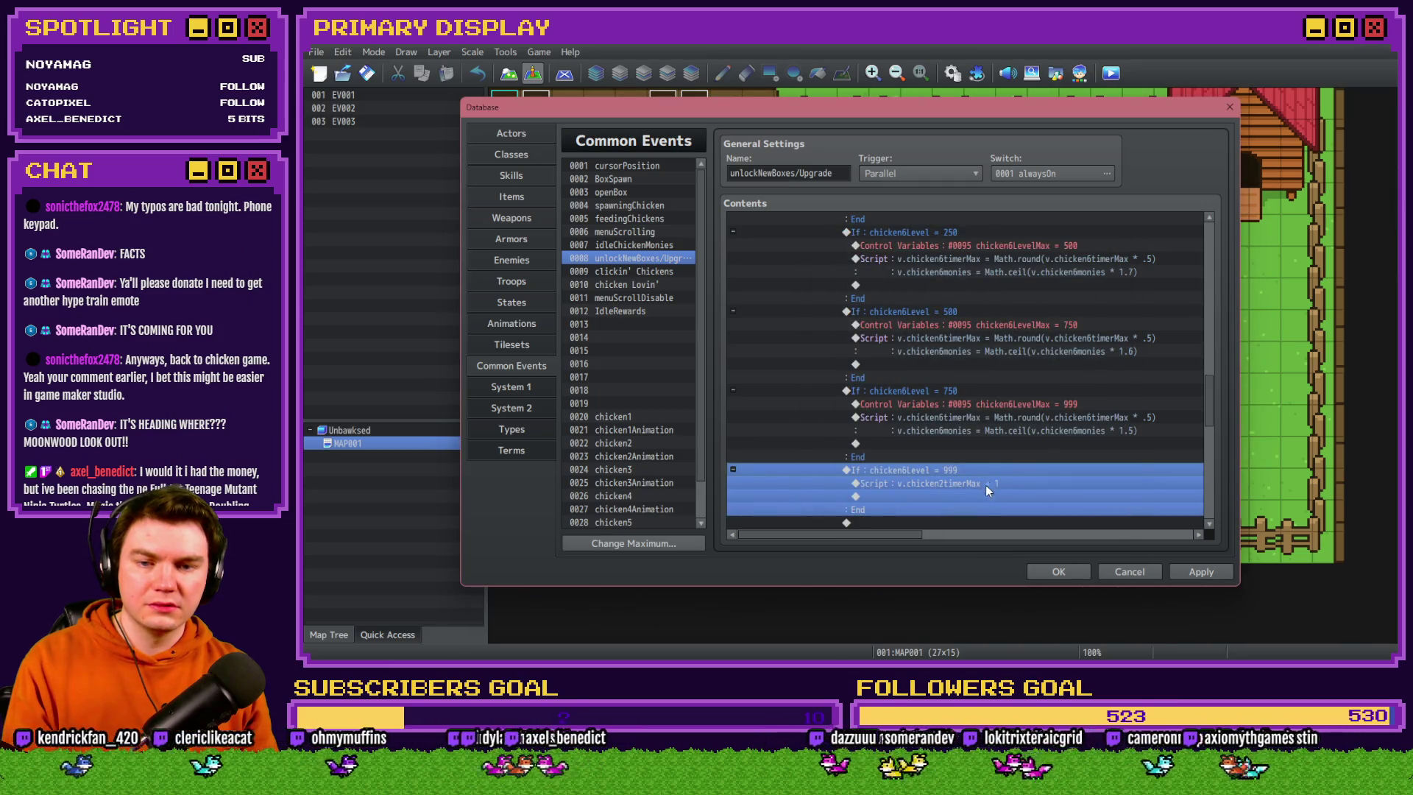
# Edit the level 999 script so it sets chicken6timerMax = 1
pyautogui.doubleClick(987, 485)
pyautogui.click(1010, 489)
pyautogui.scroll(-2, 1010, 488)
pyautogui.doubleClick(957, 404)
pyautogui.click(858, 259)
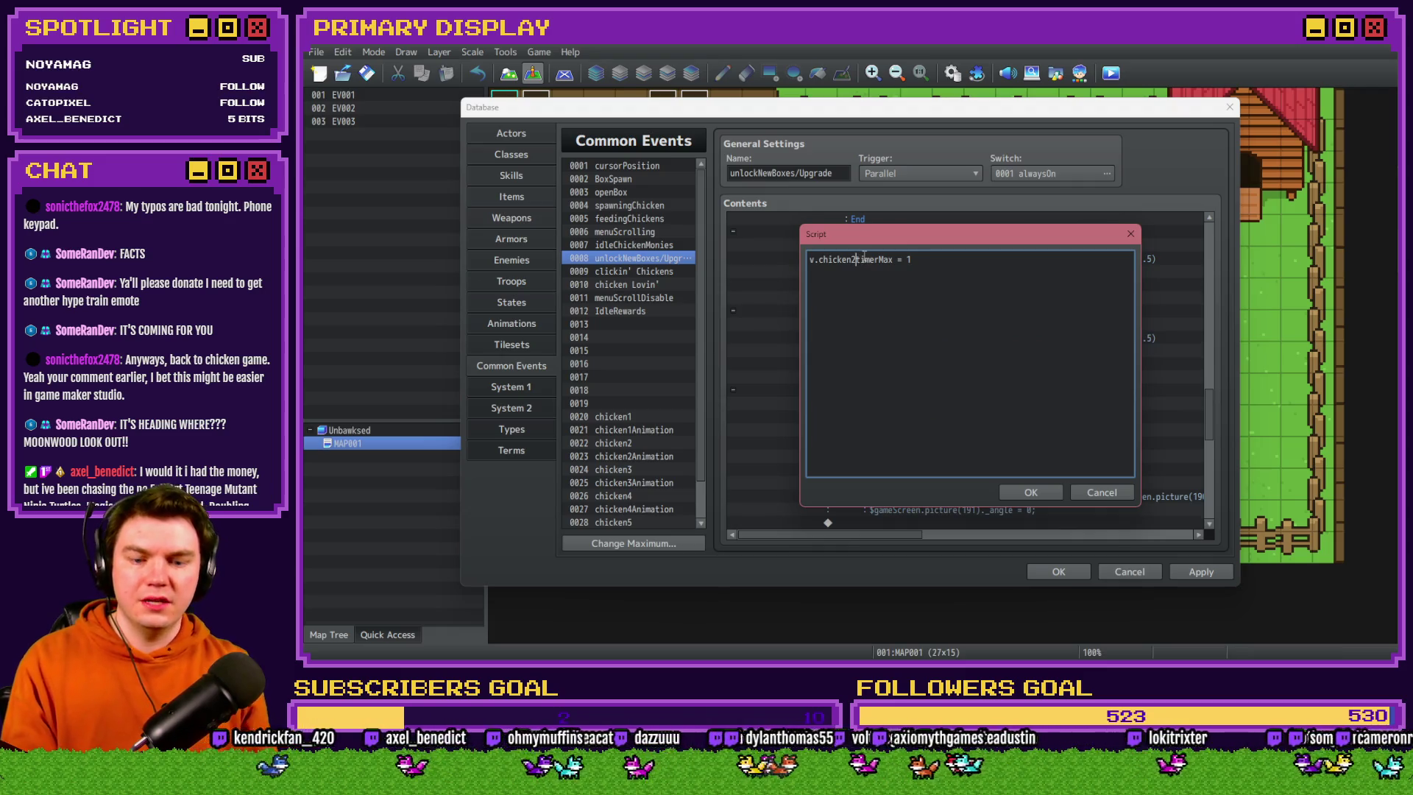
pyautogui.click(1031, 492)
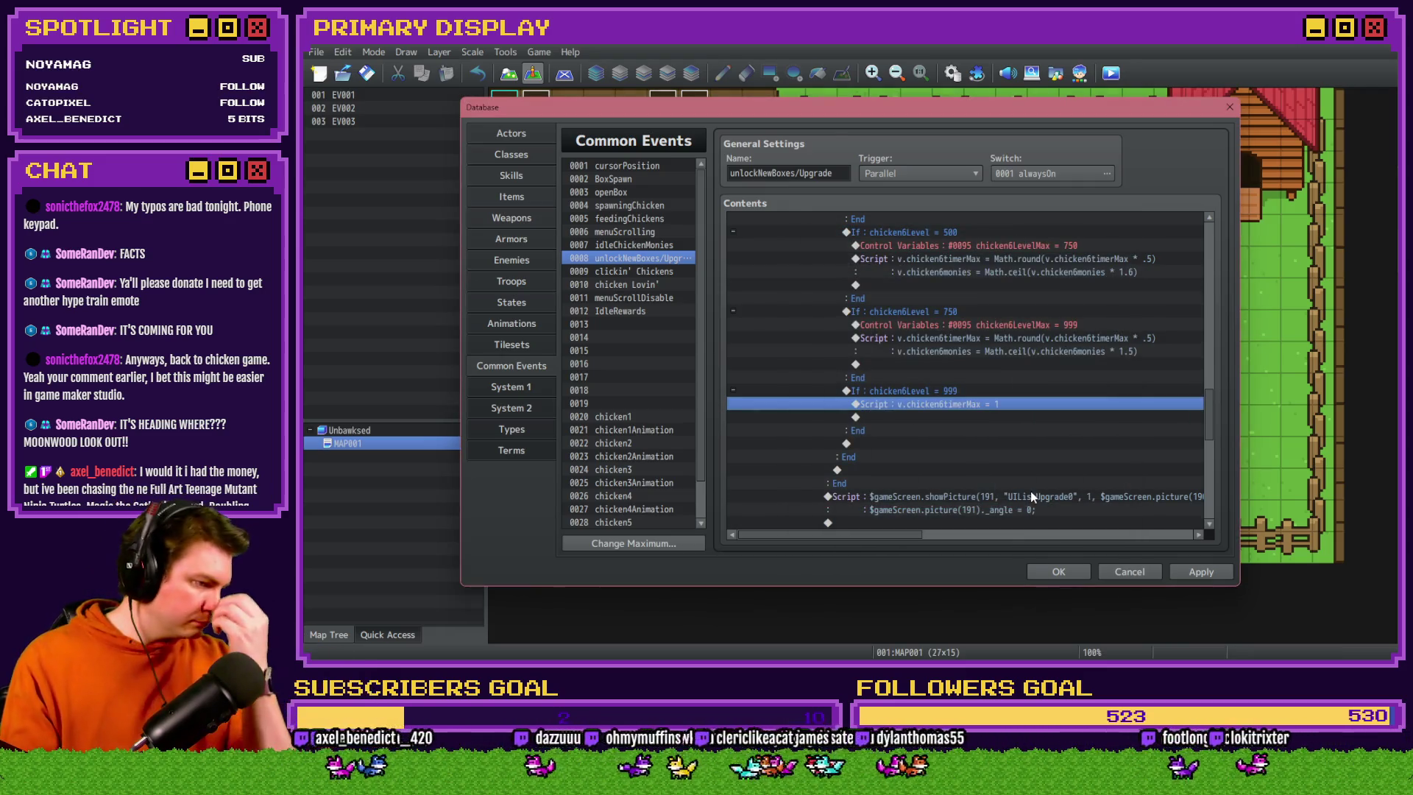
# Inspect the picture 191 upgrade-icon script without changing it
pyautogui.scroll(-3, 1030, 491)
pyautogui.doubleClick(957, 404)
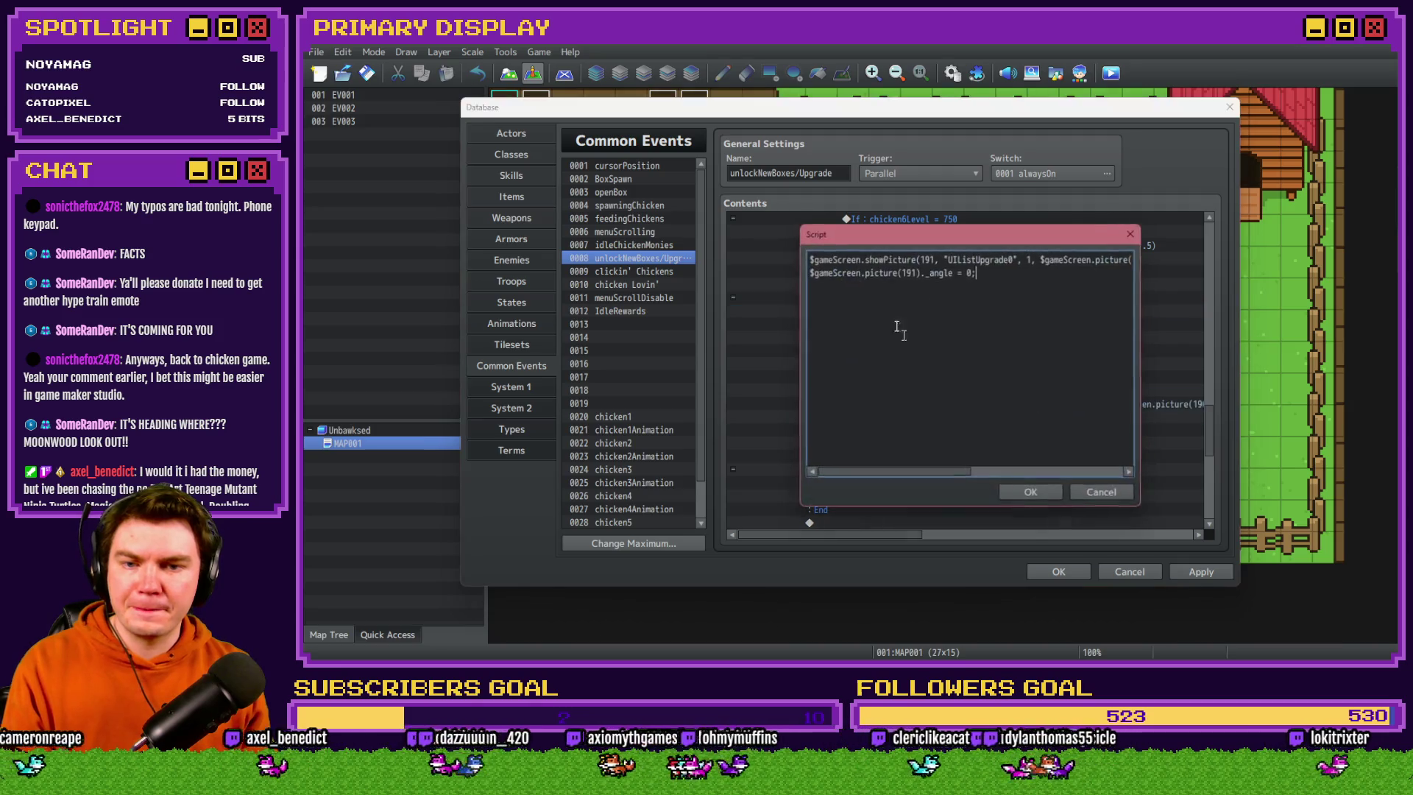
pyautogui.moveTo(902, 258); pyautogui.dragTo(1150, 259)
pyautogui.click(1090, 259)
pyautogui.click(1031, 492)
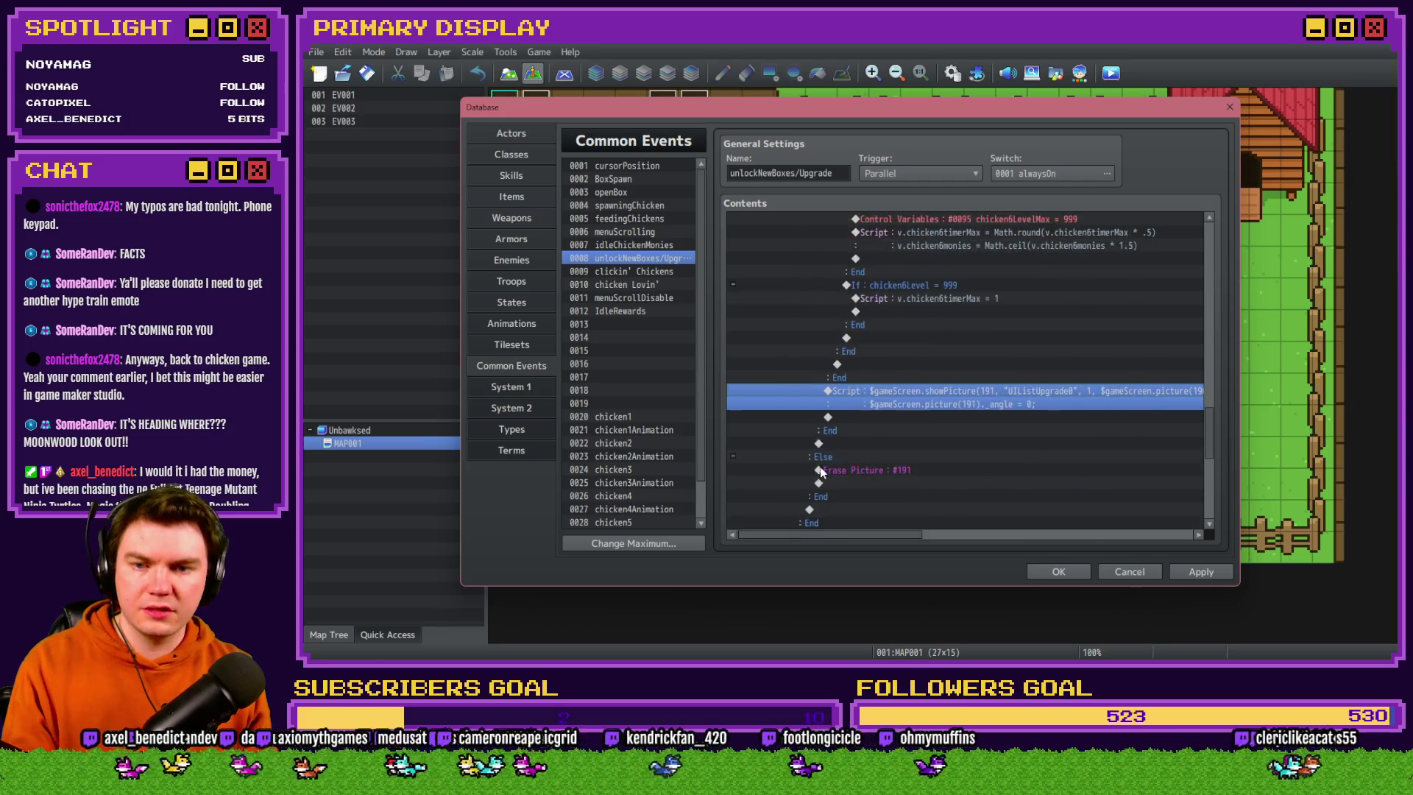
# Collapse Unlock Chicken 6, expand Unlock Chicken 7, then open common event 0009 clickin' Chickens
pyautogui.scroll(-2, 869, 377)
pyautogui.scroll(10, 855, 417)
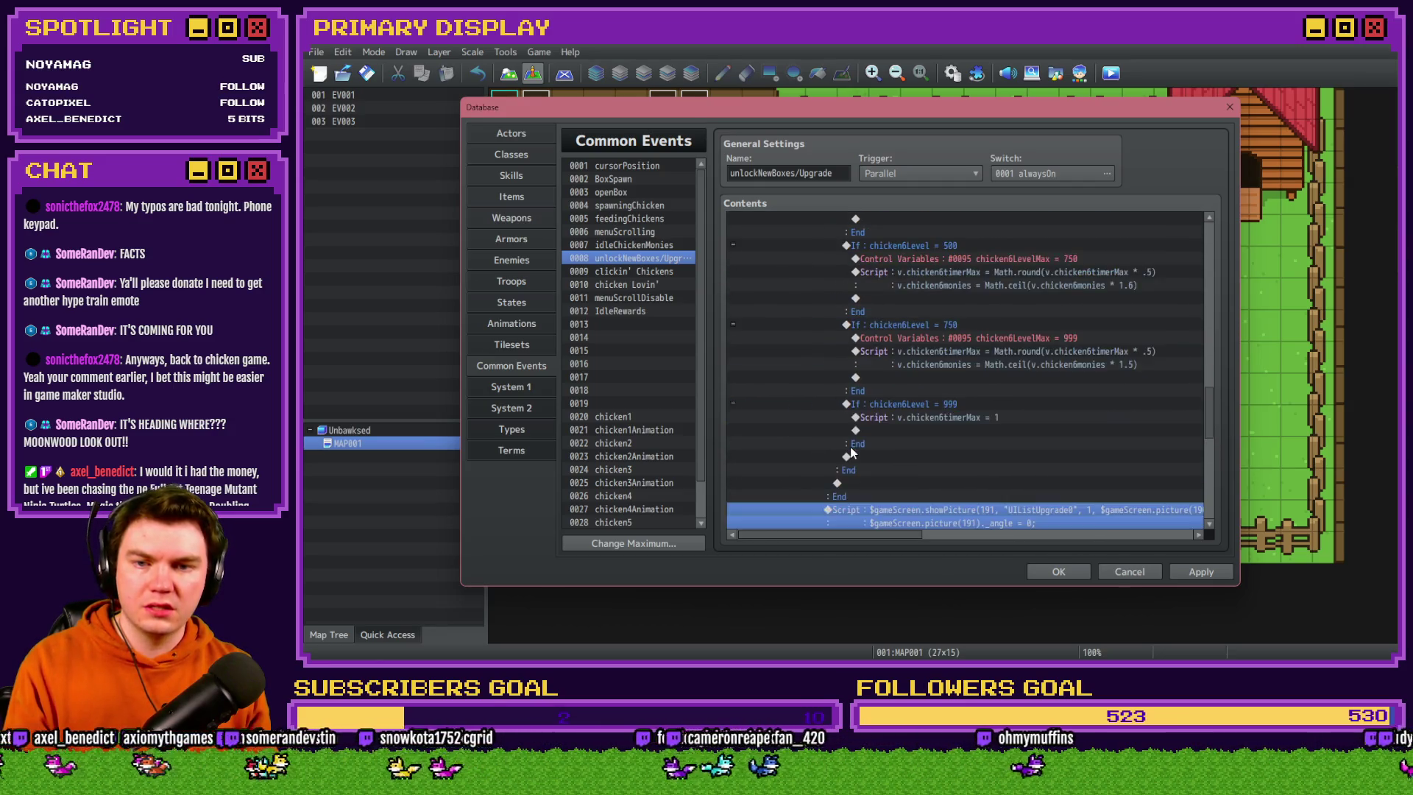
pyautogui.scroll(10, 852, 455)
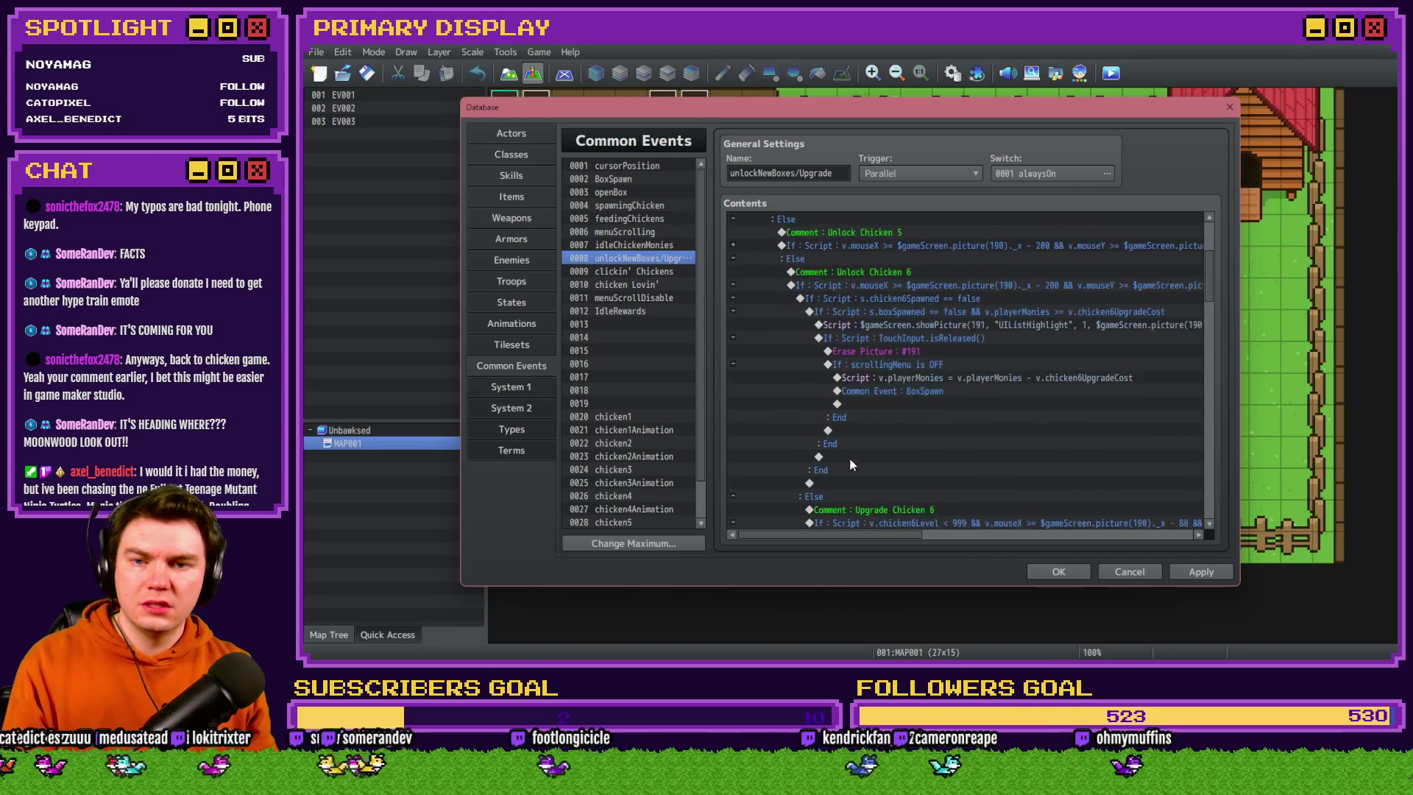
pyautogui.scroll(2, 854, 475)
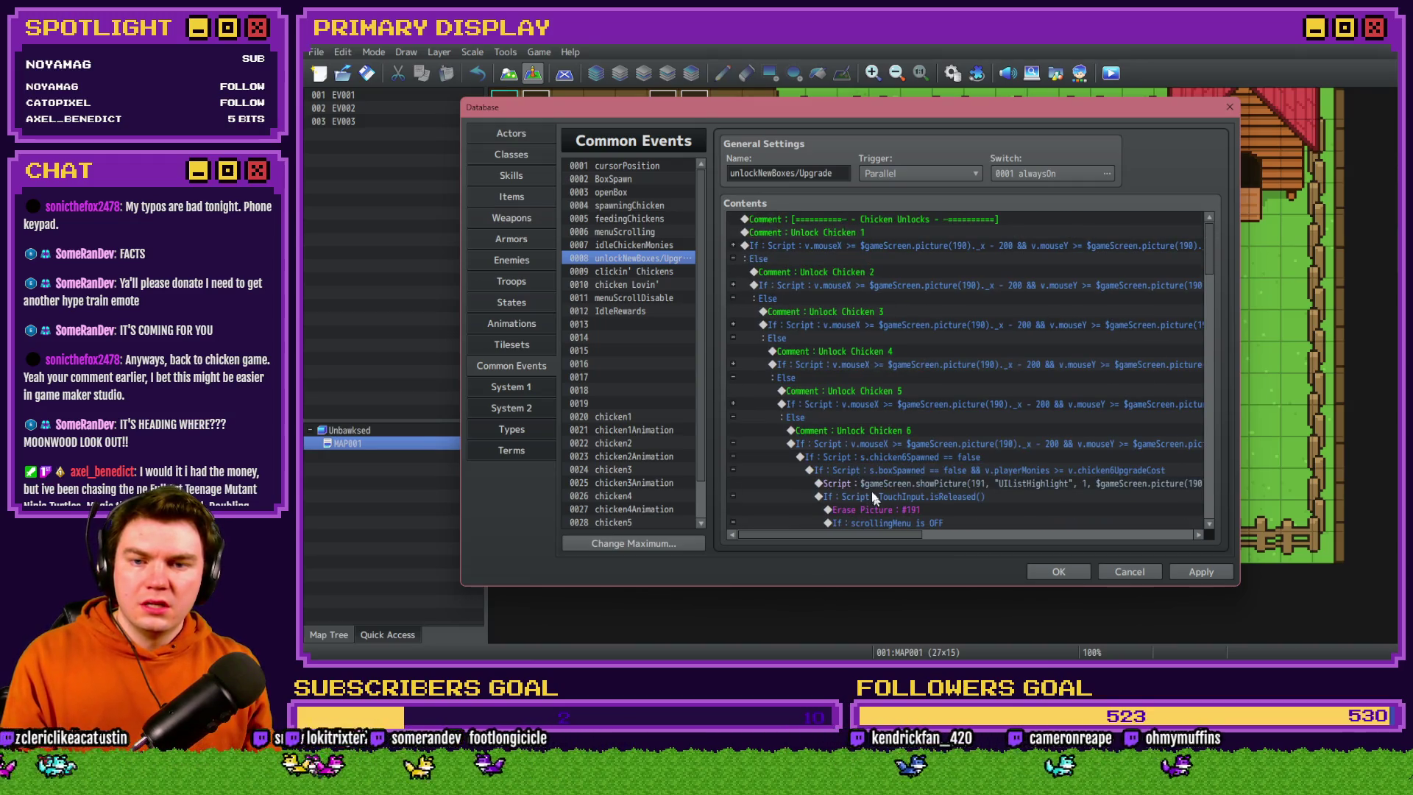
pyautogui.click(733, 444)
pyautogui.click(1200, 571)
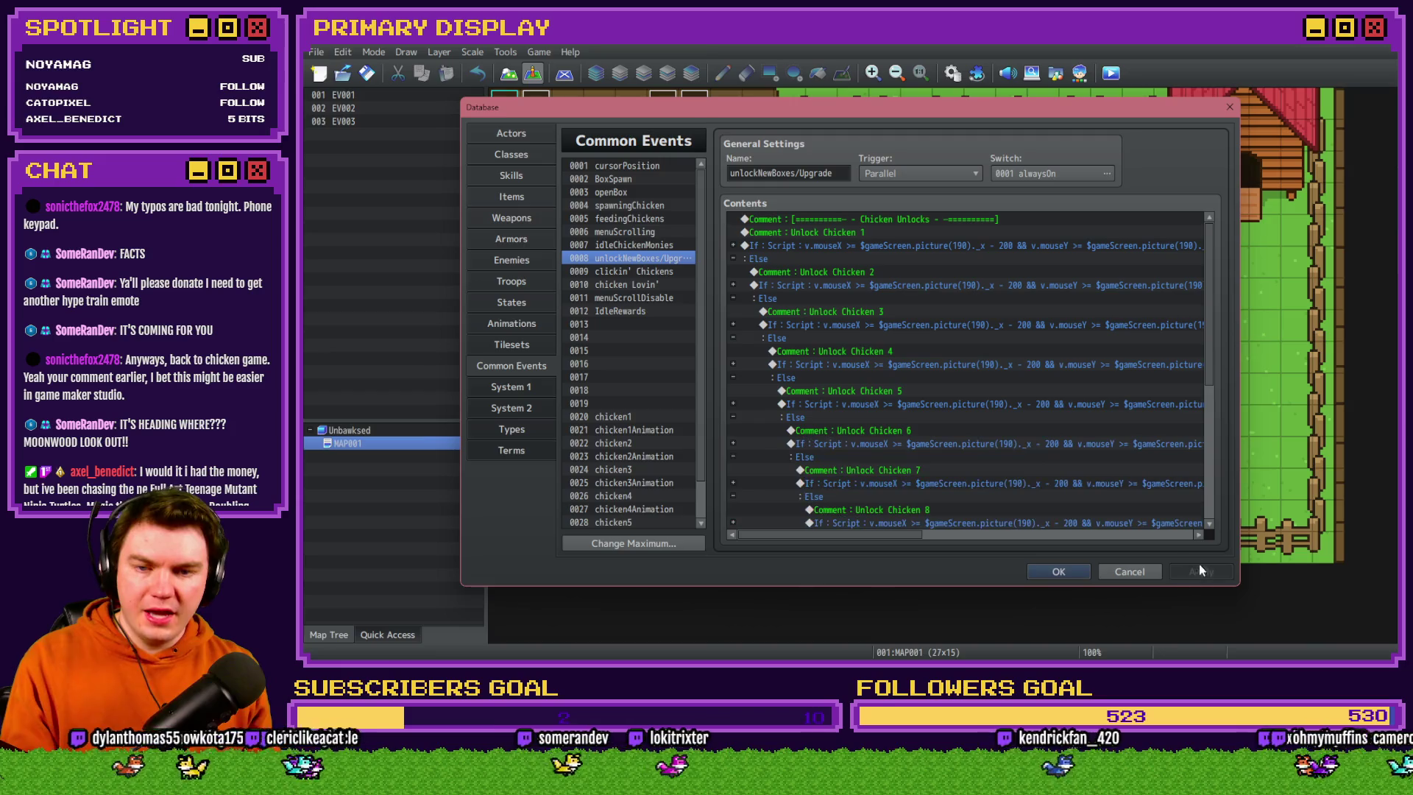
pyautogui.click(733, 483)
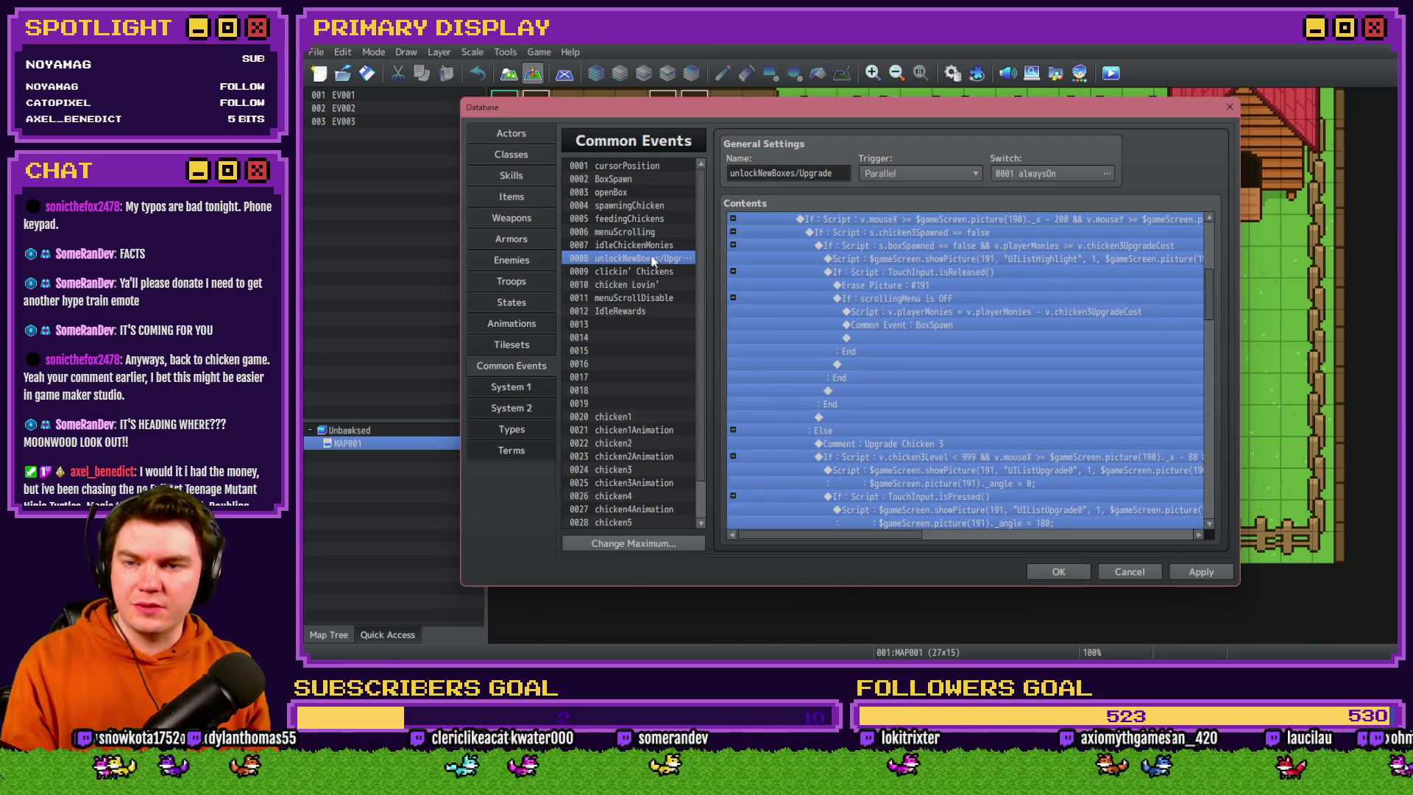
pyautogui.click(641, 273)
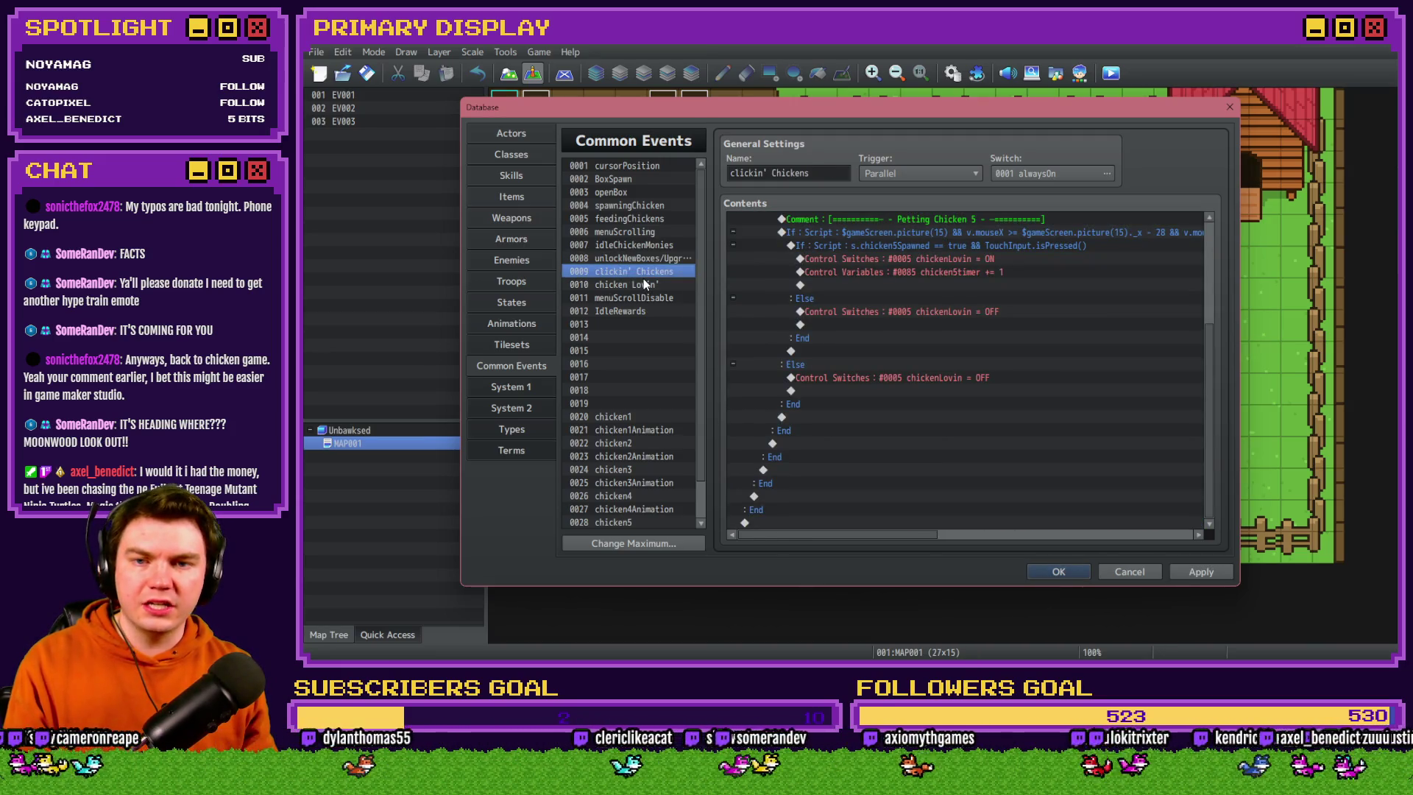
pyautogui.scroll(3, 808, 285)
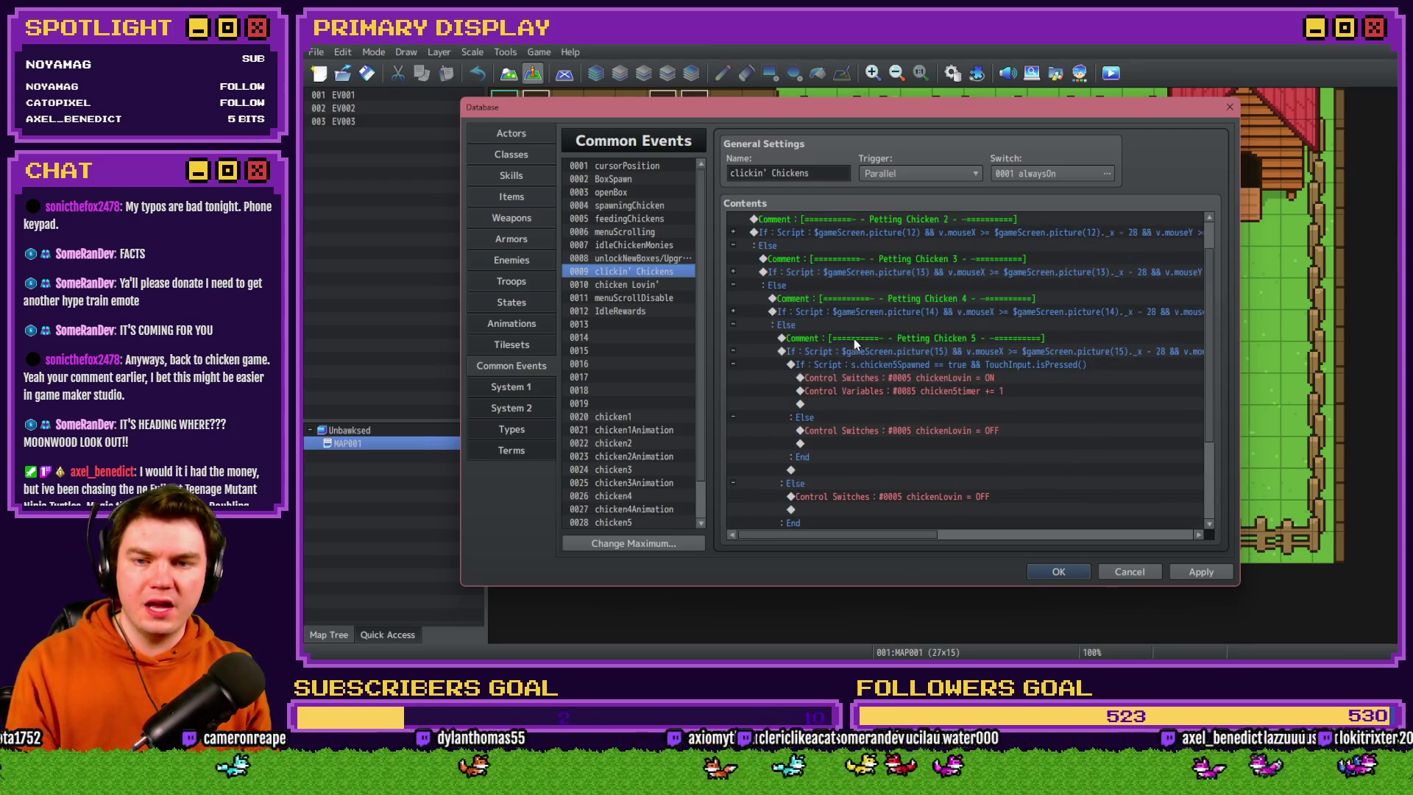
# Rename the copied Petting Chicken 5 block's comment to 'Petting Chicken 6'
pyautogui.click(731, 350)
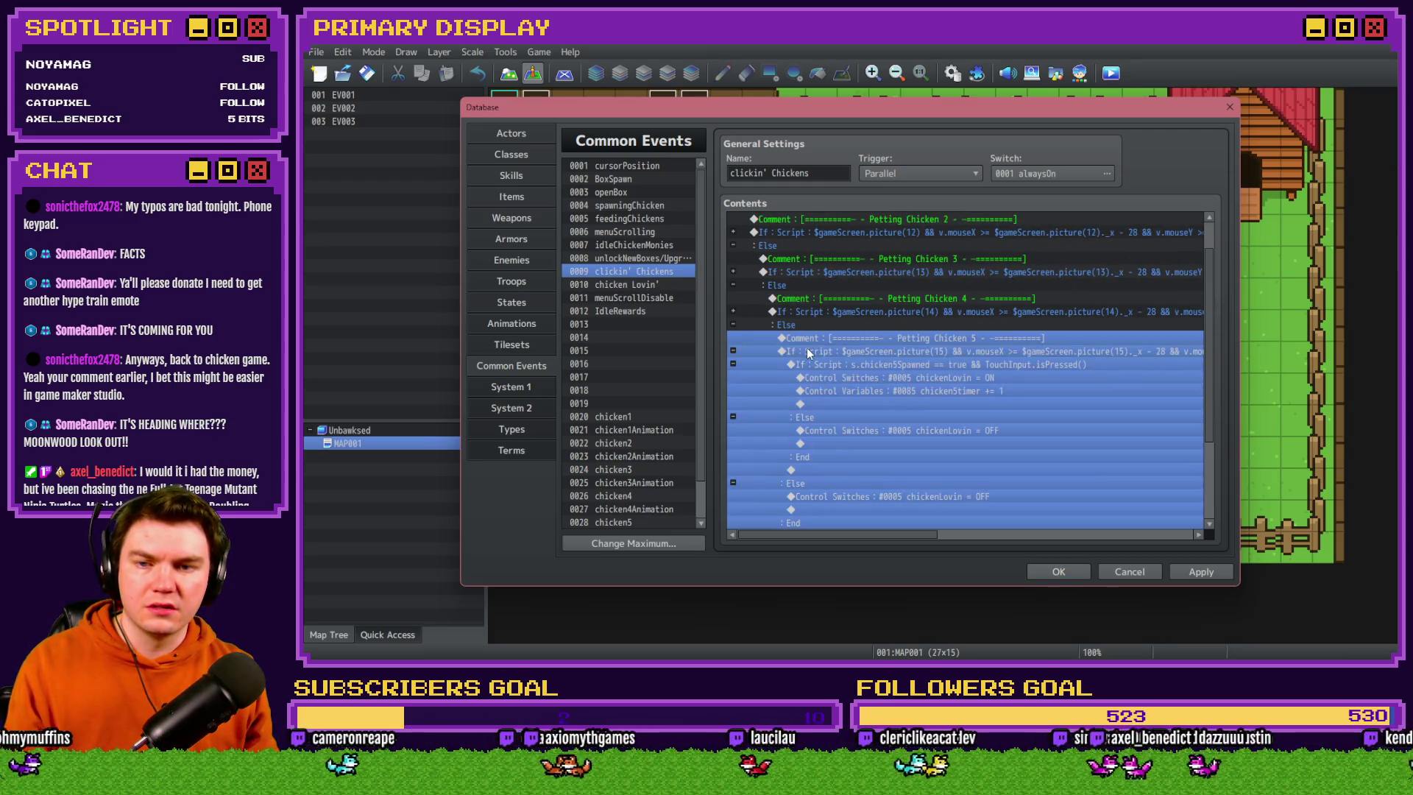
pyautogui.click(733, 351)
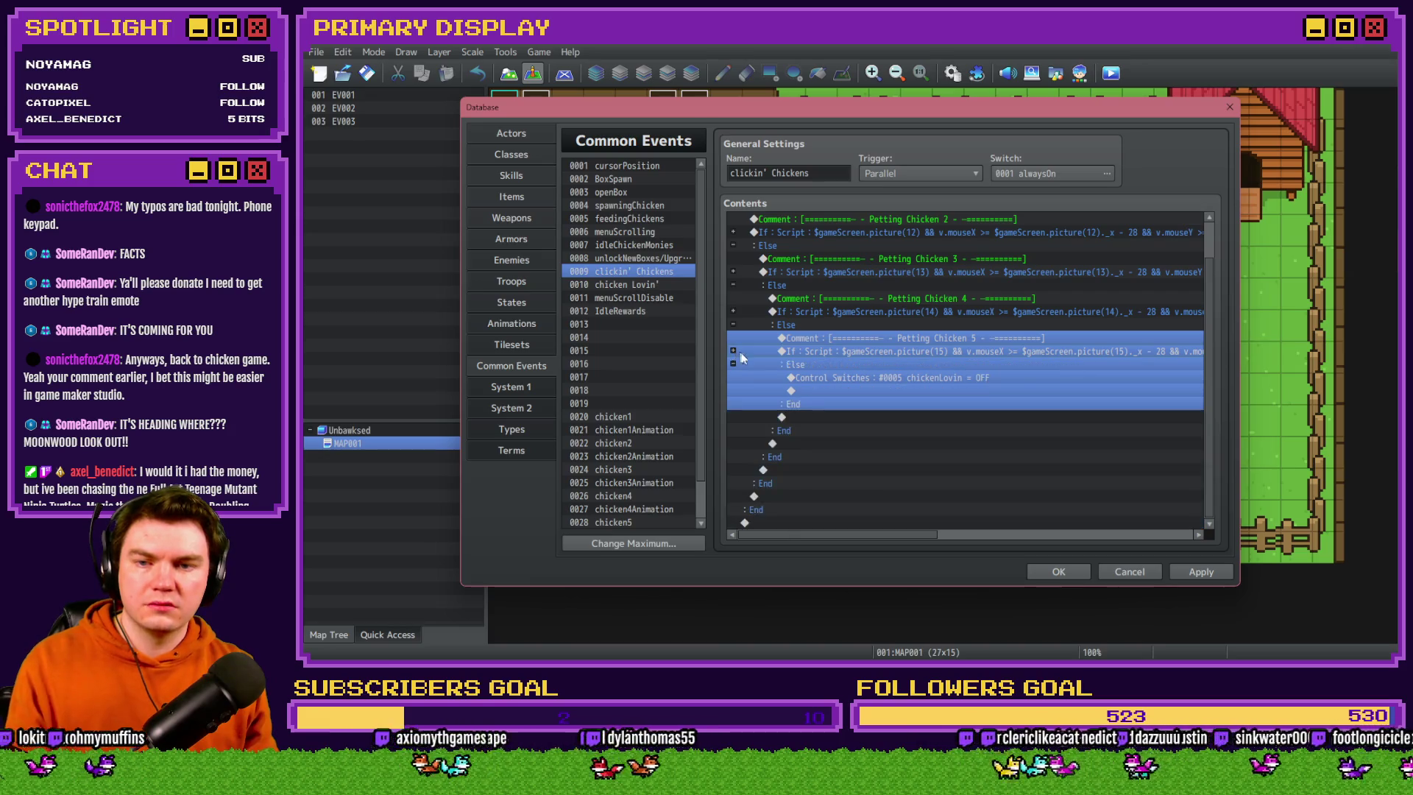
pyautogui.click(845, 376)
pyautogui.doubleClick(881, 338)
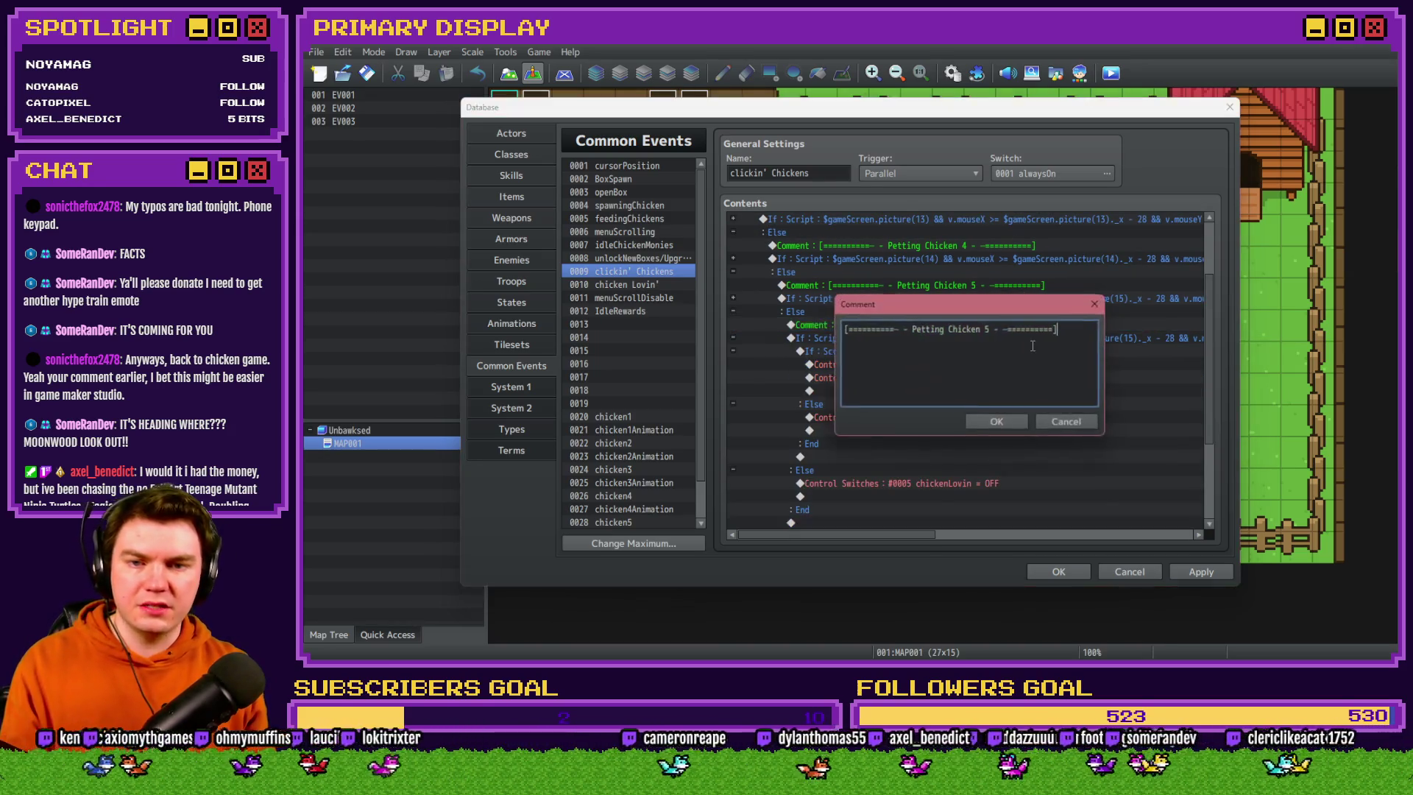
pyautogui.press('BackSpace')
pyautogui.write('6')
pyautogui.click(998, 422)
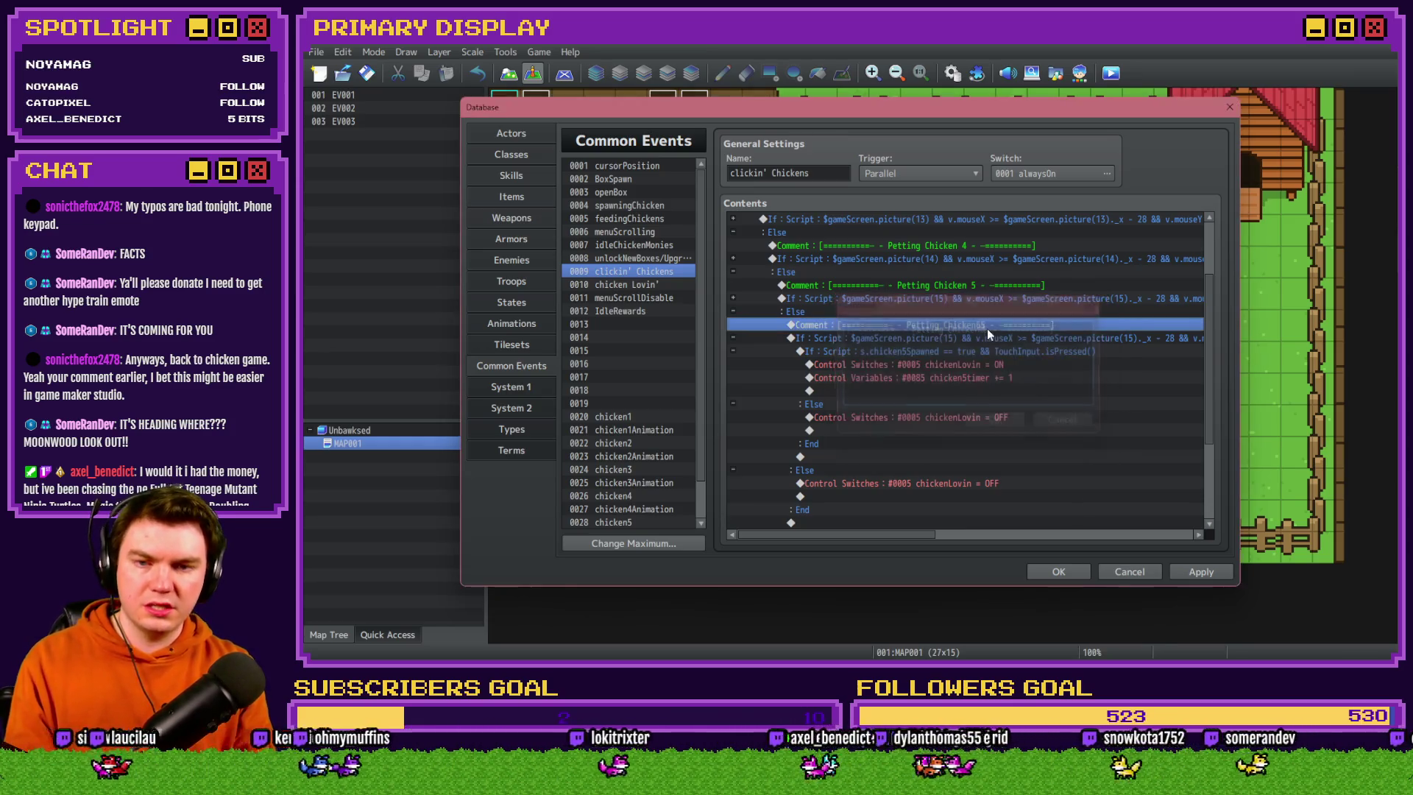
pyautogui.doubleClick(970, 326)
pyautogui.click(1002, 329)
pyautogui.press('BackSpace')
pyautogui.press('BackSpace')
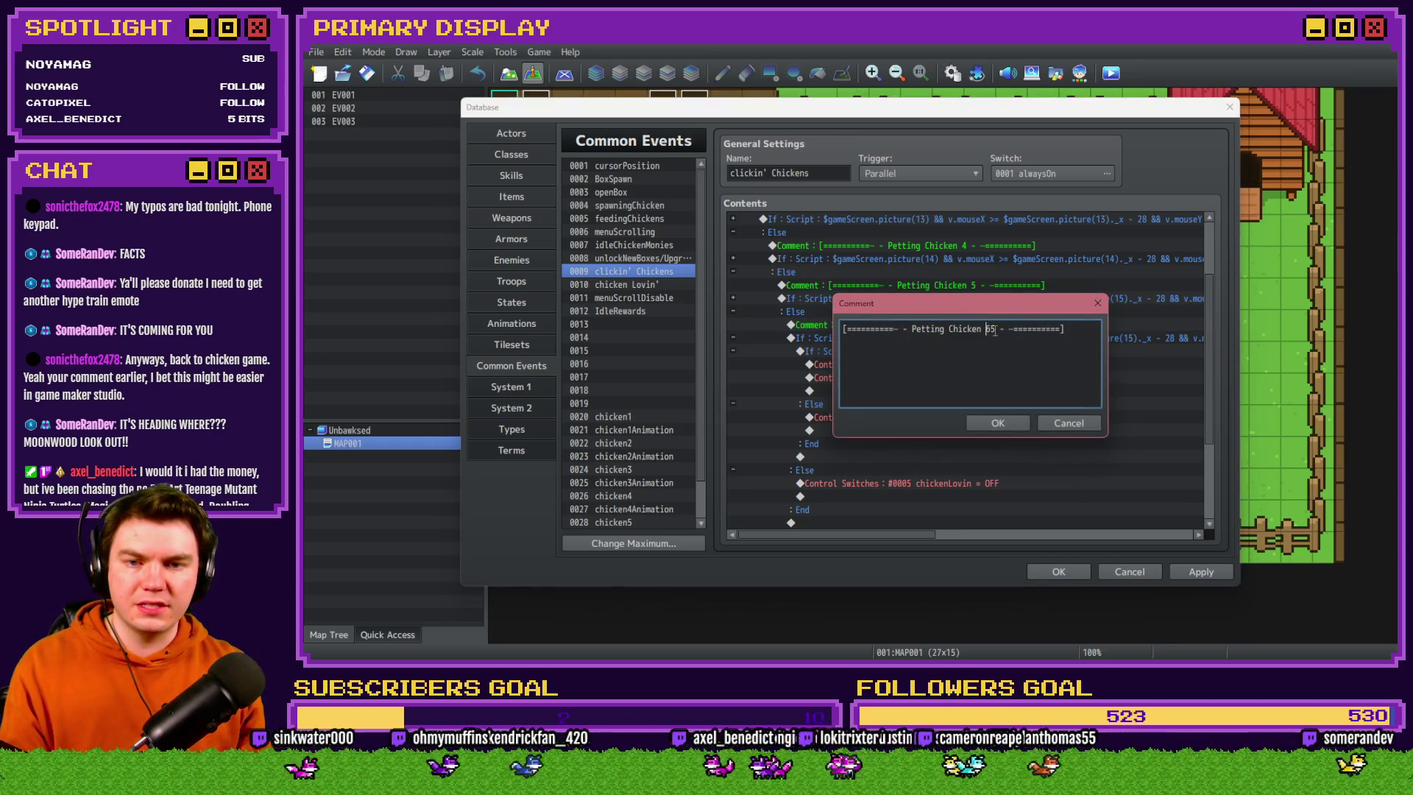
pyautogui.write('6')
pyautogui.click(1014, 425)
# Change the branch condition's picture(15) references to picture(16)
pyautogui.click(957, 352)
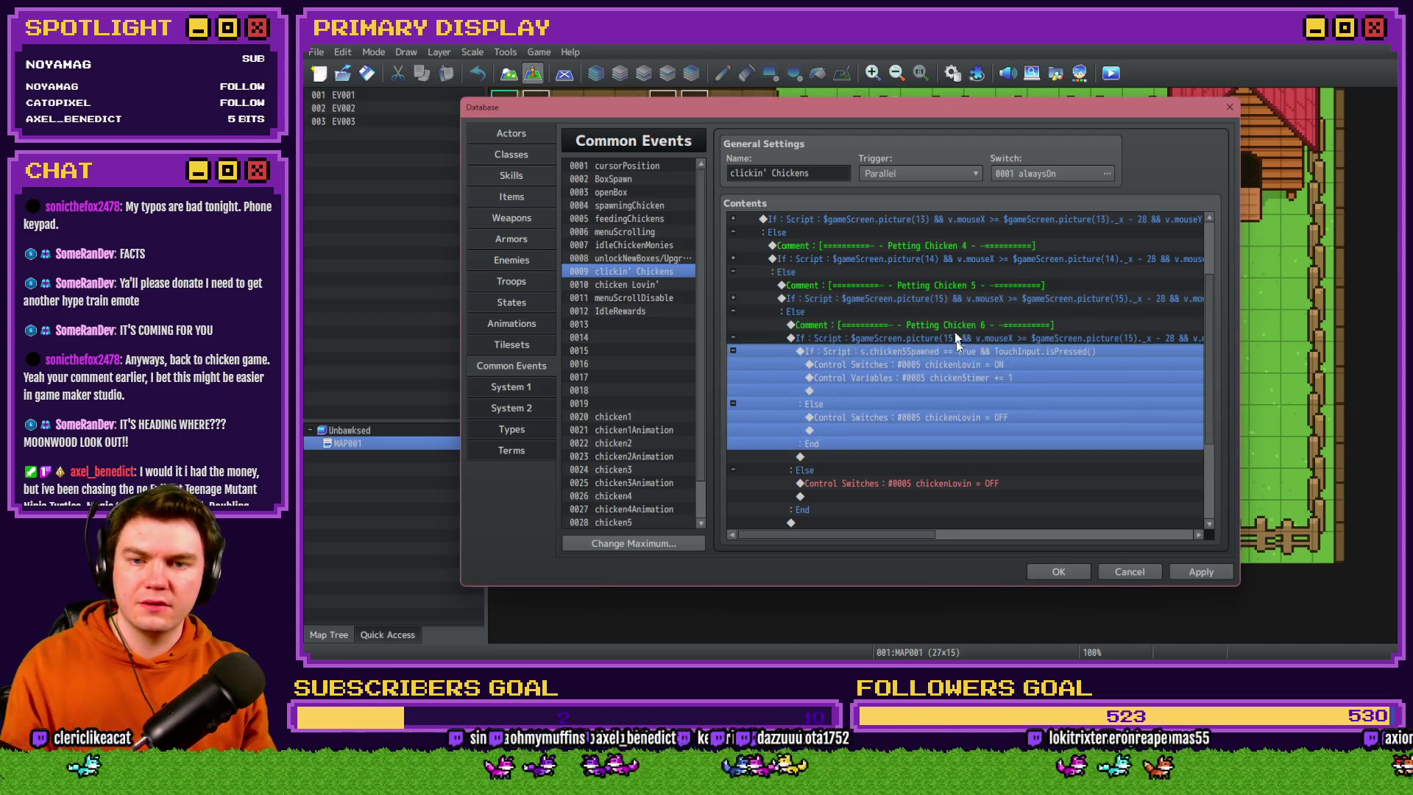
pyautogui.click(957, 338)
pyautogui.press('Return')
pyautogui.click(1023, 434)
pyautogui.press('BackSpace')
pyautogui.write('6')
pyautogui.press('Right')
pyautogui.press('Right')
pyautogui.press('Right')
pyautogui.press('BackSpace')
pyautogui.write('5')
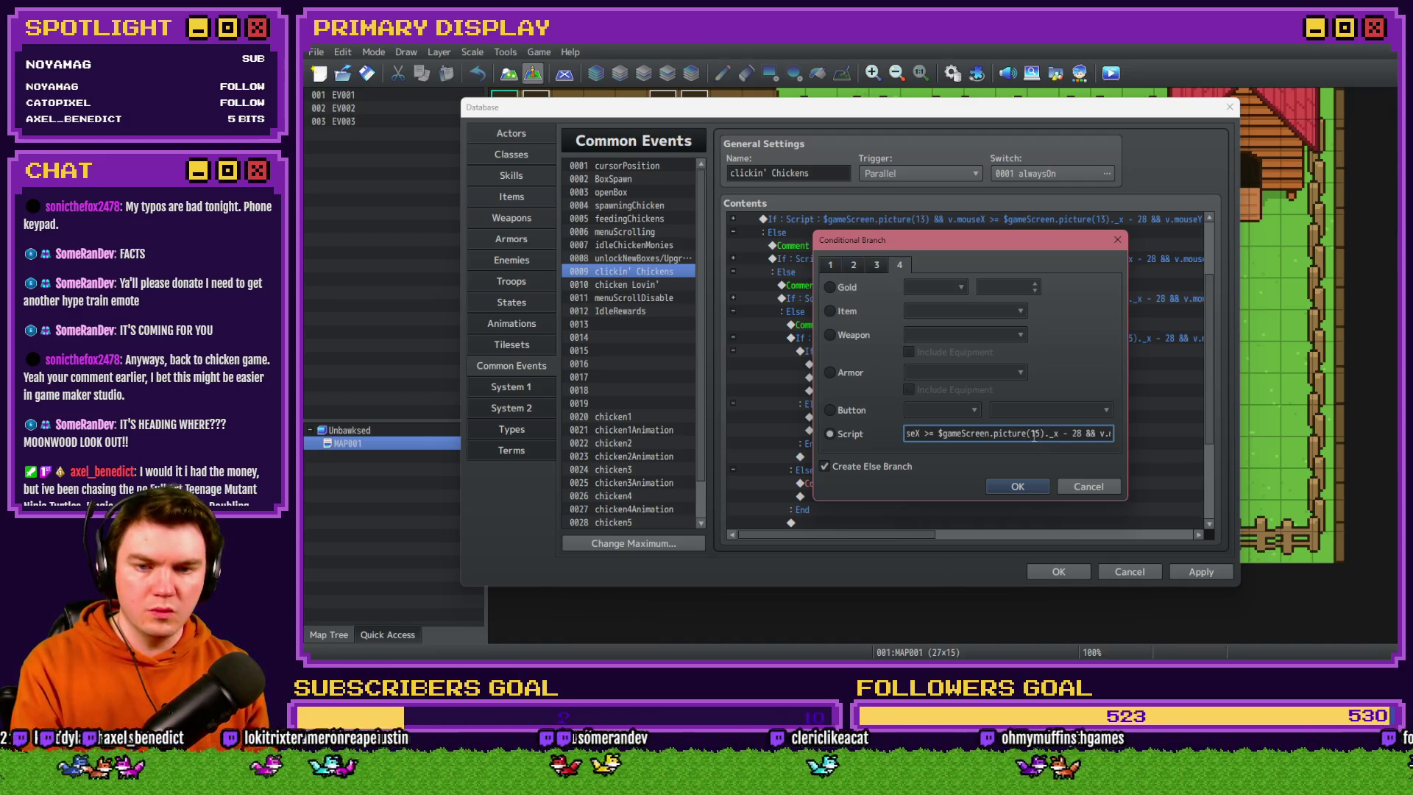
pyautogui.press('BackSpace')
pyautogui.write('6')
pyautogui.press('Right')
pyautogui.press('Right')
pyautogui.press('Right')
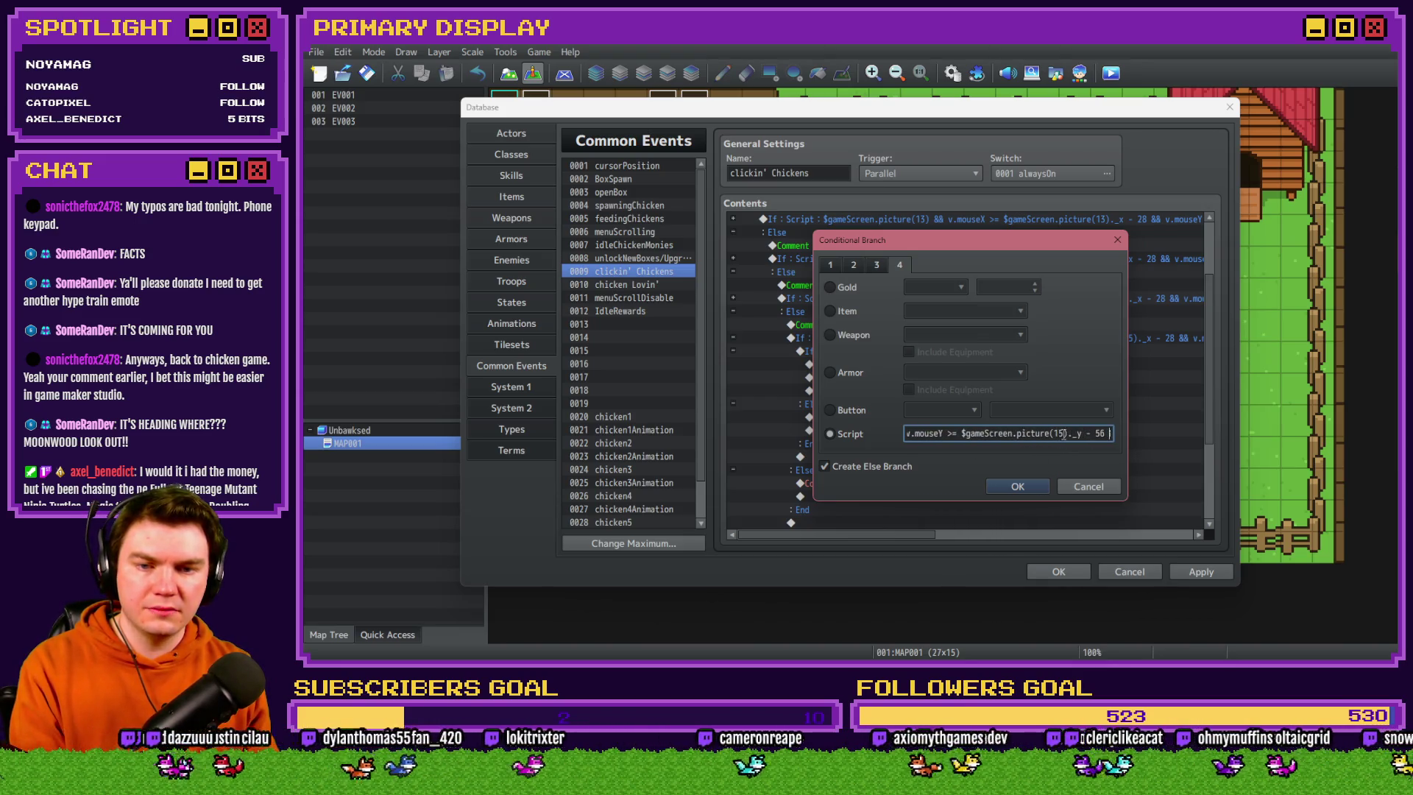
pyautogui.press('Right')
pyautogui.press('Right')
pyautogui.press('Right')
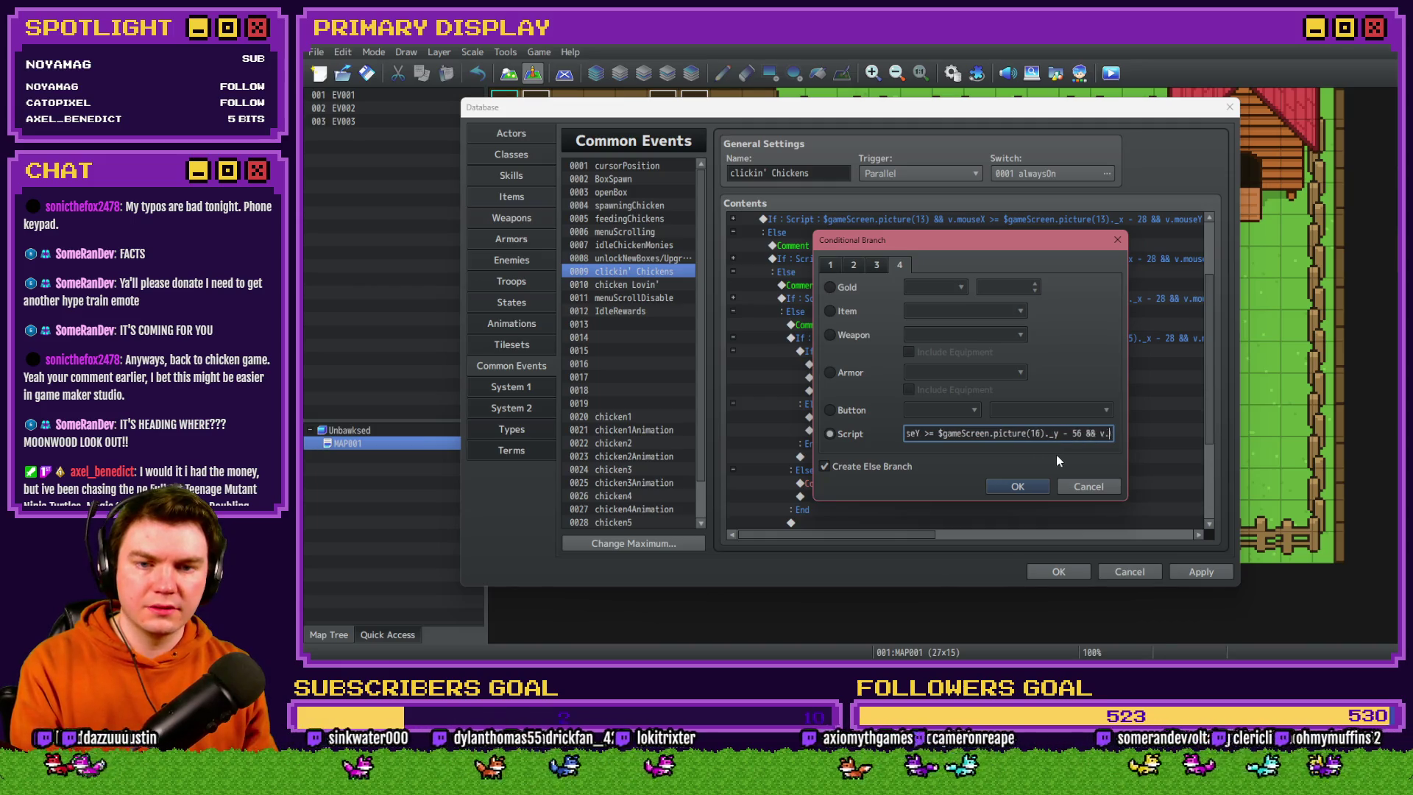
pyautogui.press('Right')
pyautogui.press('Right')
pyautogui.press('Right')
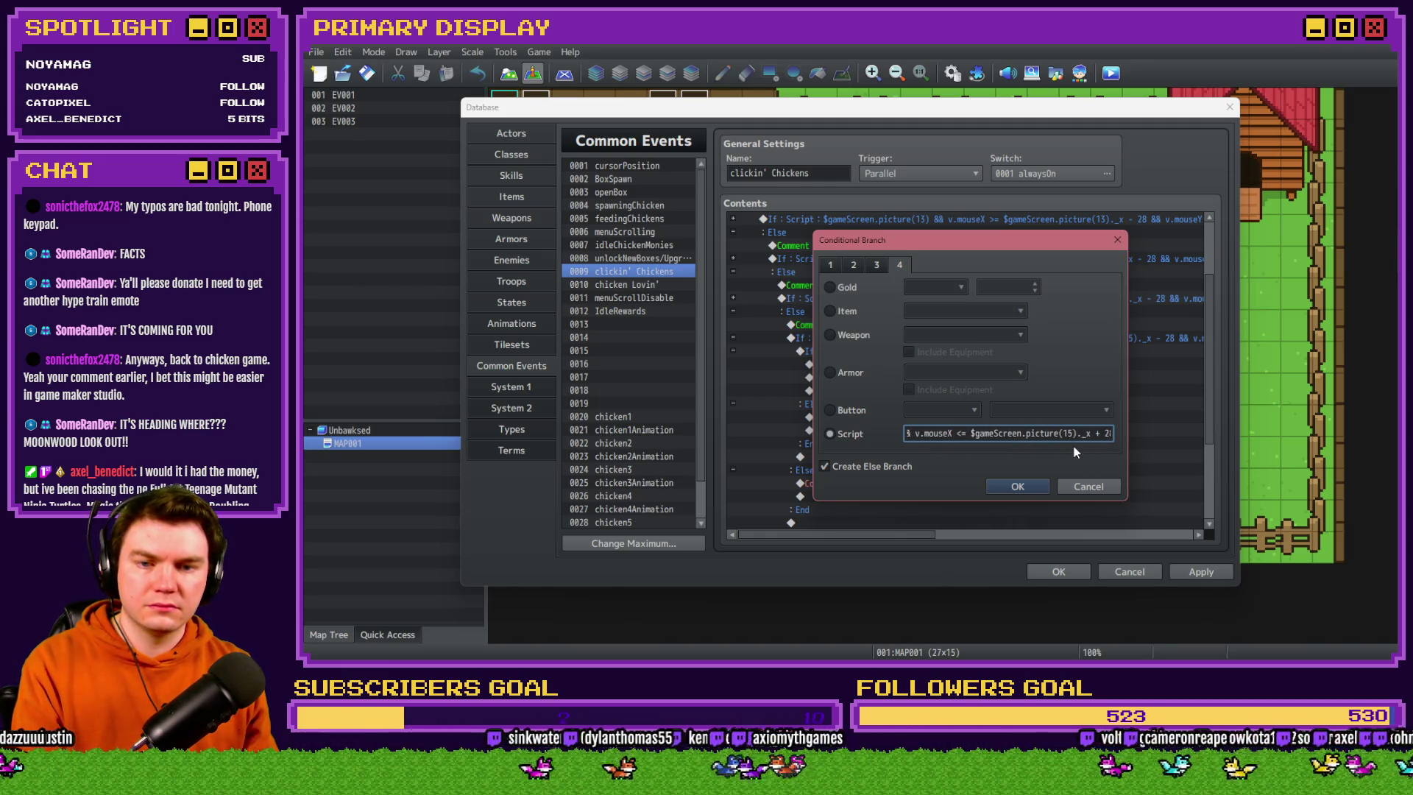
pyautogui.press('Right')
pyautogui.press('Right')
pyautogui.press('Right')
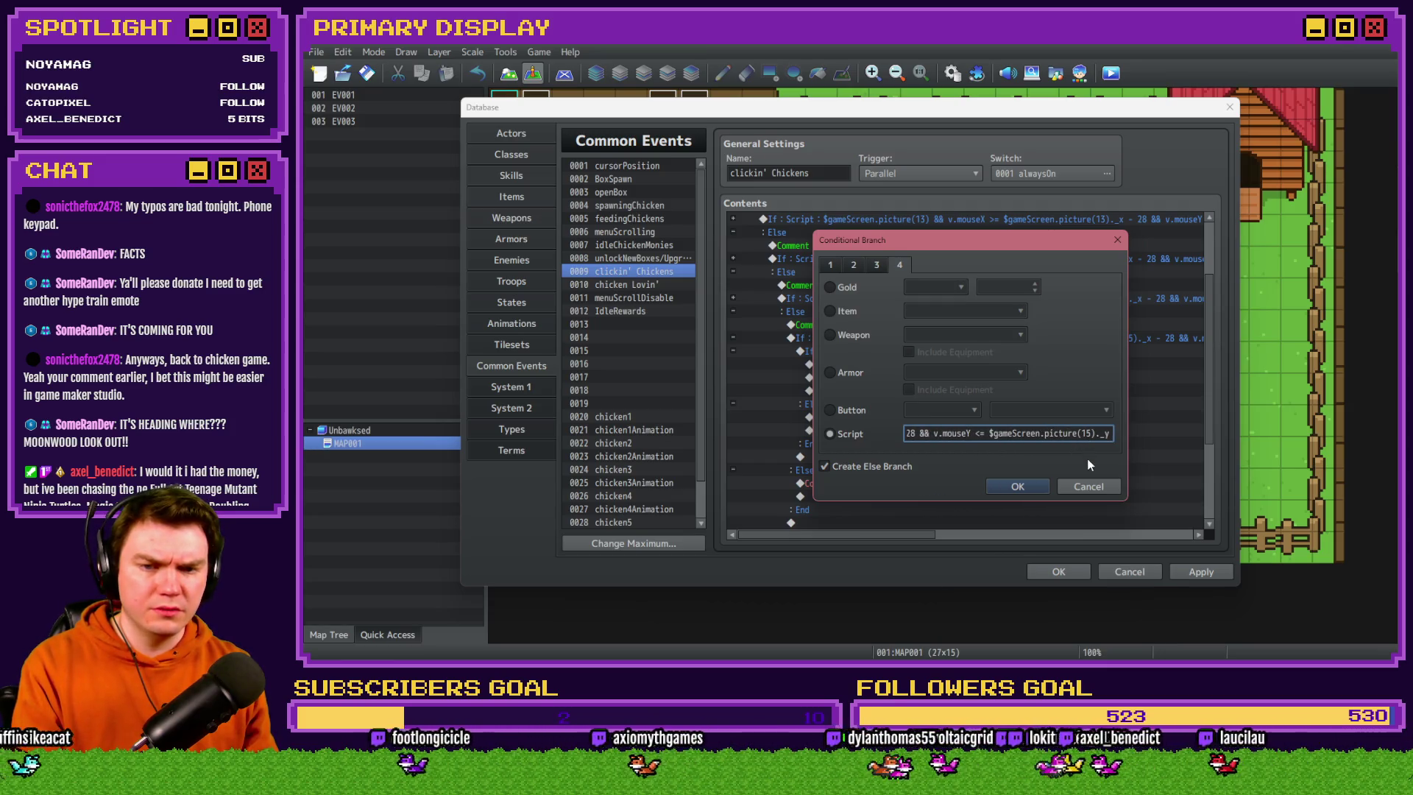
pyautogui.press('Delete')
pyautogui.write('6')
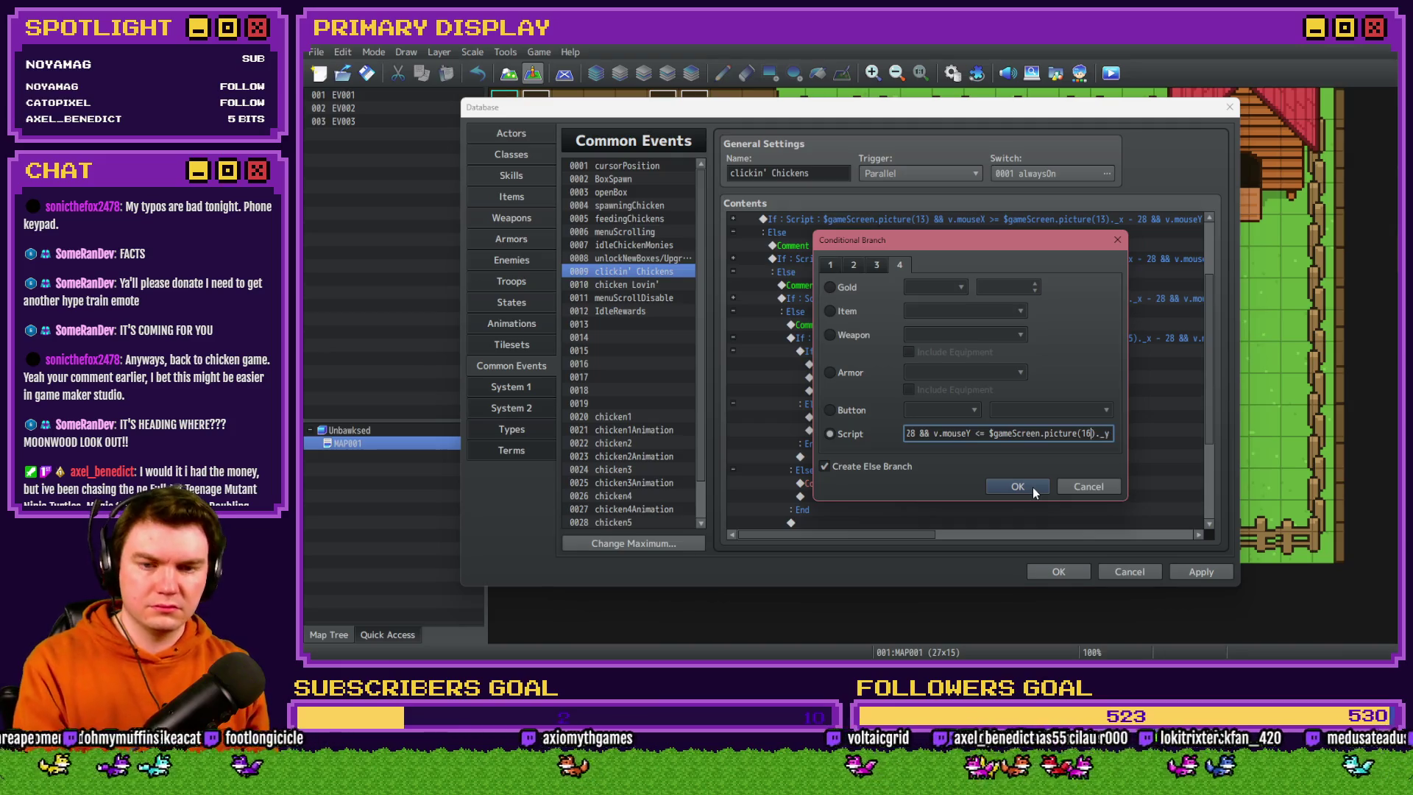
pyautogui.click(1032, 488)
# Change the spawned check from chicken5Spawned to chicken6Spawned
pyautogui.doubleClick(926, 406)
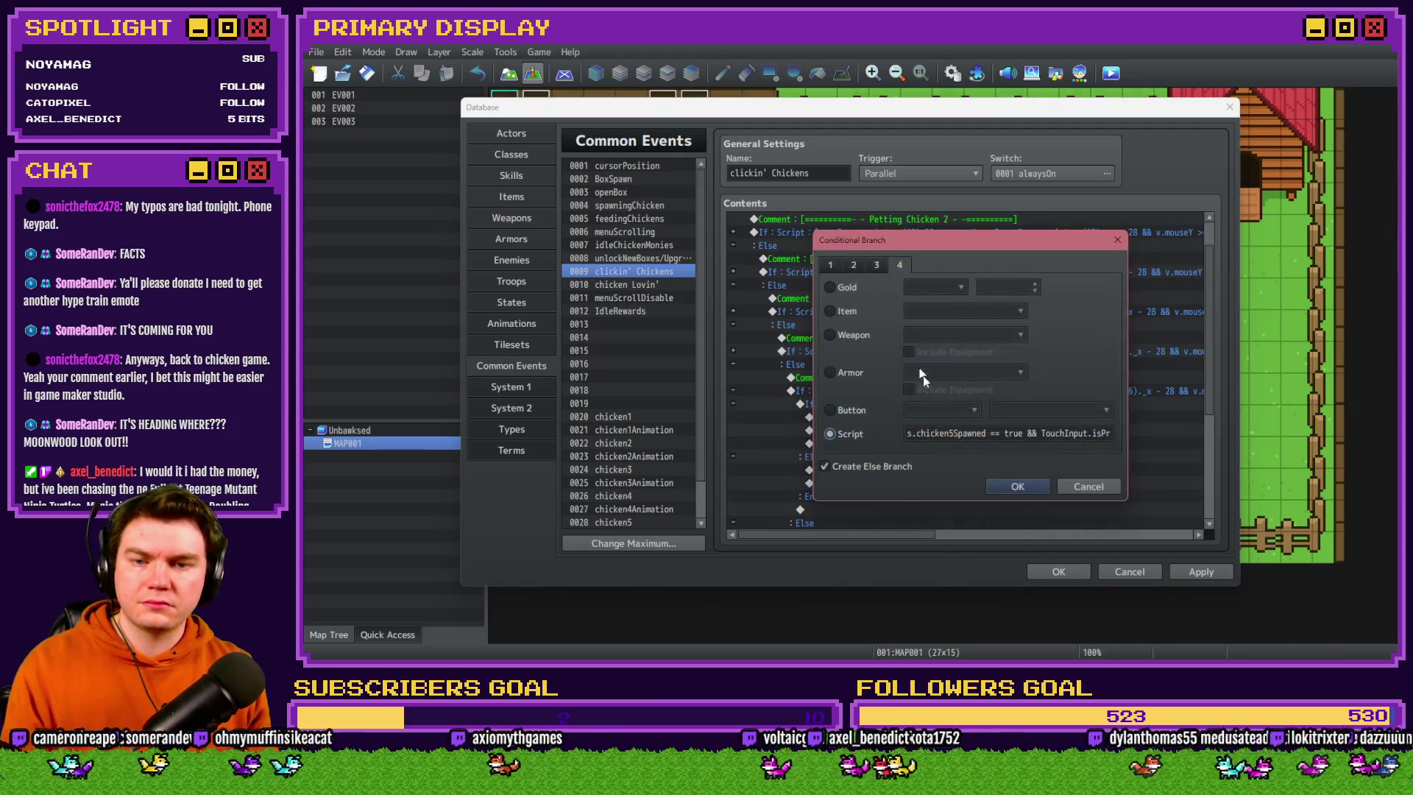
pyautogui.click(954, 435)
pyautogui.press('Delete')
pyautogui.write('6')
pyautogui.moveTo(1054, 434); pyautogui.dragTo(1093, 435)
pyautogui.click(1017, 487)
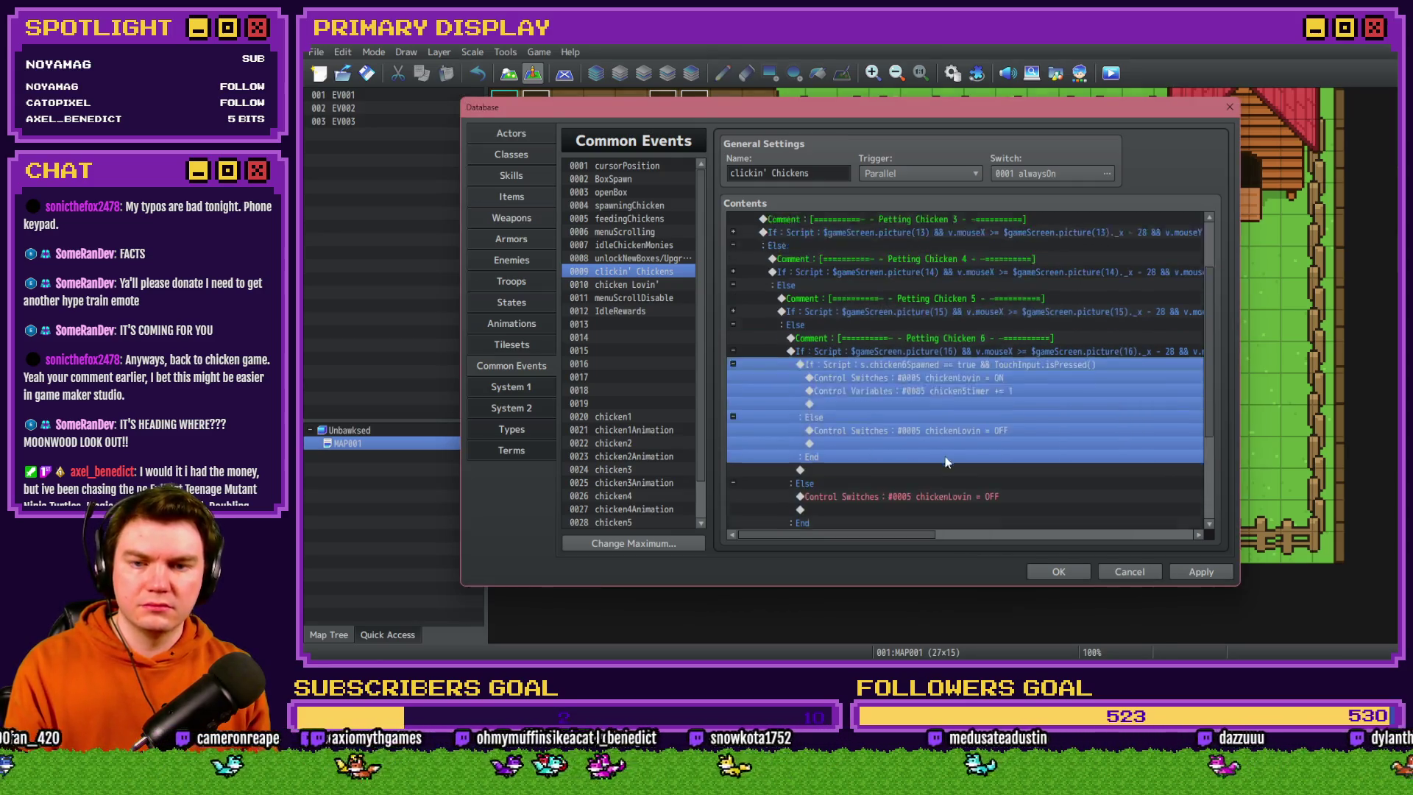
# Make the increment add 1 to variable 0091 chicken6timer and apply the changes
pyautogui.doubleClick(966, 350)
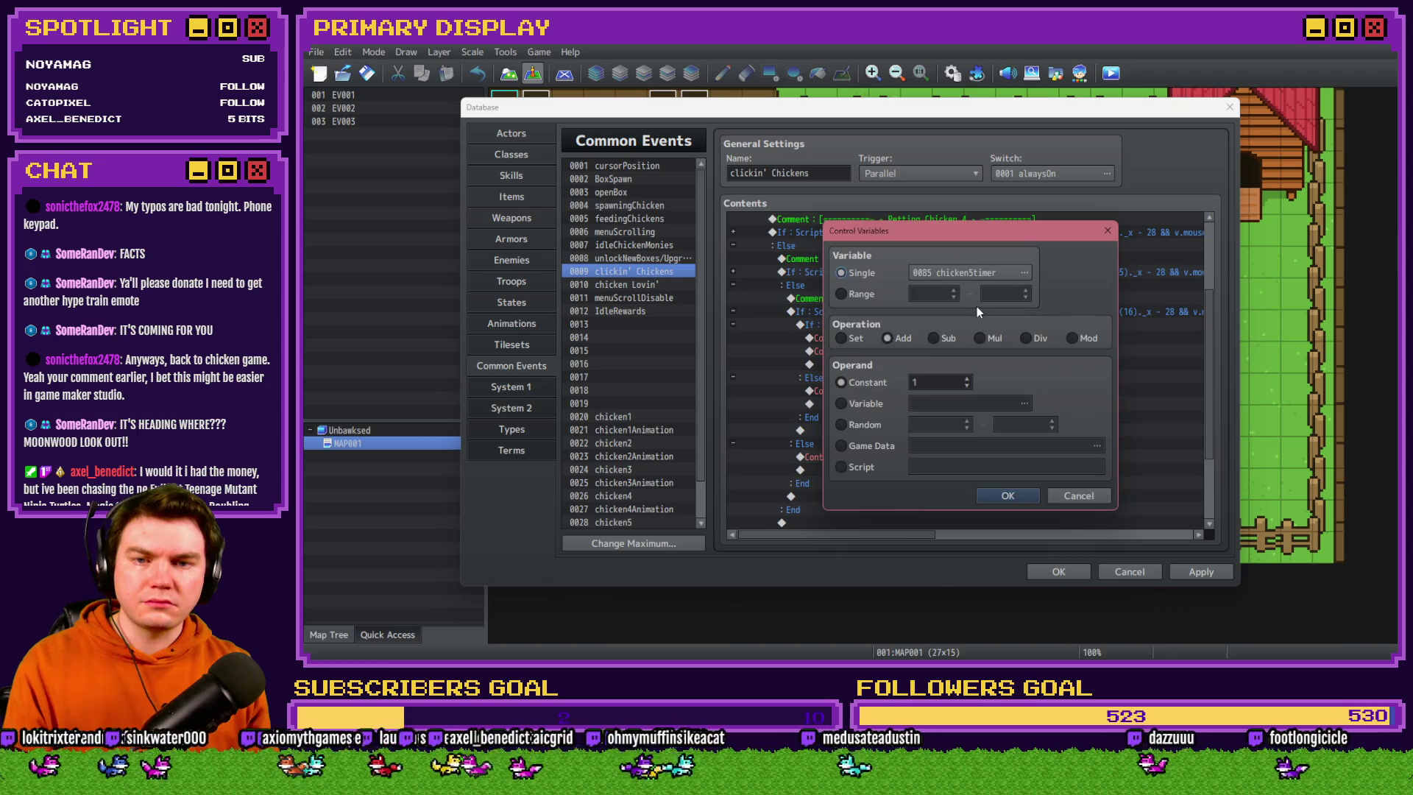
pyautogui.click(977, 268)
pyautogui.click(1054, 398)
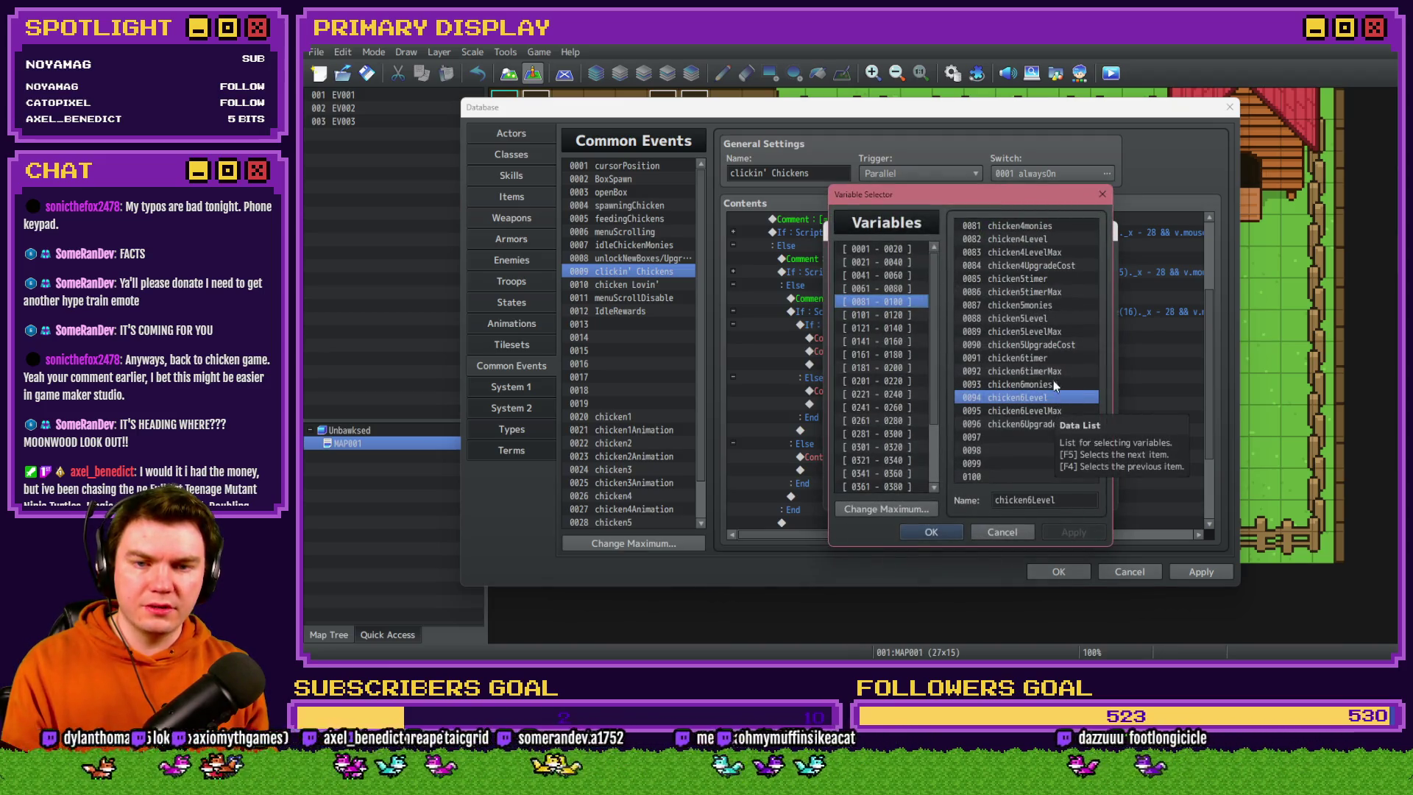
pyautogui.doubleClick(1050, 359)
pyautogui.click(1013, 493)
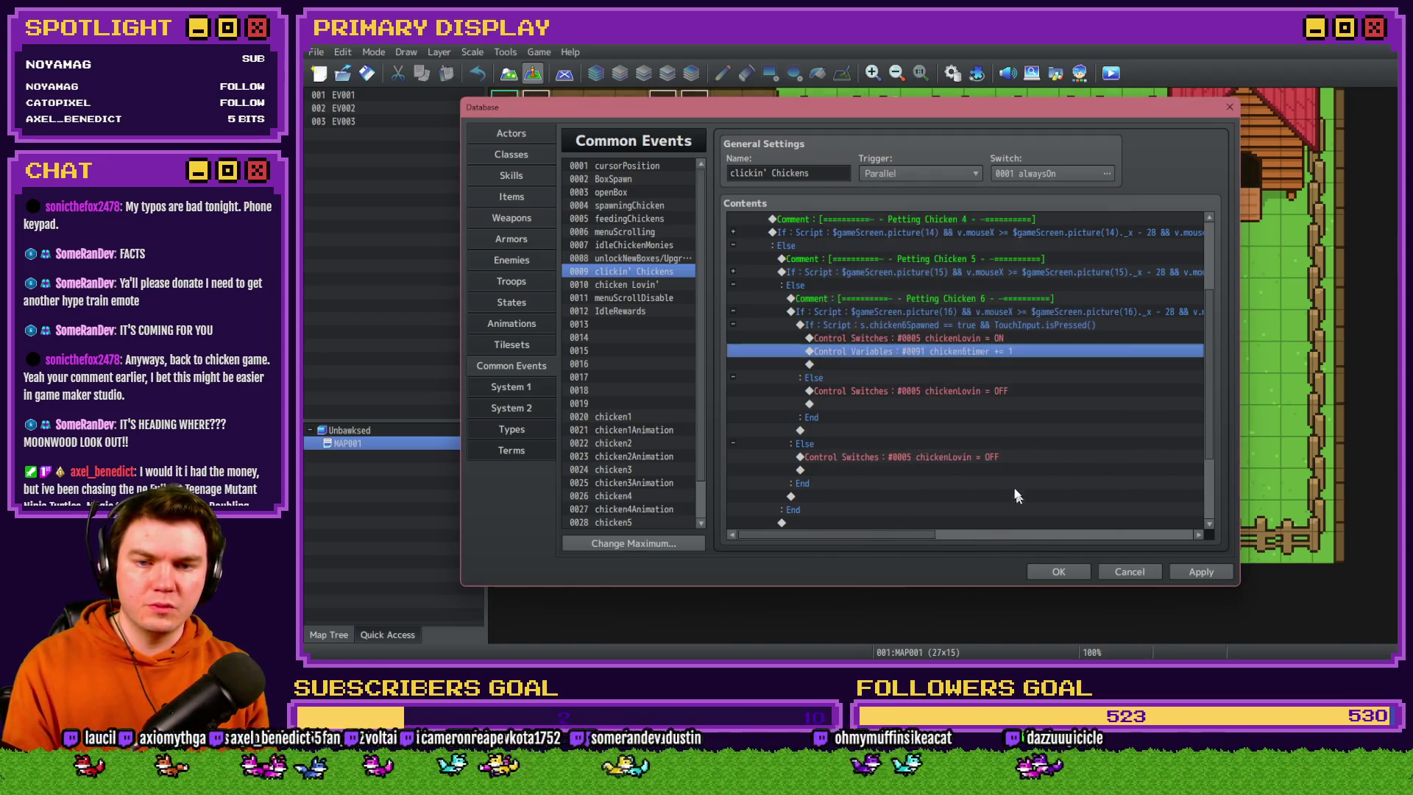
pyautogui.click(950, 391)
pyautogui.doubleClick(949, 394)
pyautogui.click(1041, 429)
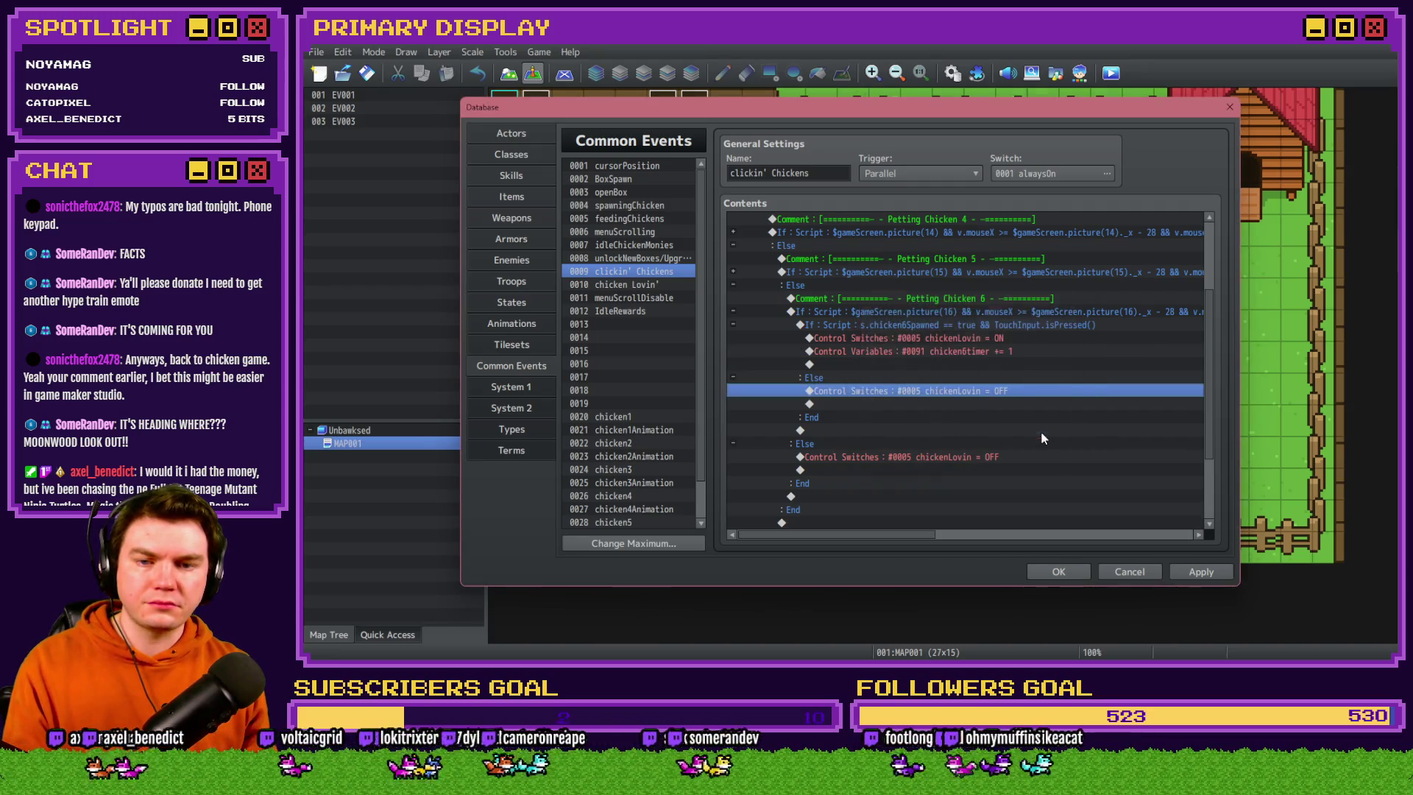
pyautogui.click(1183, 570)
pyautogui.scroll(-3, 1104, 473)
pyautogui.scroll(3, 841, 471)
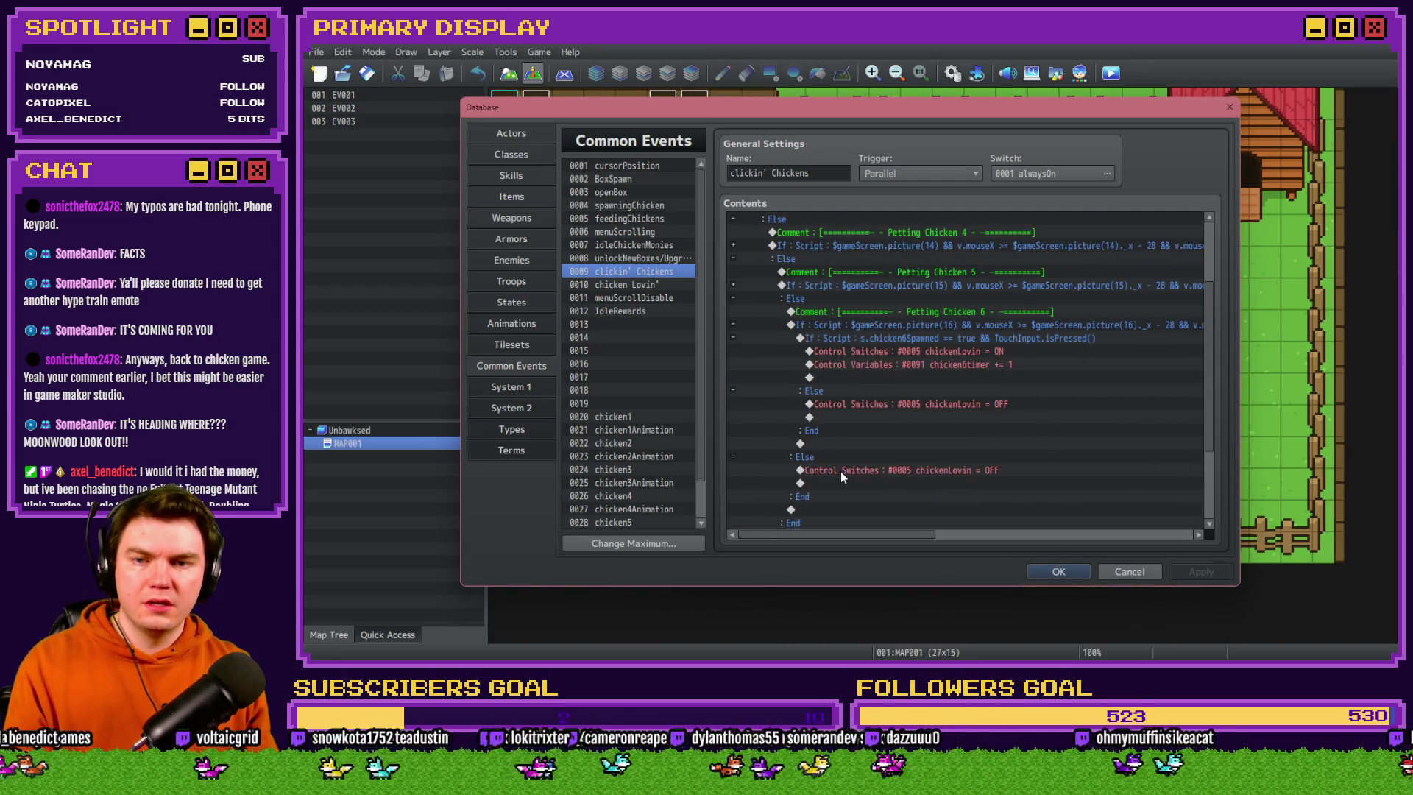
# Paste a copy of chicken5 into common event slot 0030 and chicken5Animation into slot 0031
pyautogui.click(639, 285)
pyautogui.click(641, 299)
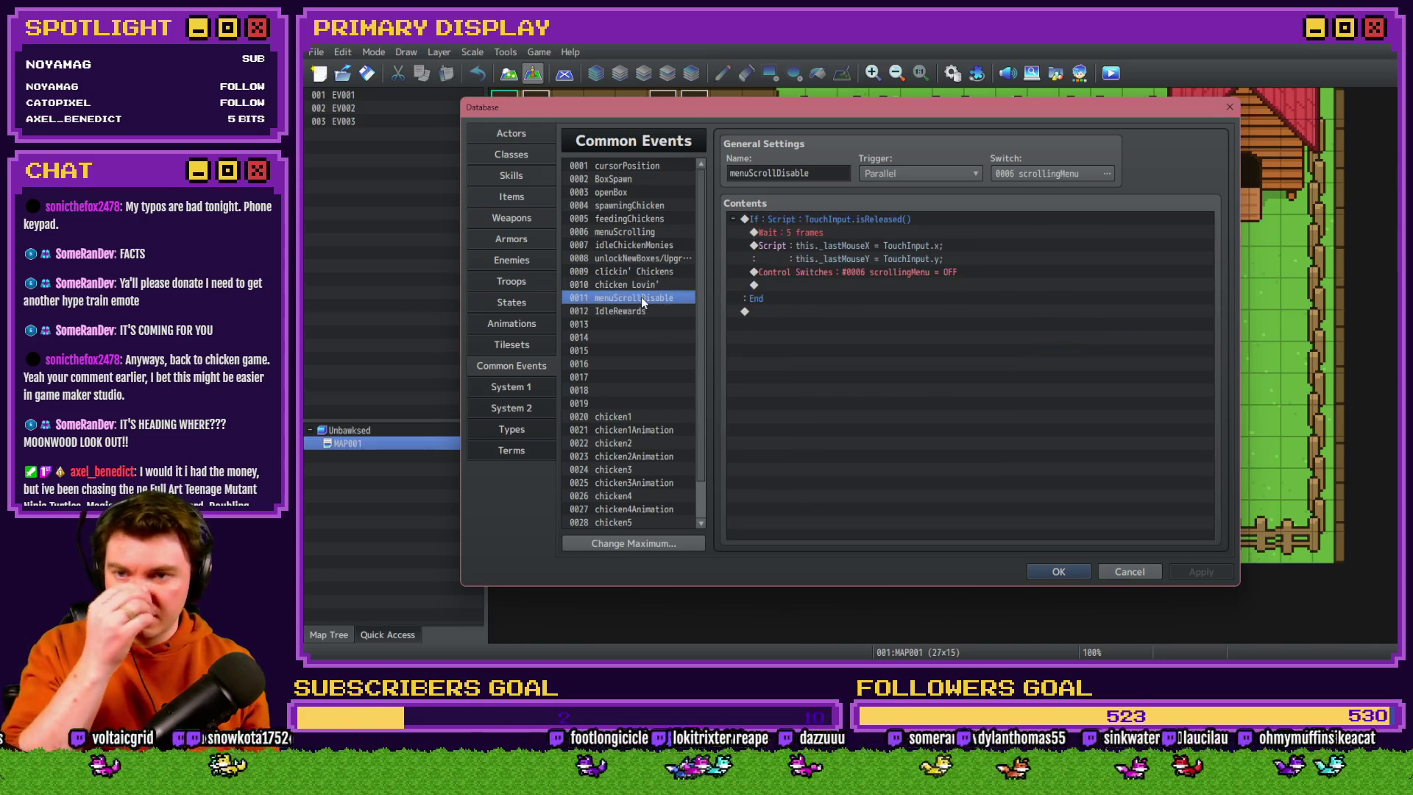
pyautogui.click(639, 312)
pyautogui.scroll(-1, 652, 424)
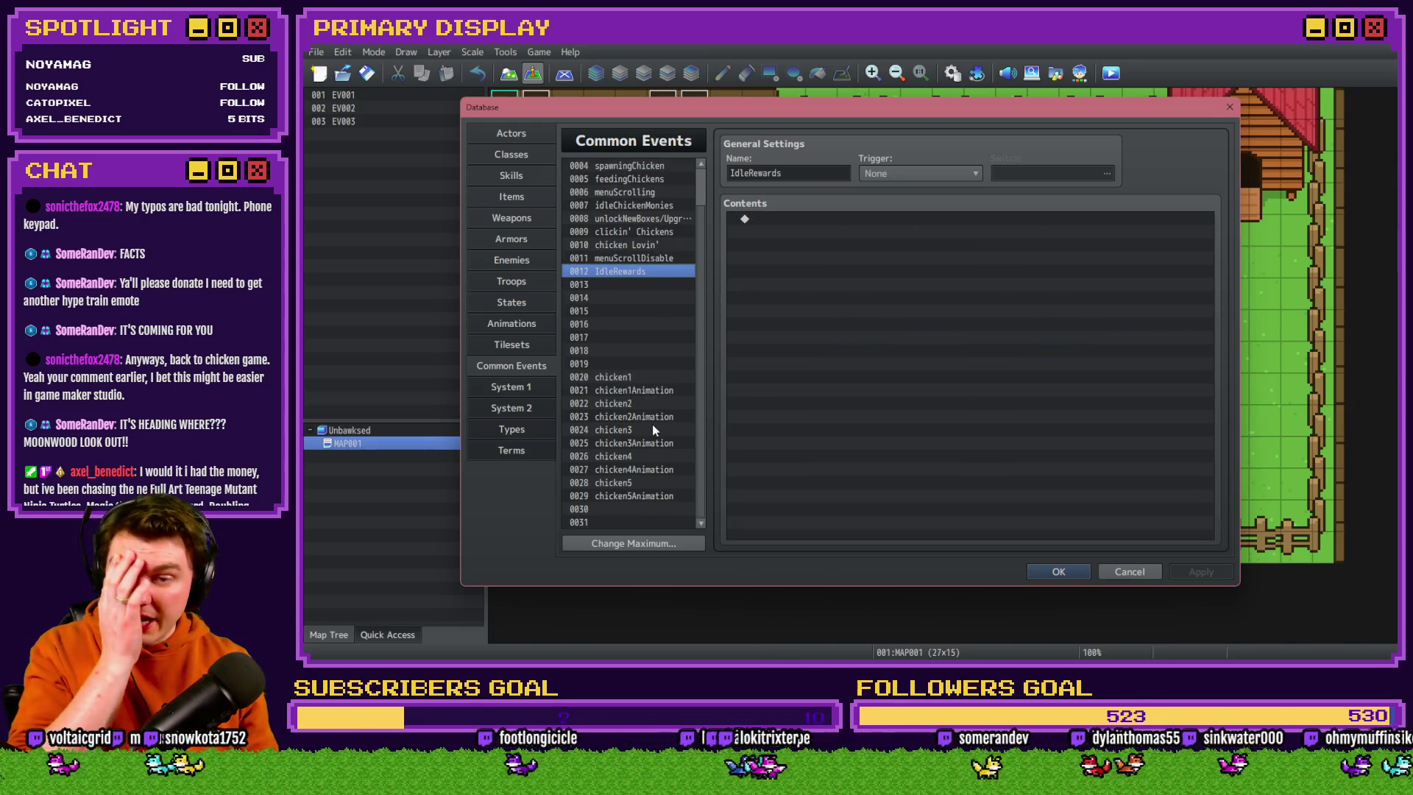
pyautogui.click(637, 484)
pyautogui.click(638, 496)
pyautogui.click(637, 508)
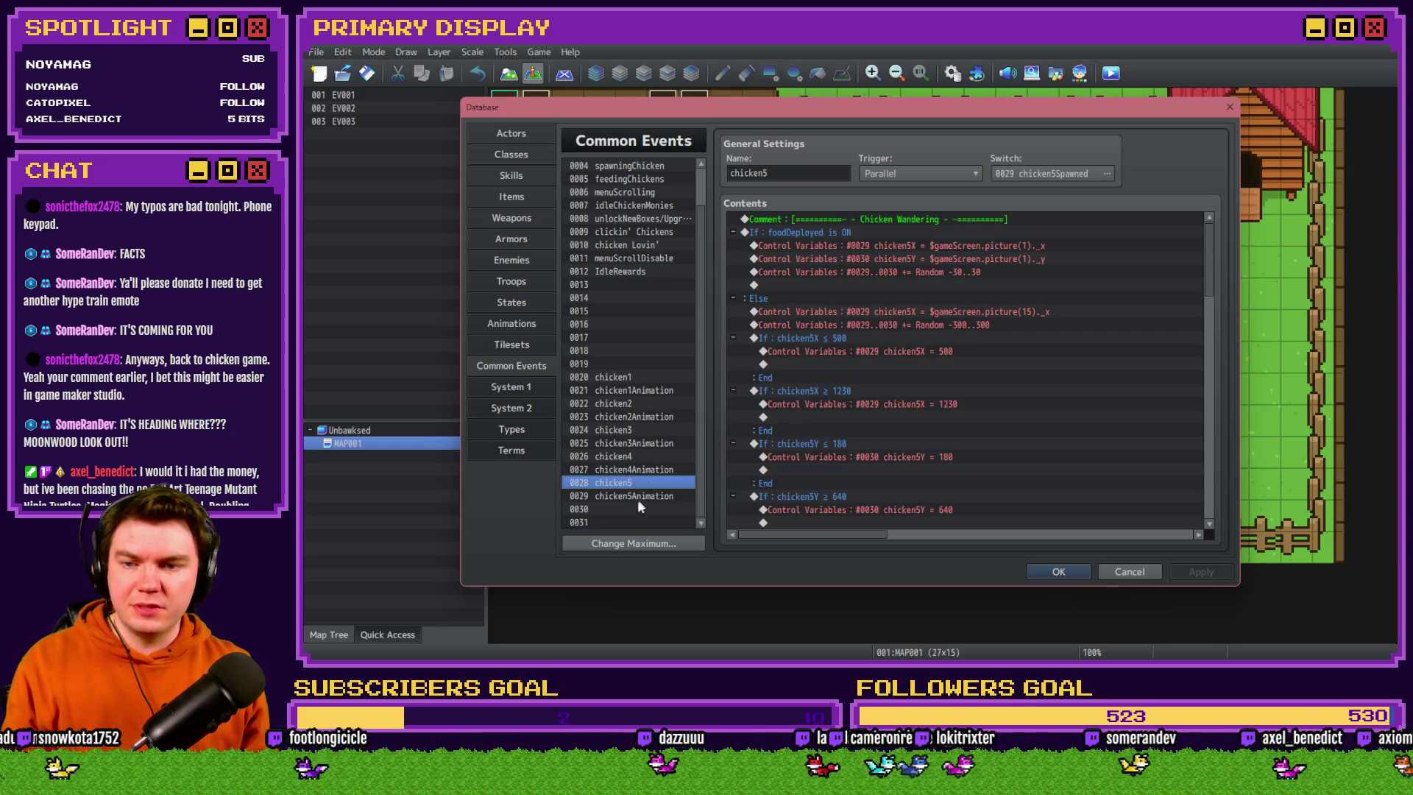
pyautogui.hotkey('ctrl', 'v')
pyautogui.click(634, 522)
pyautogui.hotkey('ctrl', 'v')
pyautogui.click(637, 509)
# Set the slot 0030 event to run on switch 0031 chicken6Spawned
pyautogui.click(811, 176)
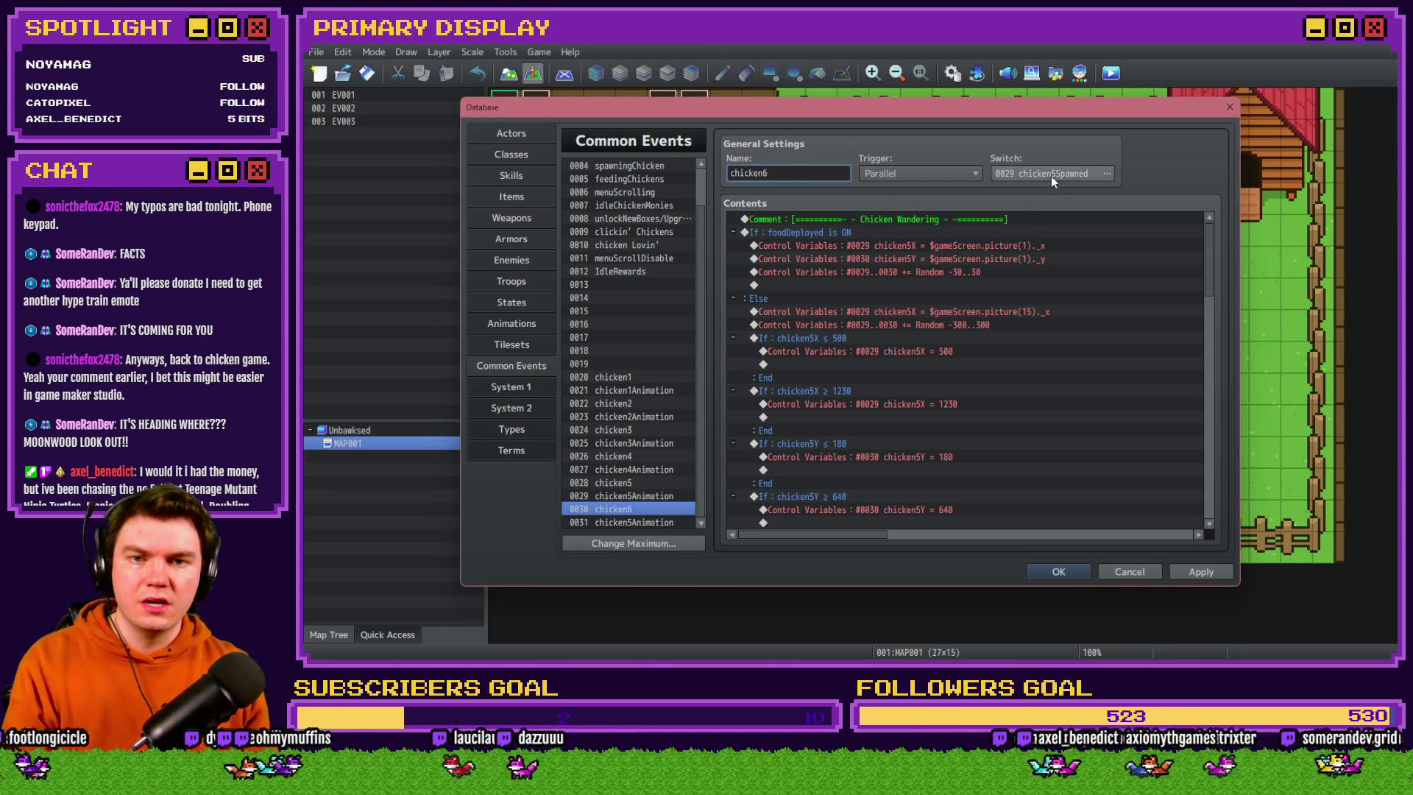
pyautogui.click(1106, 173)
pyautogui.doubleClick(920, 337)
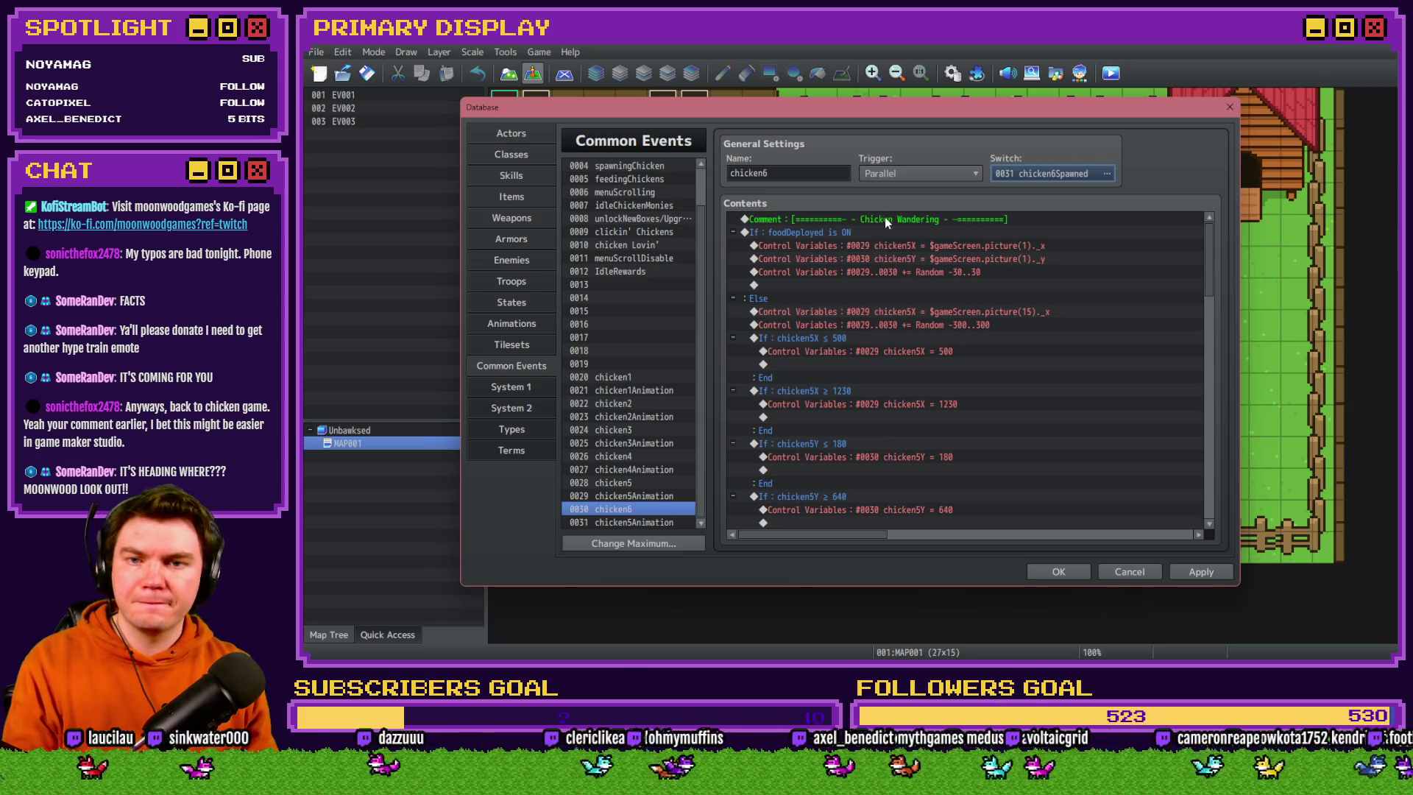
# Create variables 0031 chicken6X and 0032 chicken6Y in the variable list
pyautogui.click(883, 228)
pyautogui.click(882, 248)
pyautogui.doubleClick(884, 251)
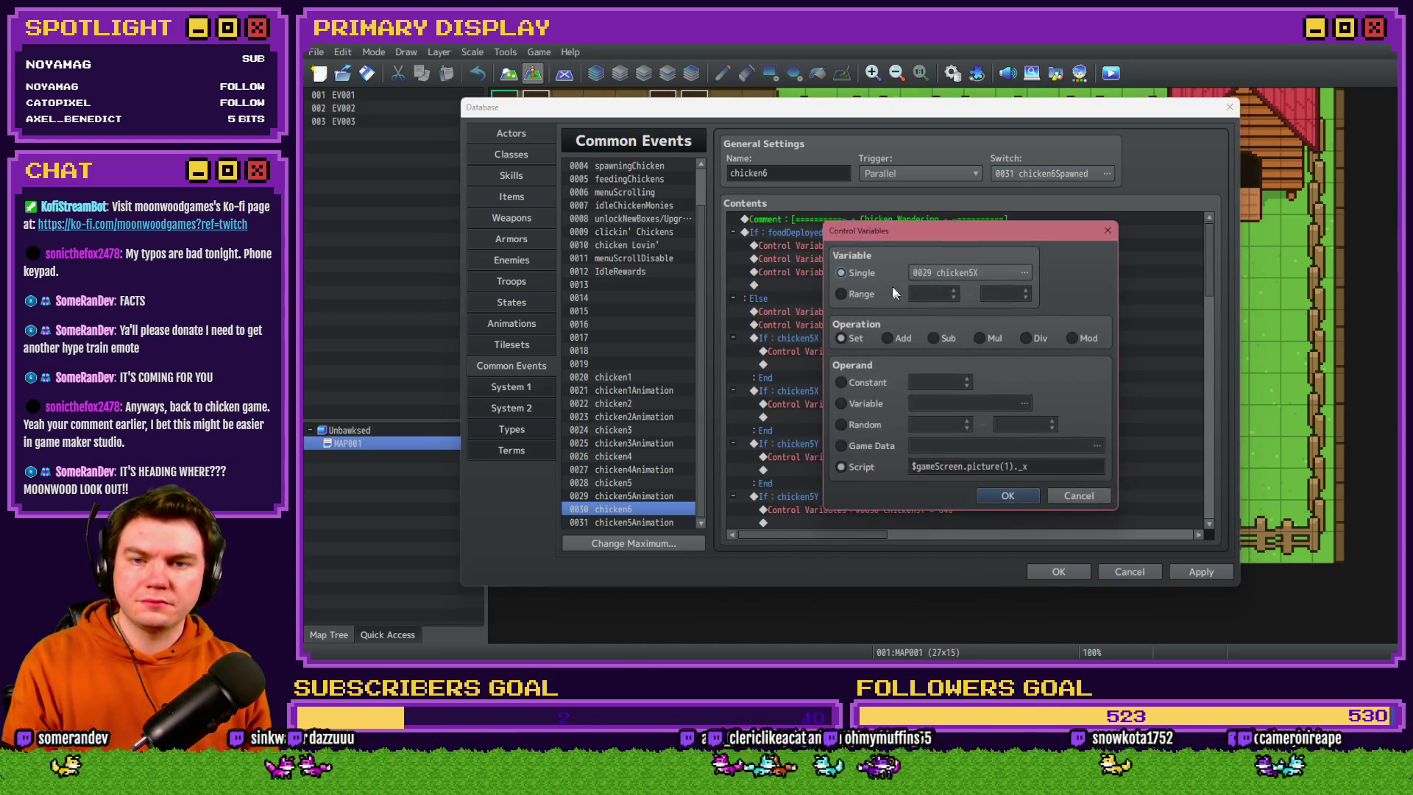
pyautogui.click(952, 271)
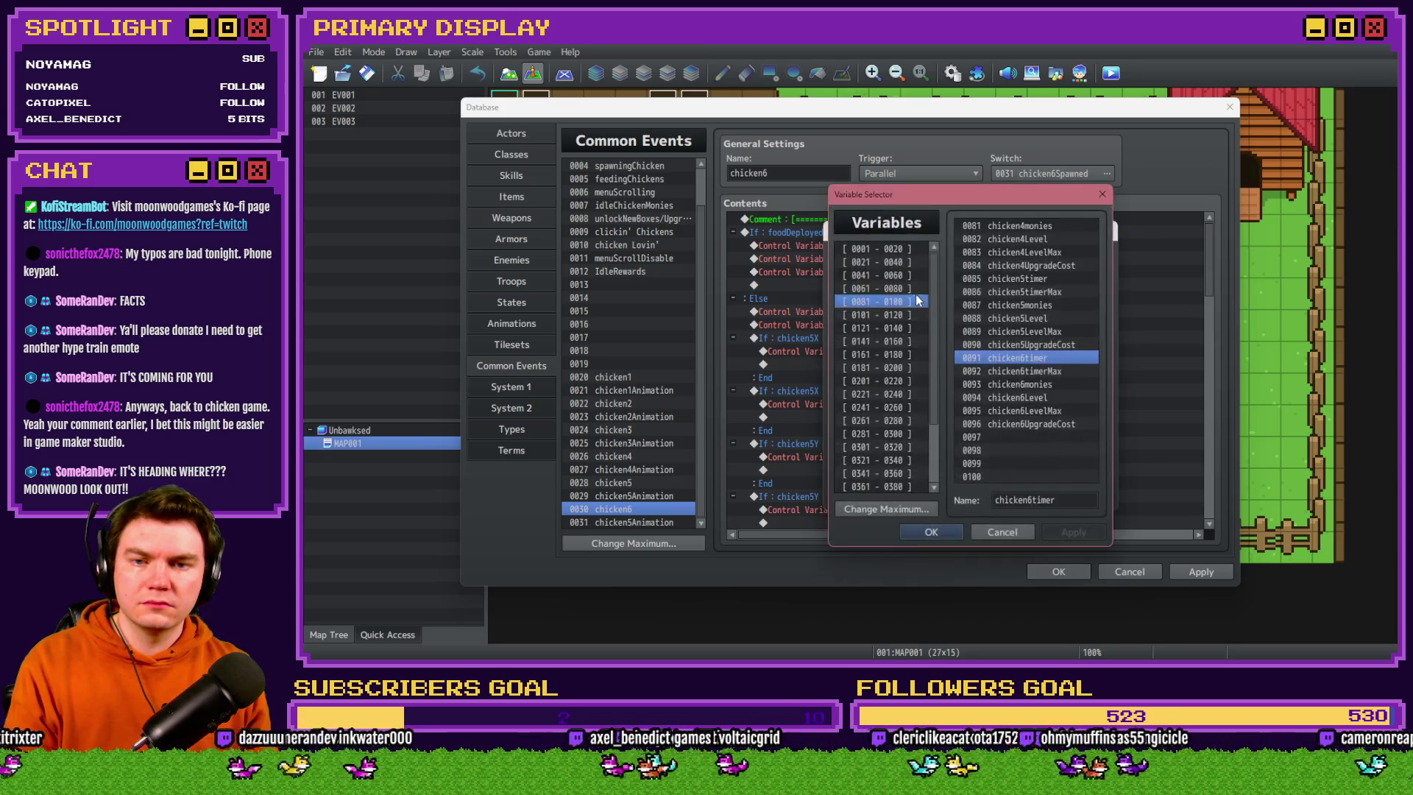
pyautogui.click(912, 263)
pyautogui.click(1009, 332)
pyautogui.keyDown('shift'); pyautogui.click(1009, 344); pyautogui.keyUp('shift')
pyautogui.hotkey('ctrl', 'c')
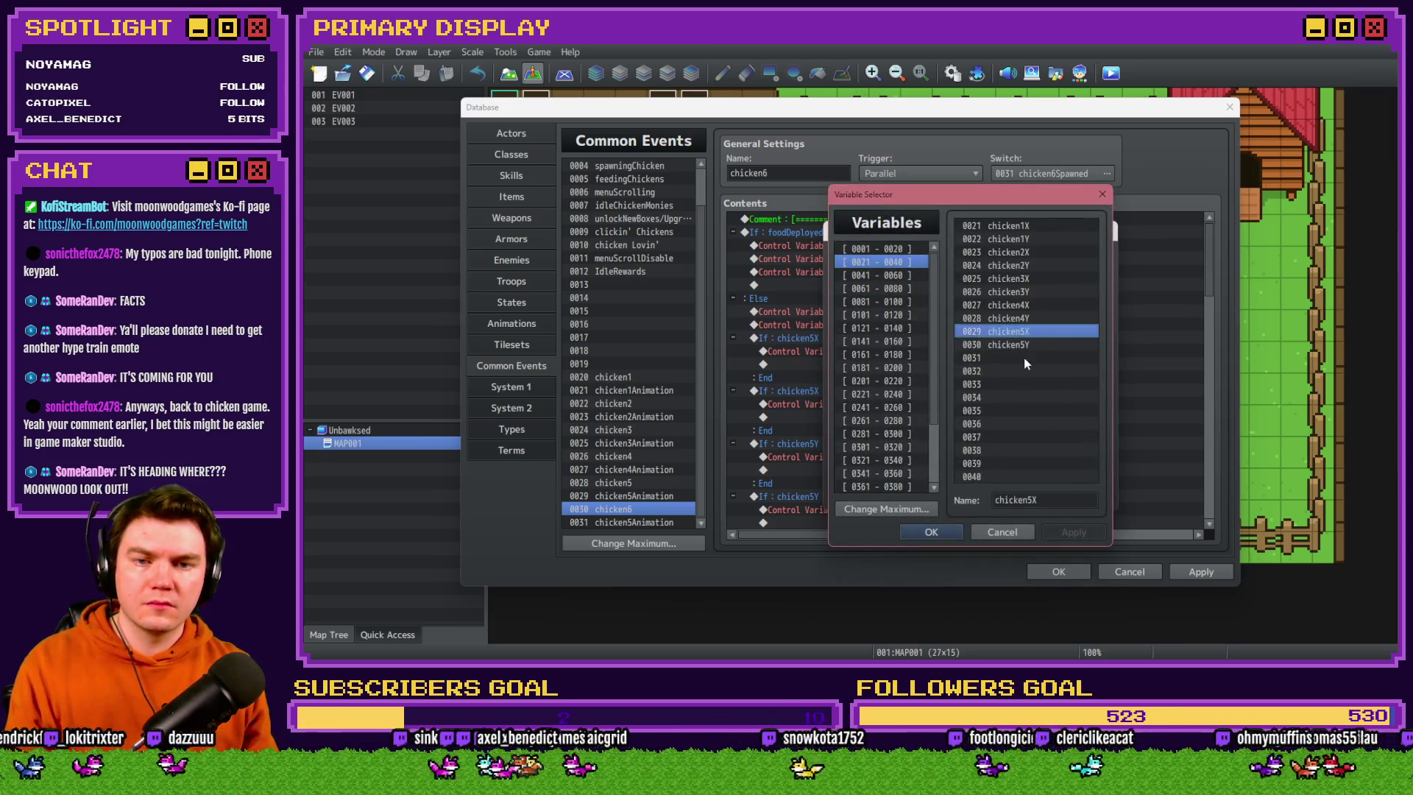
pyautogui.click(1027, 358)
pyautogui.hotkey('ctrl', 'v')
pyautogui.doubleClick(1024, 493)
pyautogui.write('chicken6X')
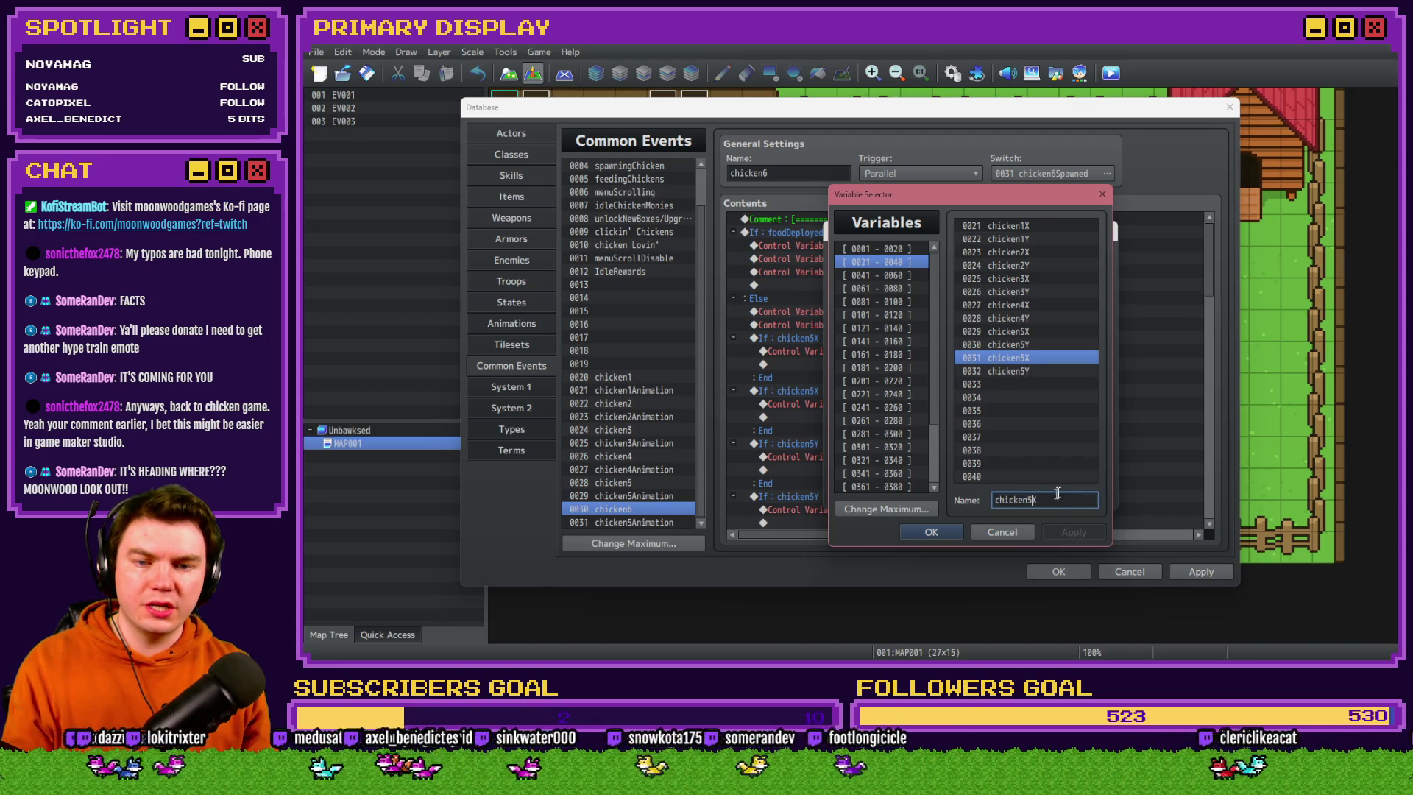
pyautogui.click(1029, 371)
pyautogui.doubleClick(1030, 500)
pyautogui.click(1030, 497)
# Retarget the food-deployed branch's position assignments to chicken6X and chicken6Y
pyautogui.click(1030, 357)
pyautogui.moveTo(1001, 194); pyautogui.dragTo(775, 213)
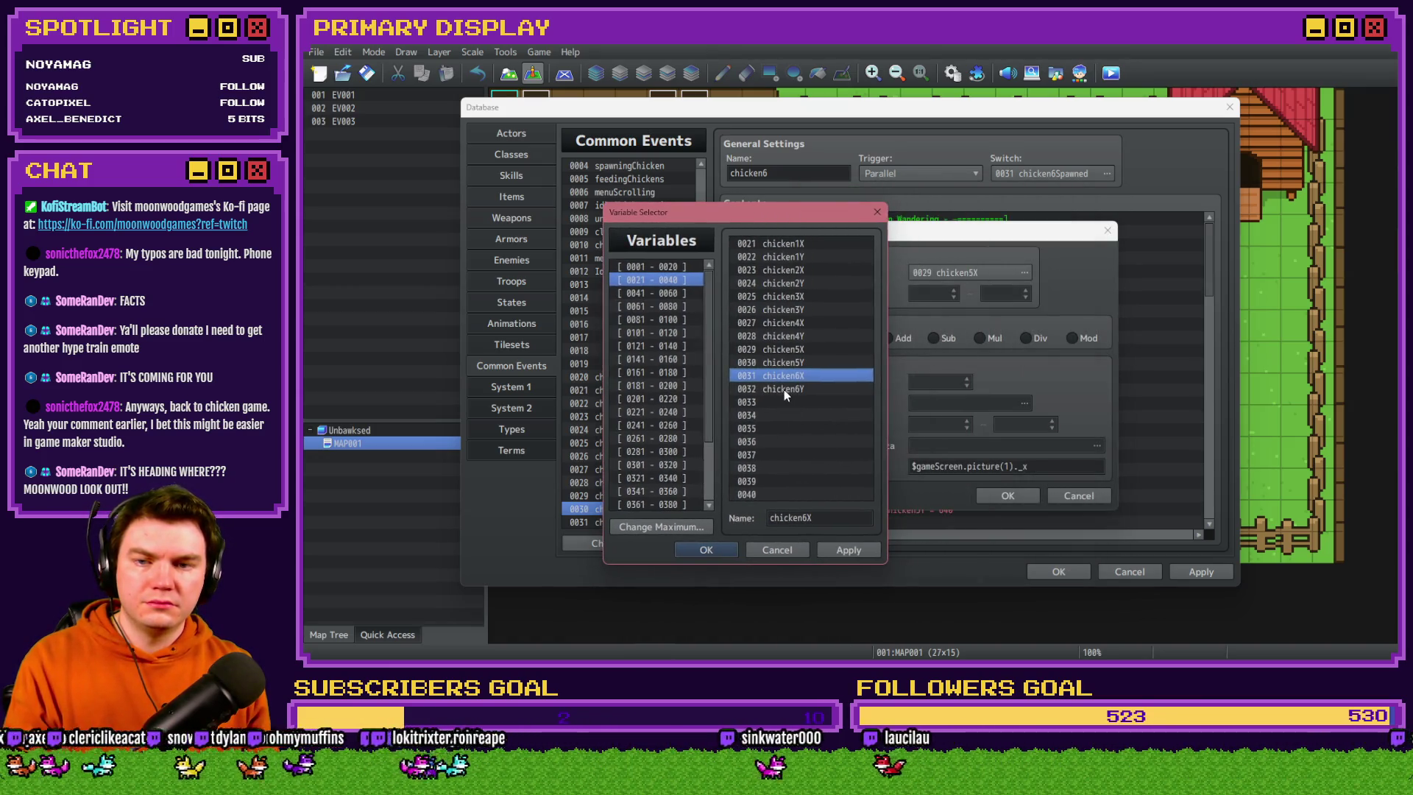
pyautogui.click(706, 550)
pyautogui.click(1008, 496)
pyautogui.doubleClick(950, 259)
pyautogui.click(969, 291)
pyautogui.doubleClick(1029, 372)
pyautogui.click(1010, 501)
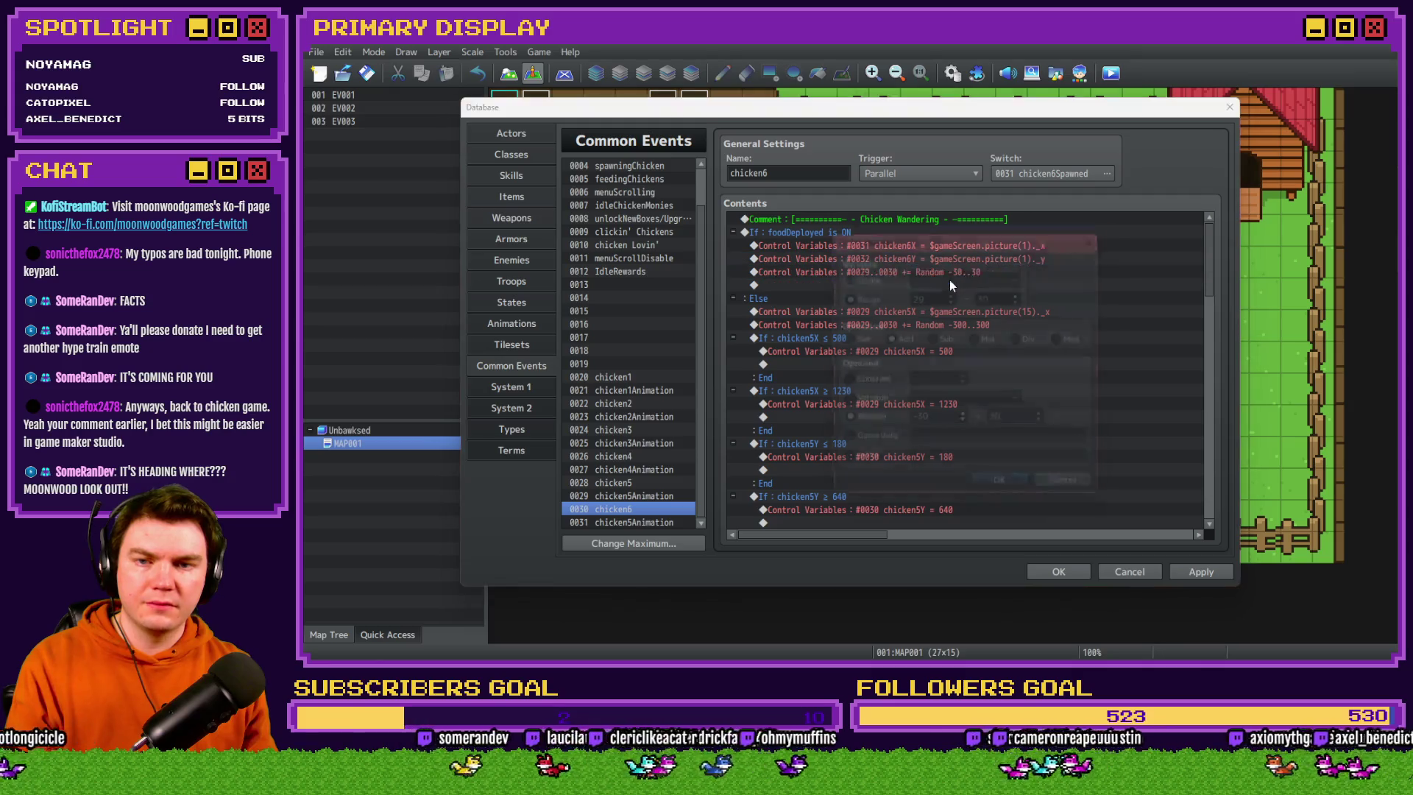
pyautogui.scroll(1, 999, 298)
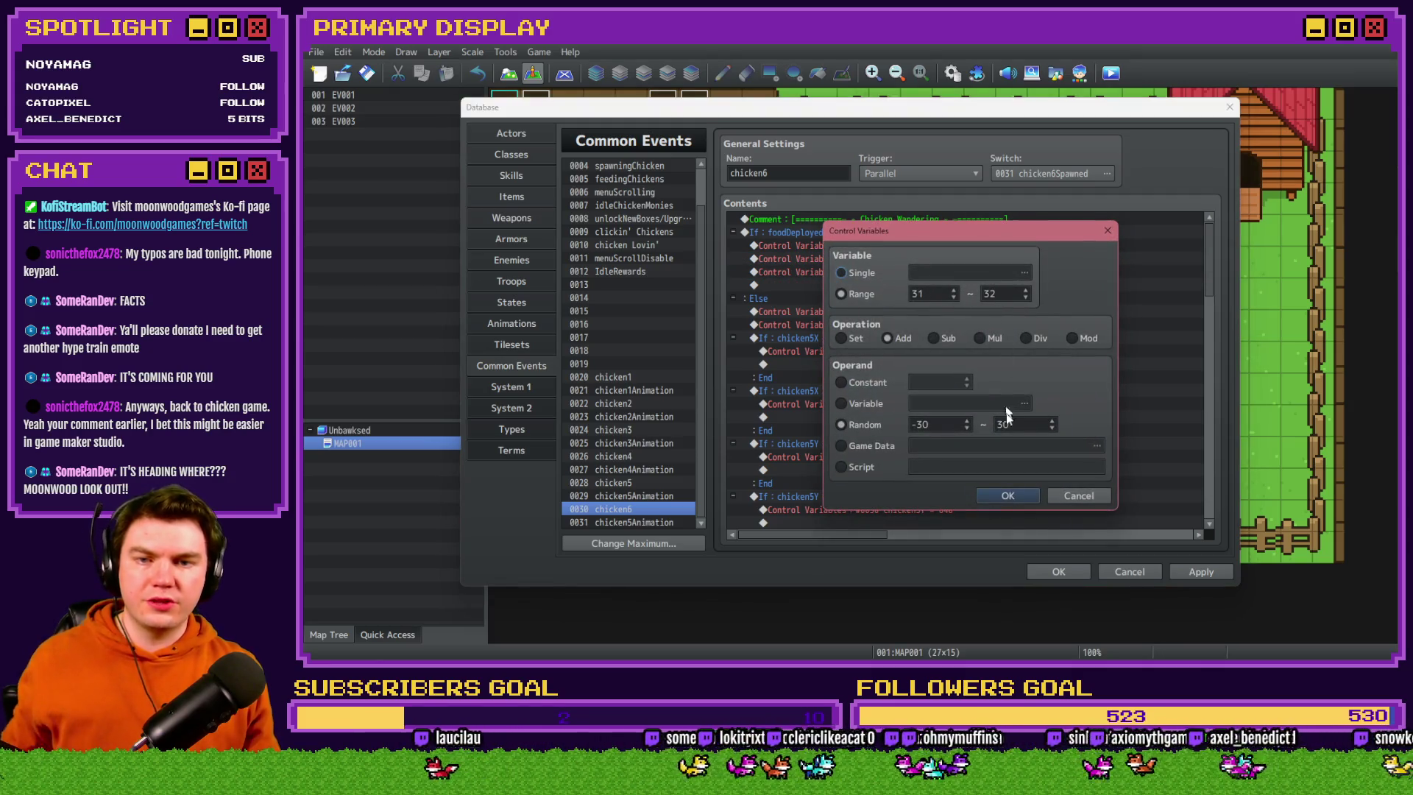
pyautogui.click(1007, 495)
# Point the else-branch assignment at chicken6X, using picture 16 in its script
pyautogui.doubleClick(916, 311)
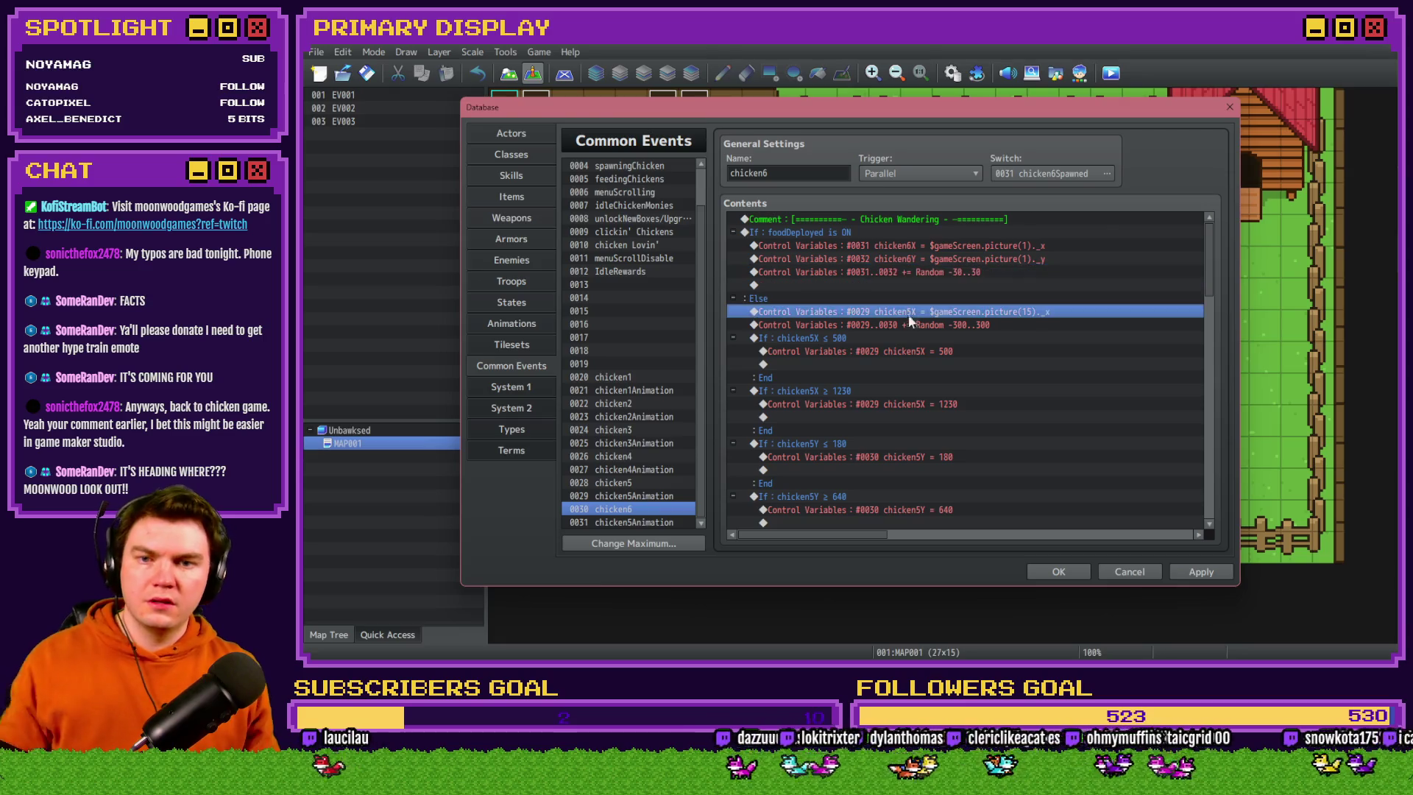
pyautogui.click(962, 279)
pyautogui.doubleClick(1008, 358)
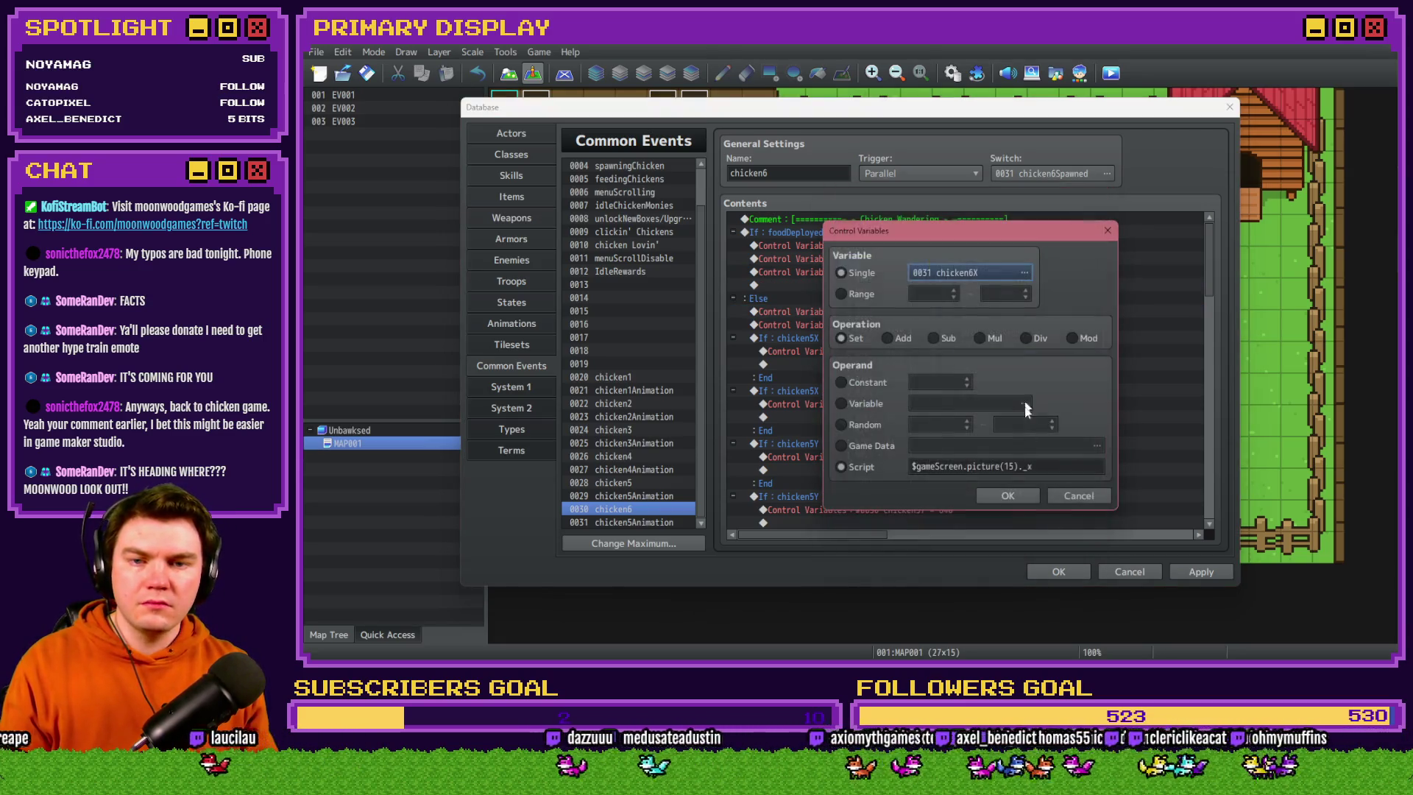
pyautogui.click(1007, 496)
pyautogui.doubleClick(946, 321)
pyautogui.click(1014, 465)
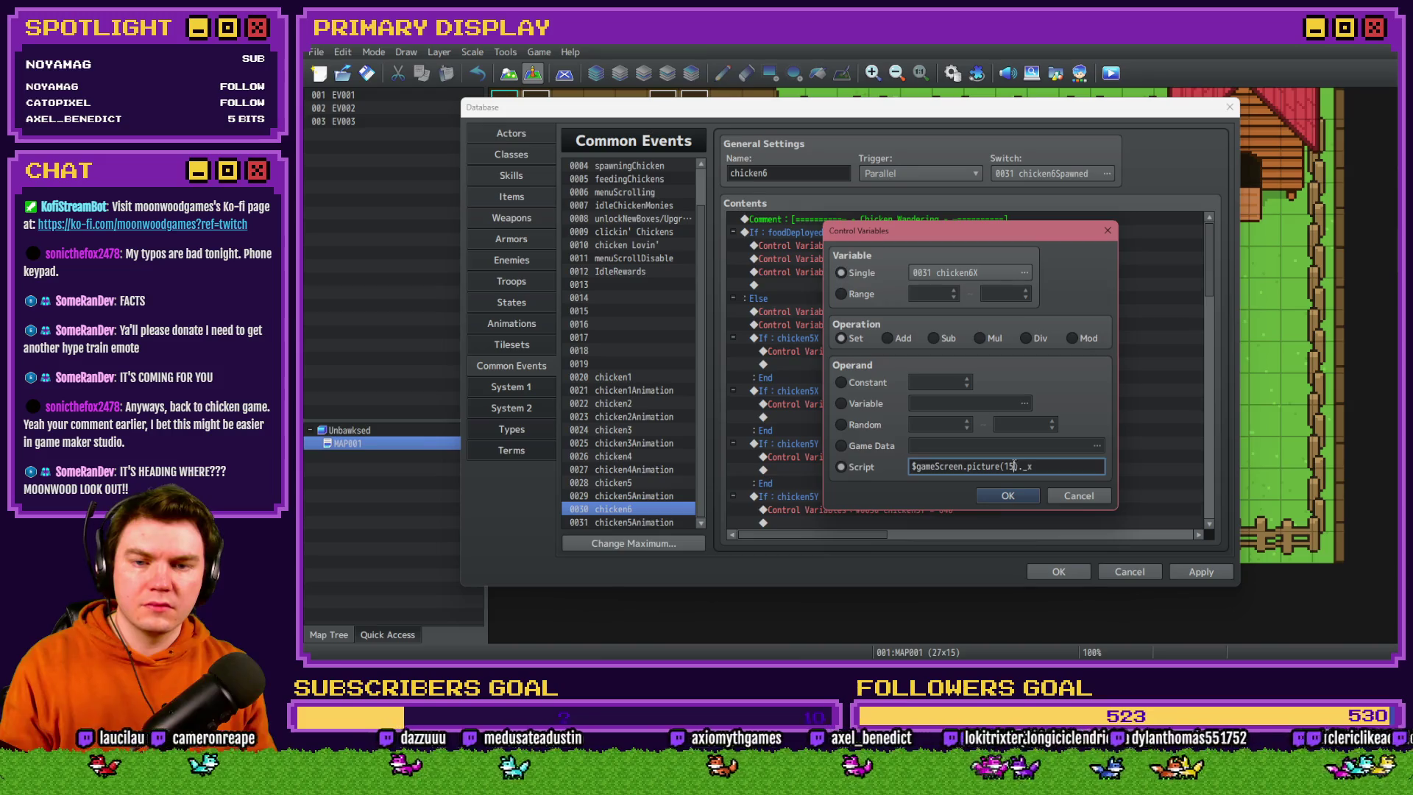
pyautogui.press('BackSpace')
pyautogui.write('6')
pyautogui.click(1008, 496)
pyautogui.click(969, 325)
pyautogui.doubleClick(969, 324)
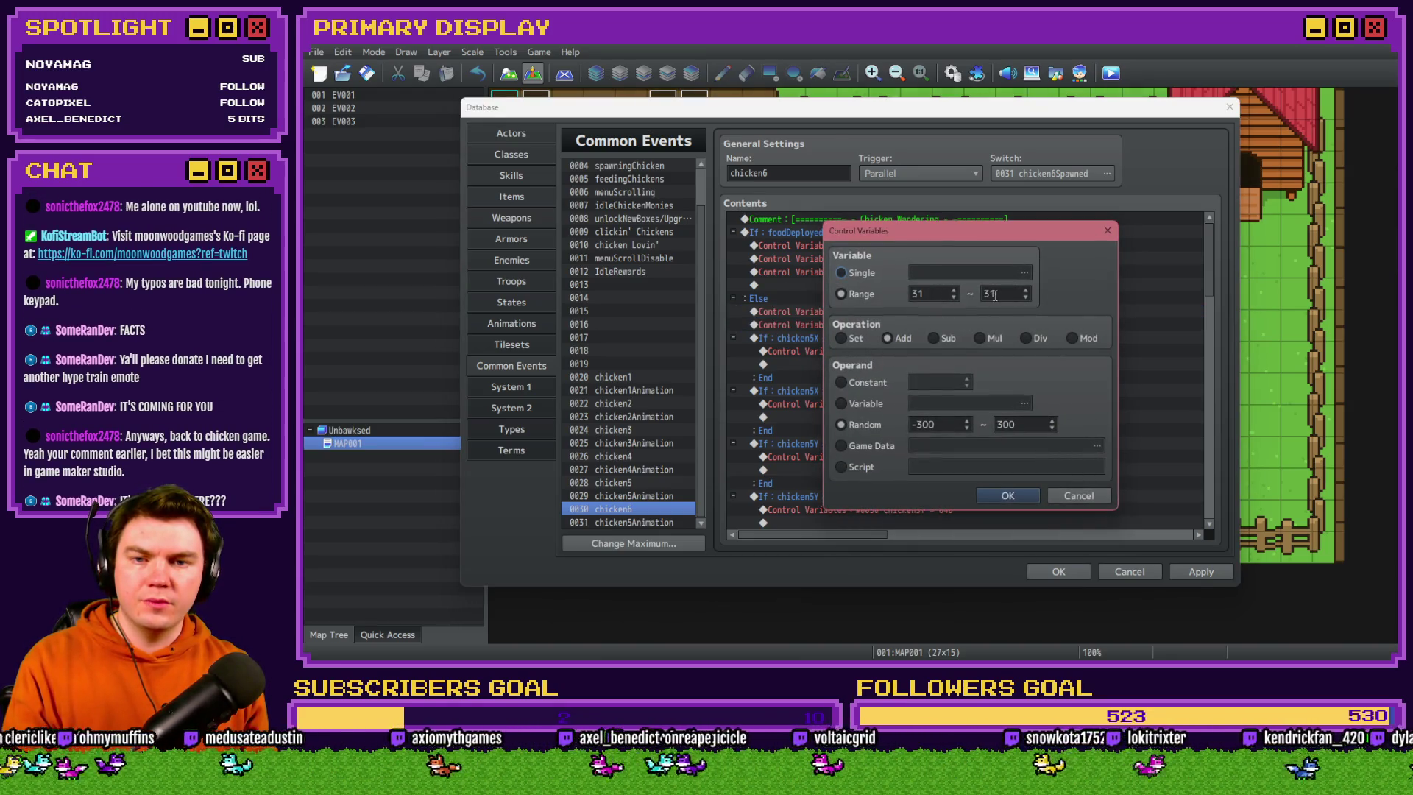
pyautogui.press('Return')
# Switch the ≤ 500 and ≥ 1230 boundary conditions to check chicken6X
pyautogui.doubleClick(882, 351)
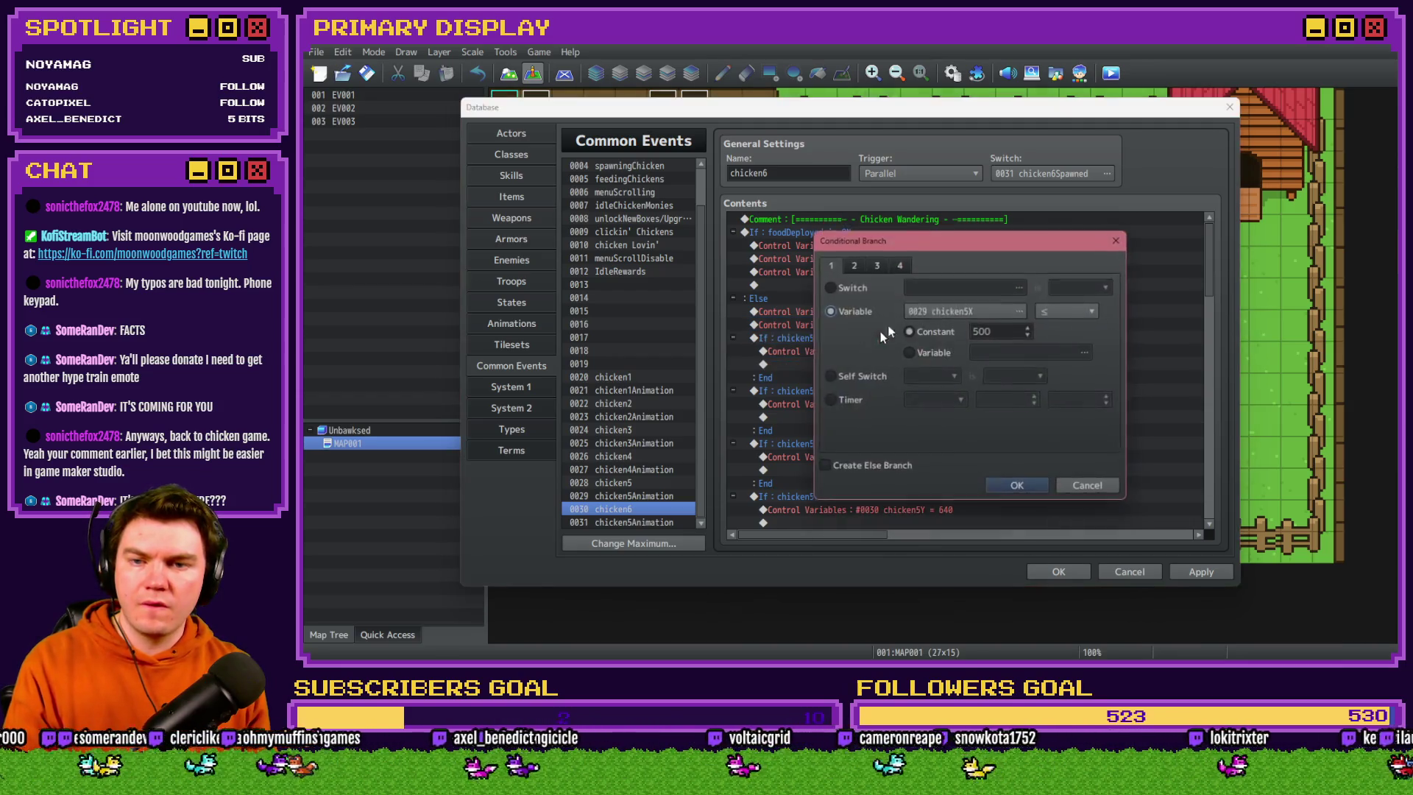
pyautogui.click(951, 312)
pyautogui.click(1031, 359)
pyautogui.press('Return')
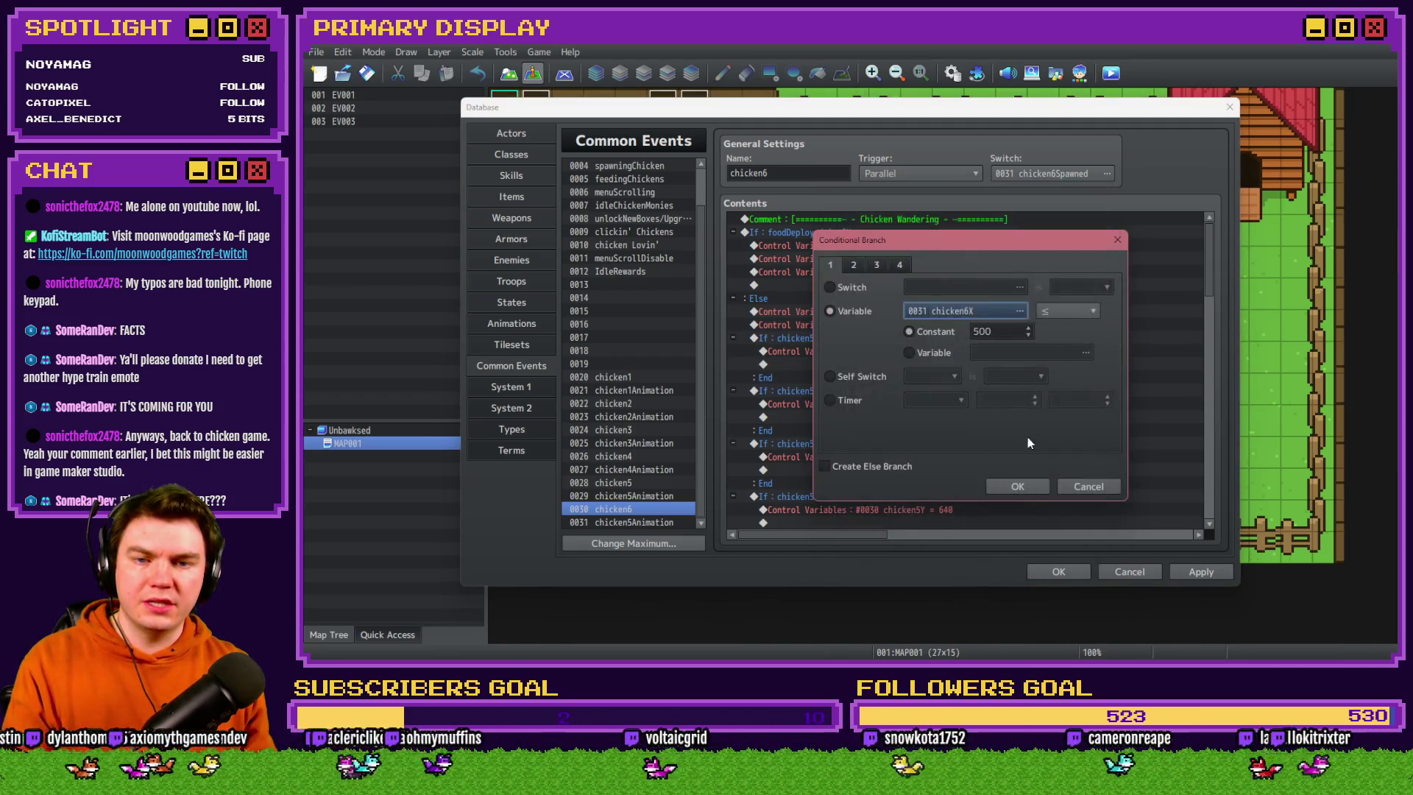
pyautogui.press('Return')
pyautogui.doubleClick(931, 389)
pyautogui.click(1019, 311)
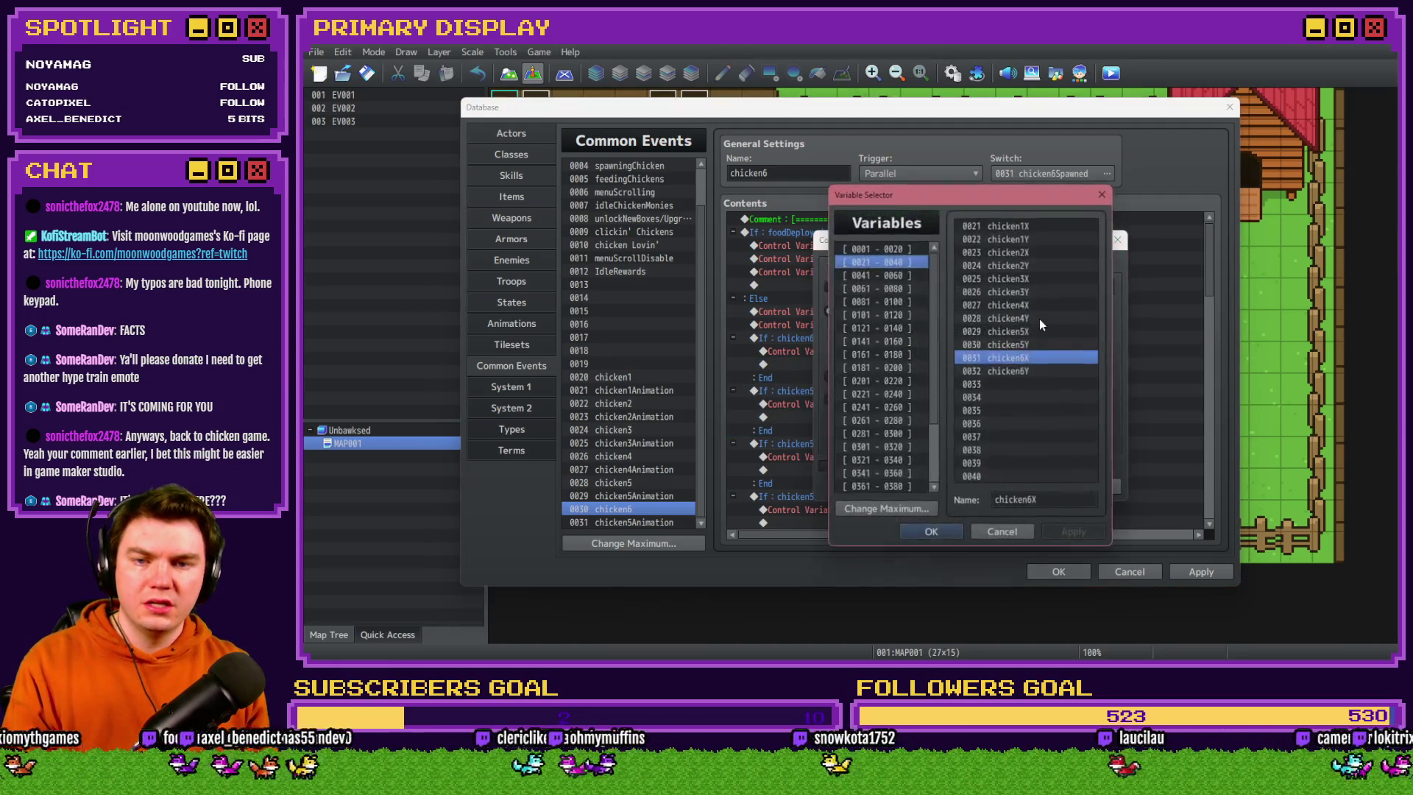
pyautogui.doubleClick(1023, 352)
pyautogui.click(1018, 487)
# Retarget the ≤ 180 condition and its 180 clamp assignment to chicken6Y
pyautogui.doubleClick(904, 444)
pyautogui.click(1020, 310)
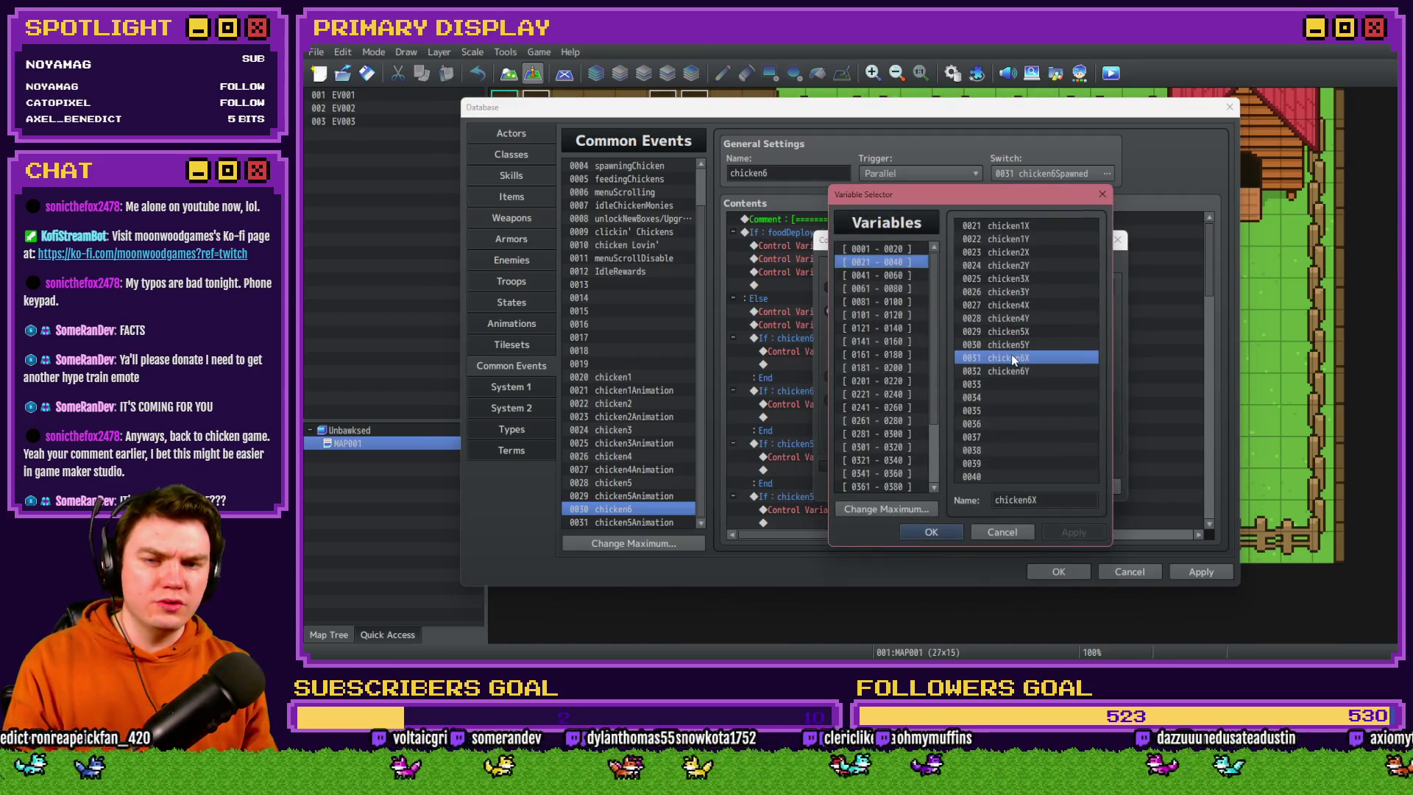
pyautogui.doubleClick(1008, 371)
pyautogui.click(1018, 487)
pyautogui.click(911, 457)
pyautogui.doubleClick(910, 457)
pyautogui.click(1025, 272)
pyautogui.doubleClick(1008, 371)
pyautogui.click(1008, 498)
# Switch the ≥ 640 boundary condition to check chicken6Y
pyautogui.scroll(-3, 906, 433)
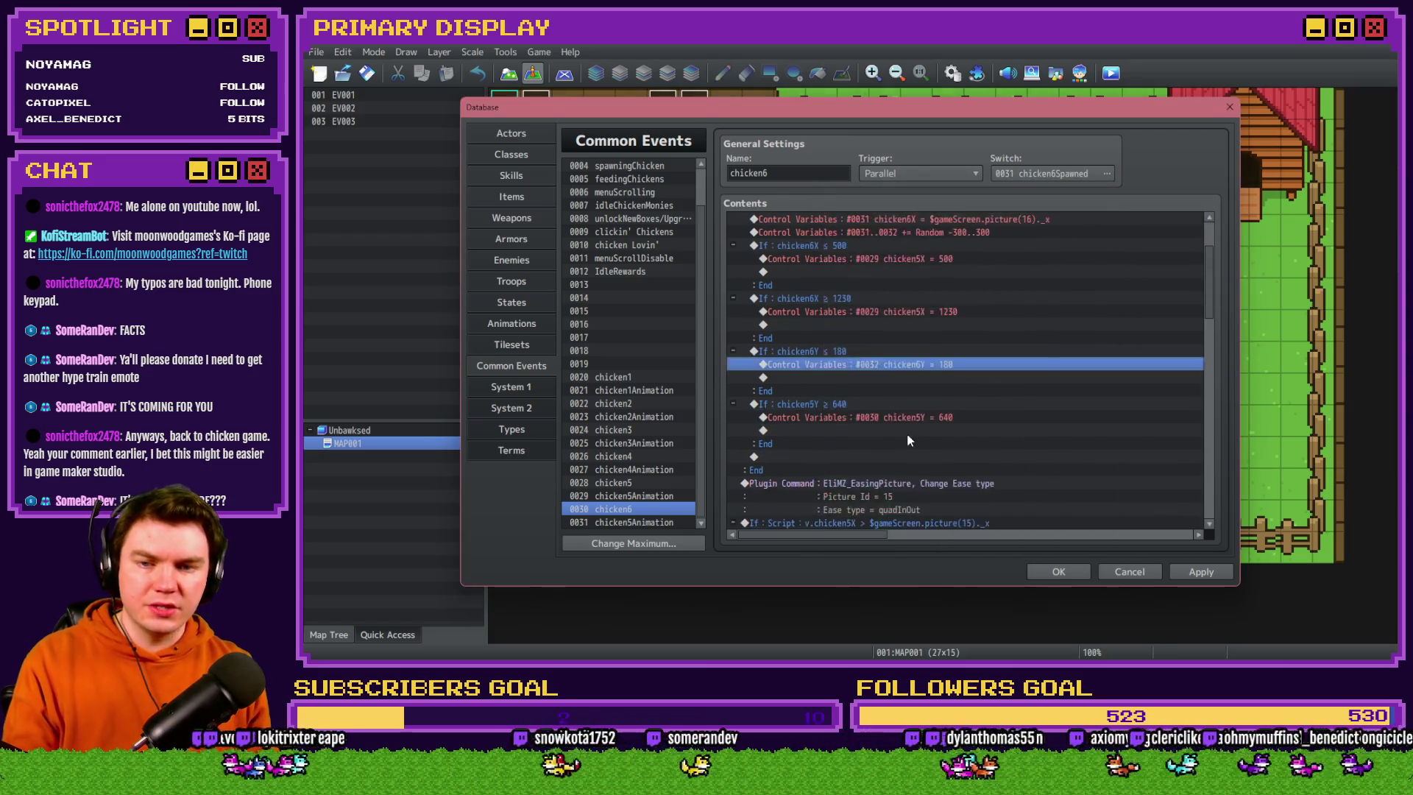
pyautogui.doubleClick(903, 325)
pyautogui.click(962, 310)
pyautogui.doubleClick(1008, 370)
pyautogui.click(1018, 487)
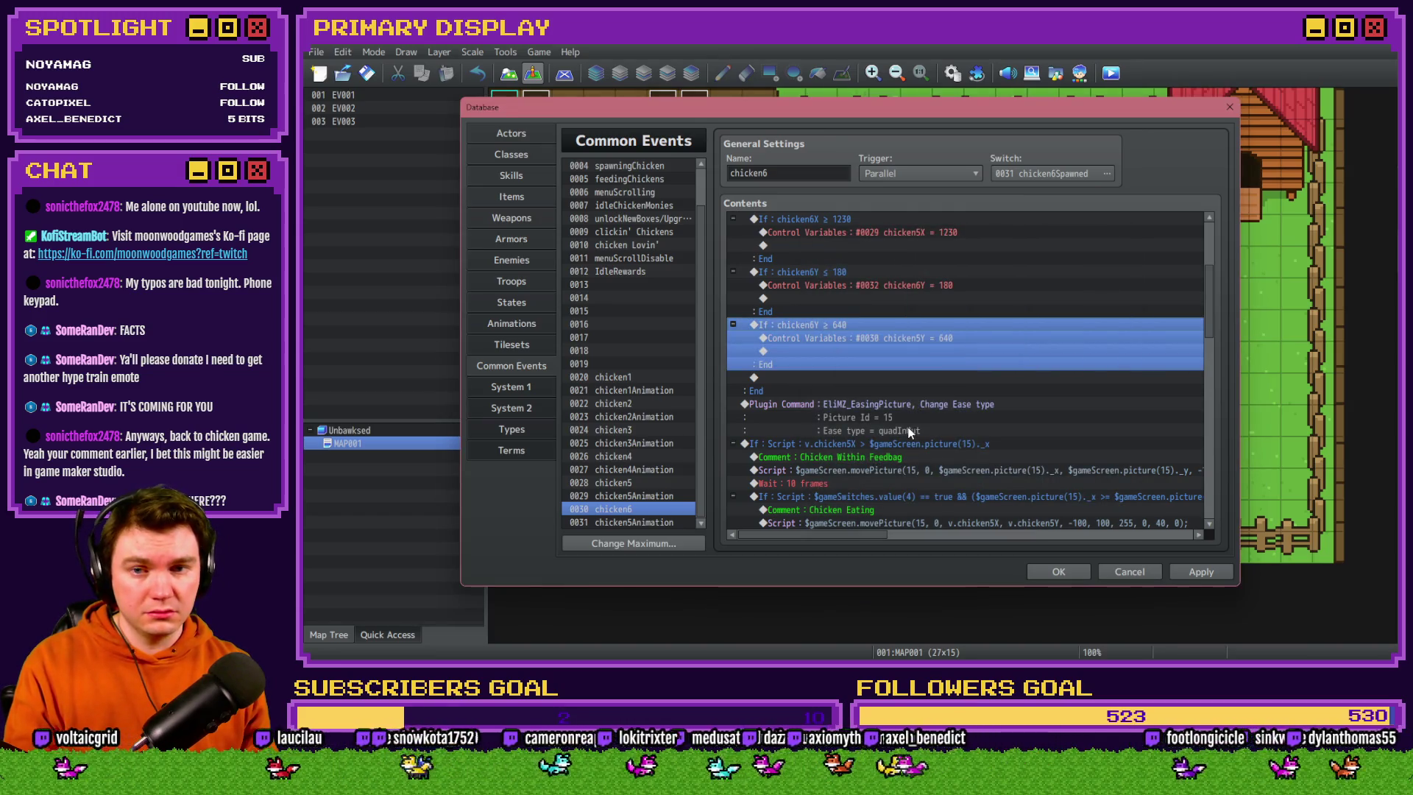
pyautogui.scroll(3, 908, 427)
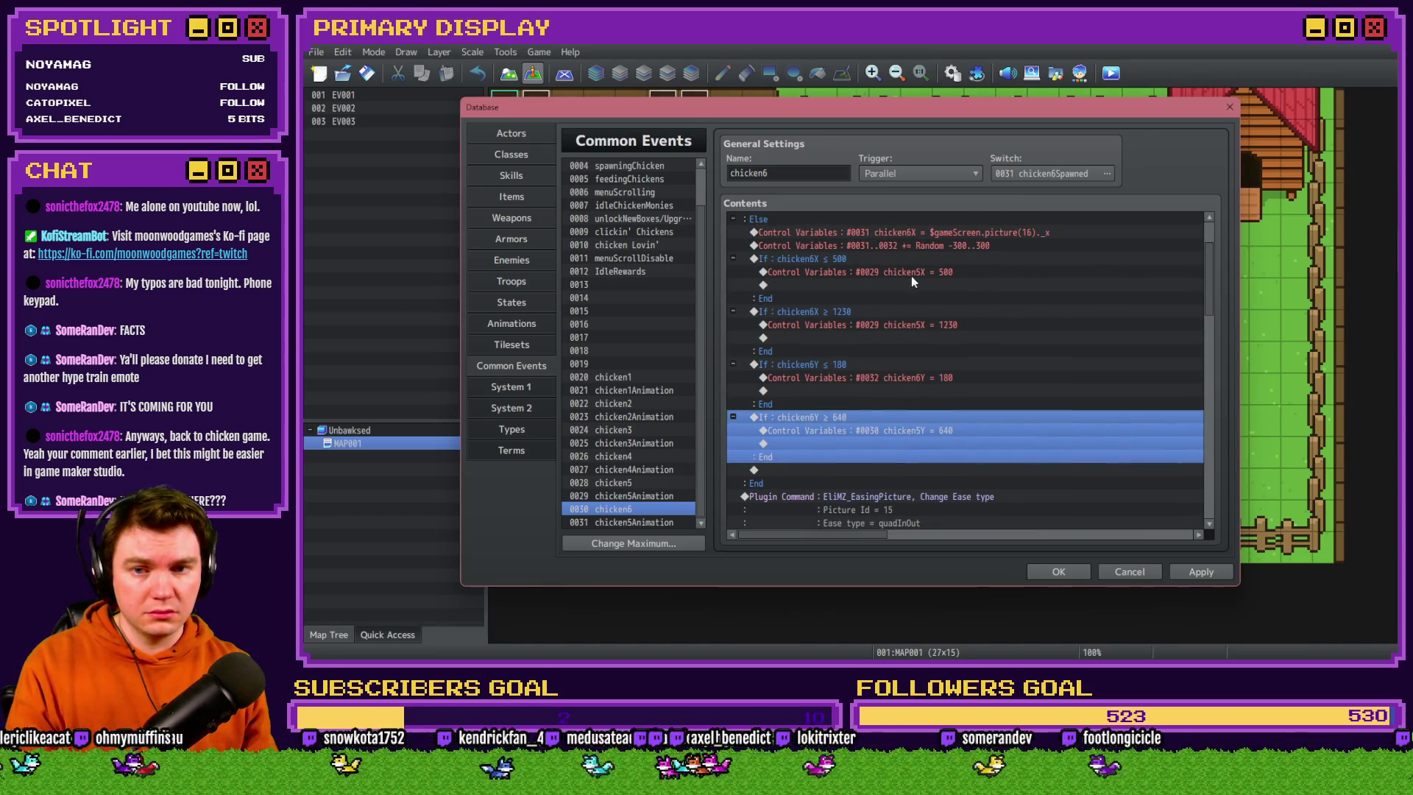
# Retarget the 500 and 1230 clamp assignments to chicken6X
pyautogui.doubleClick(911, 276)
pyautogui.click(979, 269)
pyautogui.doubleClick(990, 333)
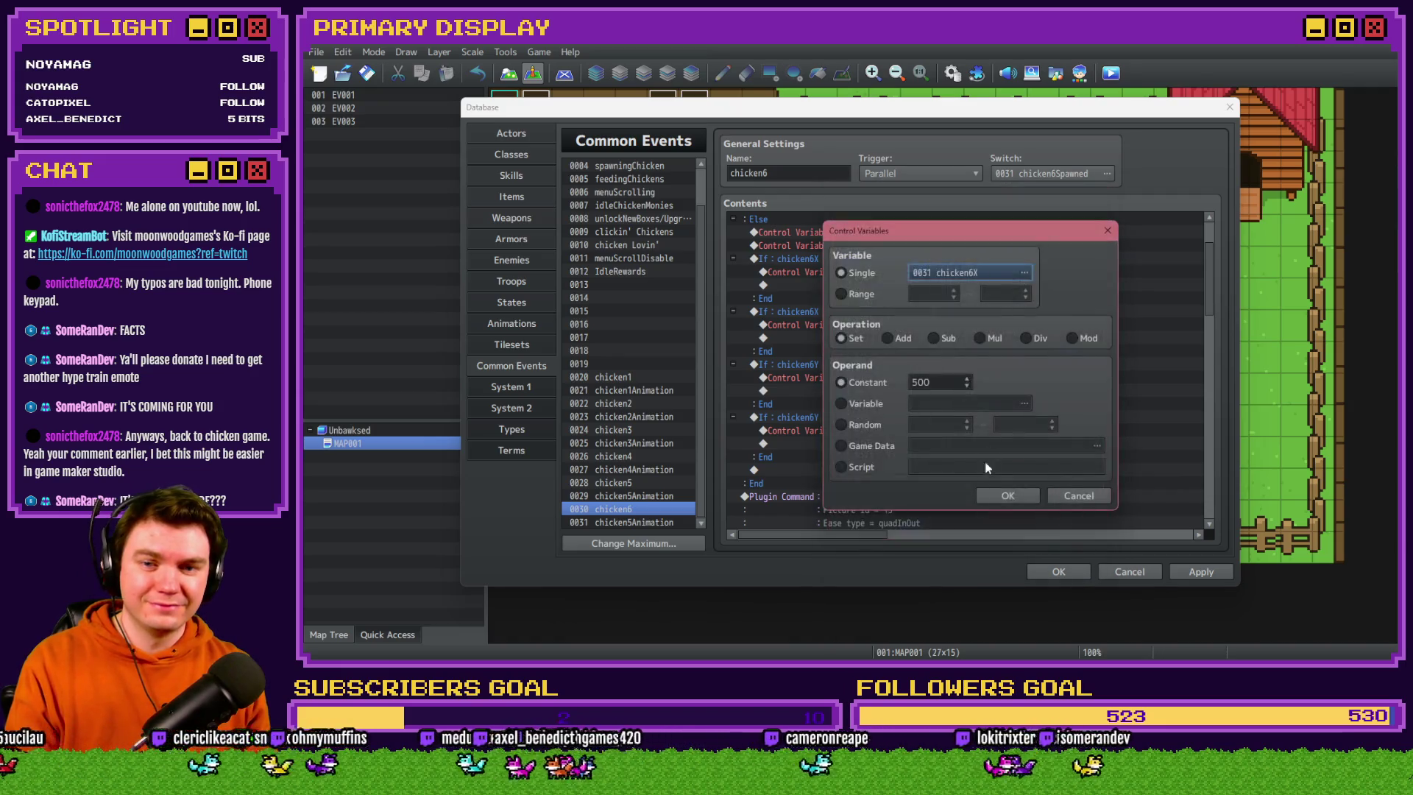
pyautogui.click(1008, 498)
pyautogui.doubleClick(965, 324)
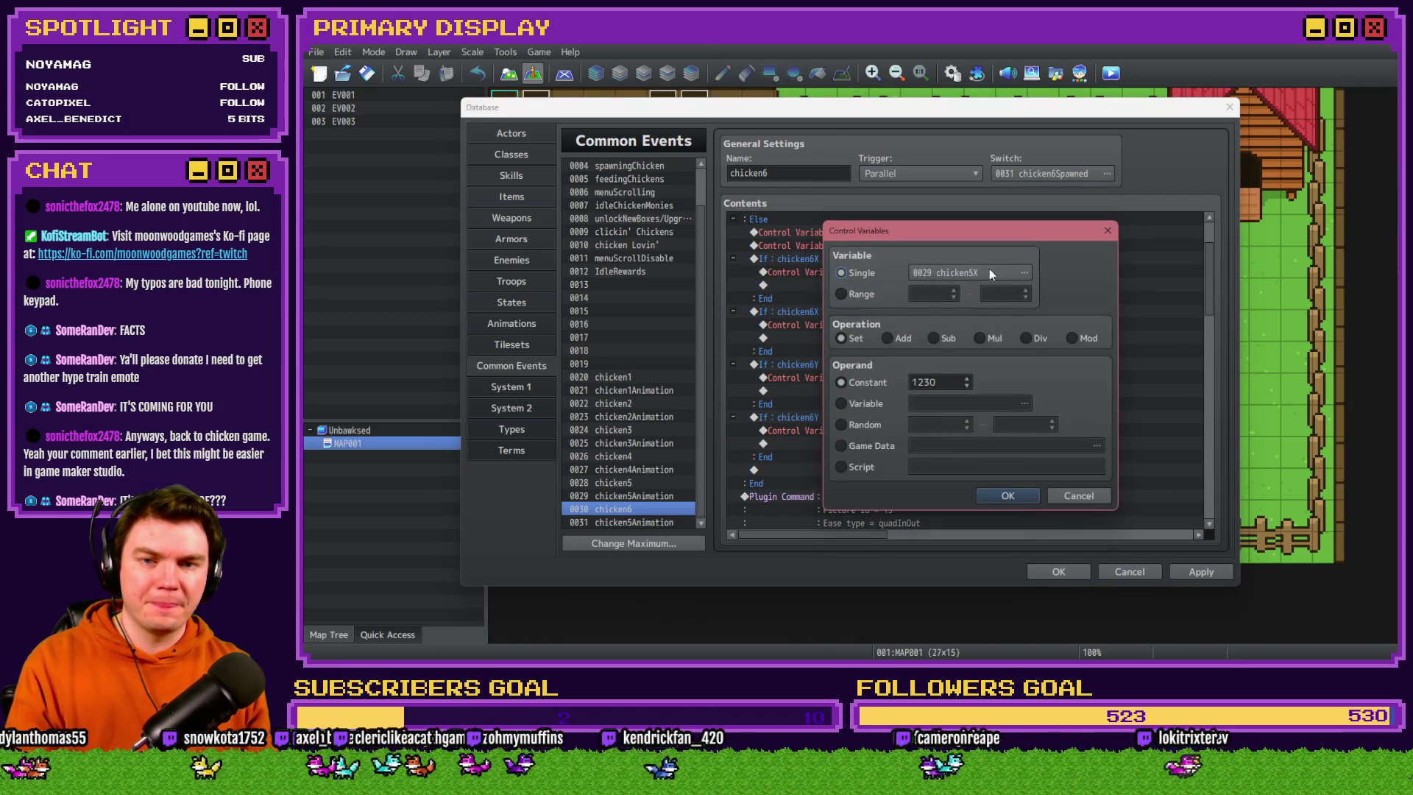
pyautogui.click(990, 272)
pyautogui.doubleClick(1025, 359)
pyautogui.click(1010, 498)
# Retarget the 640 clamp assignment to chicken6Y
pyautogui.doubleClick(949, 351)
pyautogui.click(1025, 272)
pyautogui.doubleClick(1022, 356)
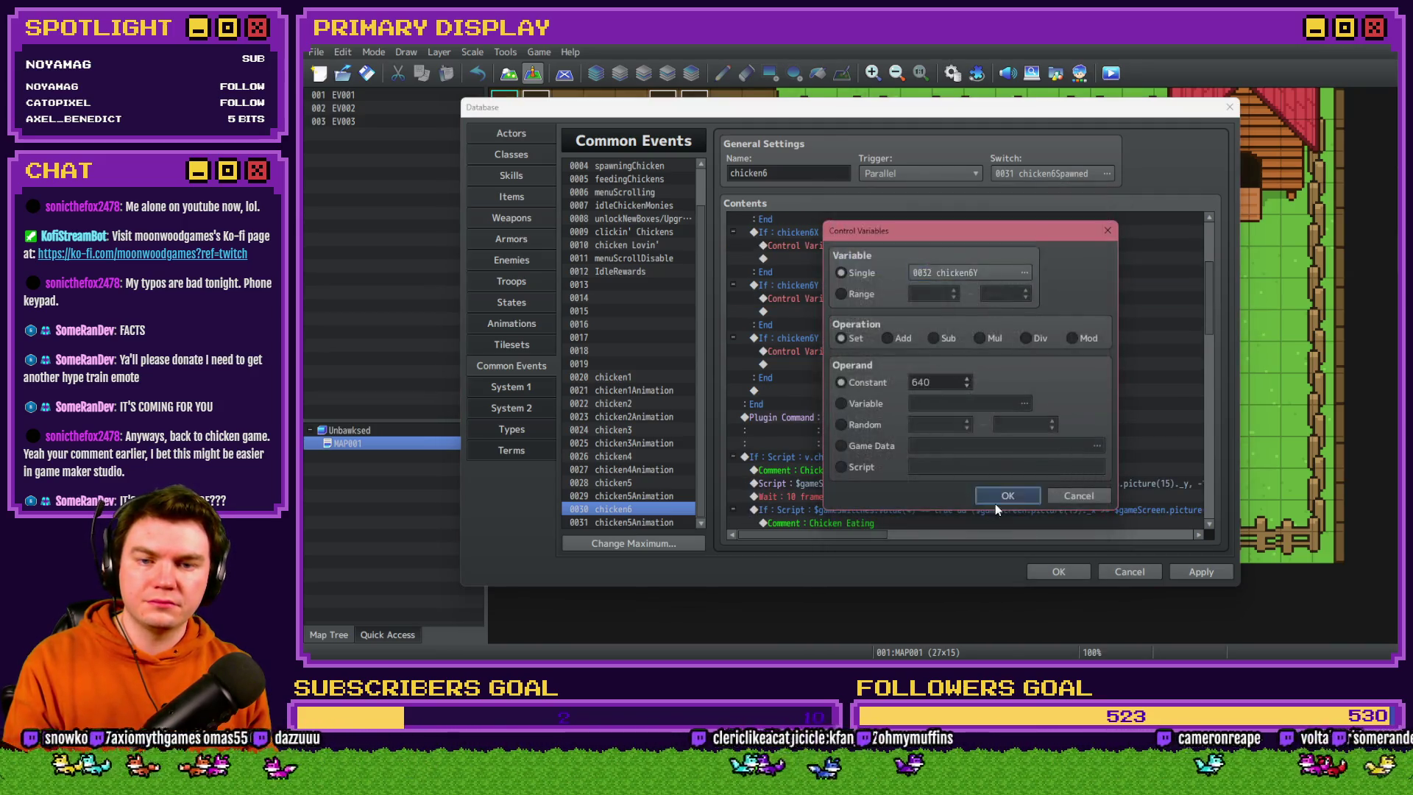
pyautogui.click(997, 502)
pyautogui.scroll(-2, 912, 368)
pyautogui.doubleClick(912, 338)
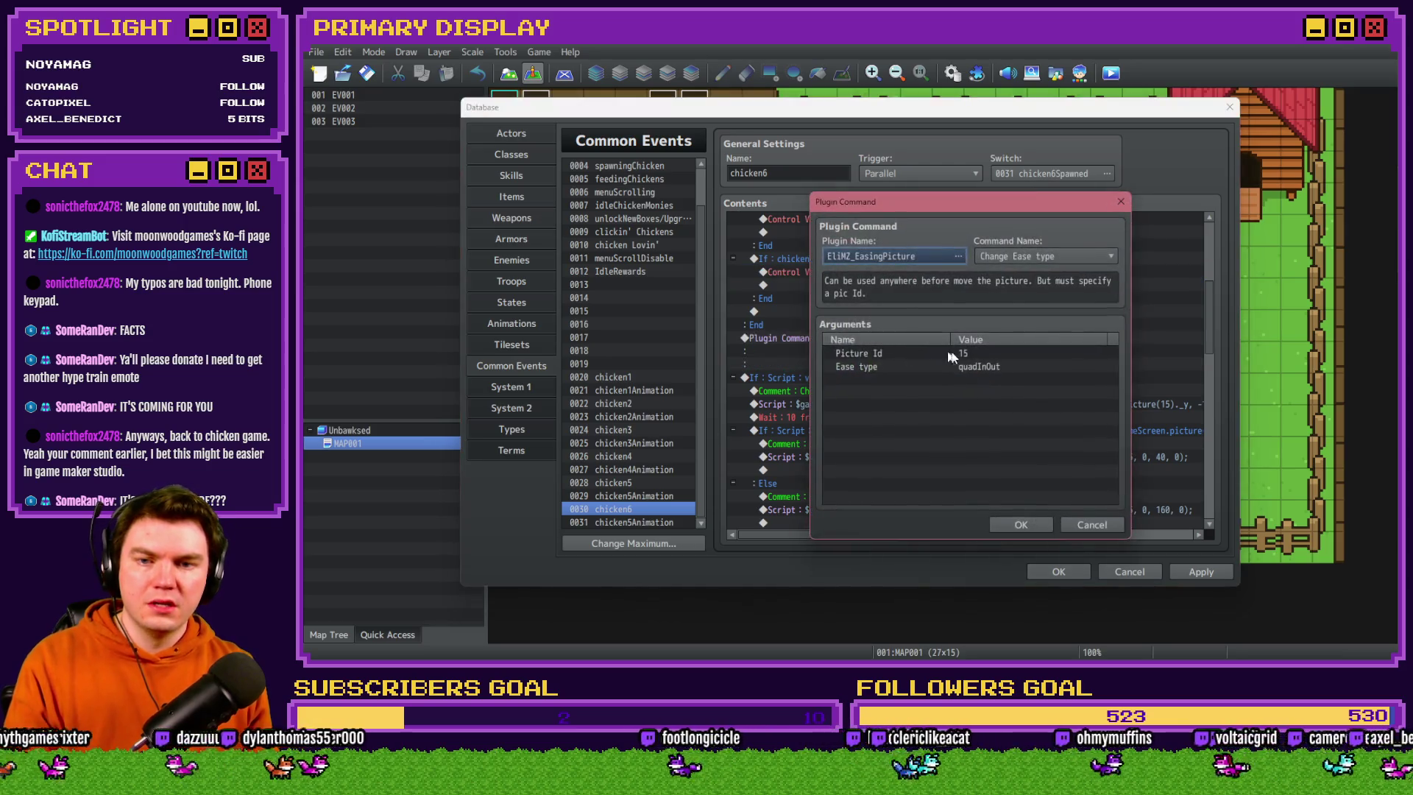
# Set the easing command's Picture Id to 16 and the feedbag condition to chicken6X and picture(16)
pyautogui.doubleClick(949, 354)
pyautogui.write('16')
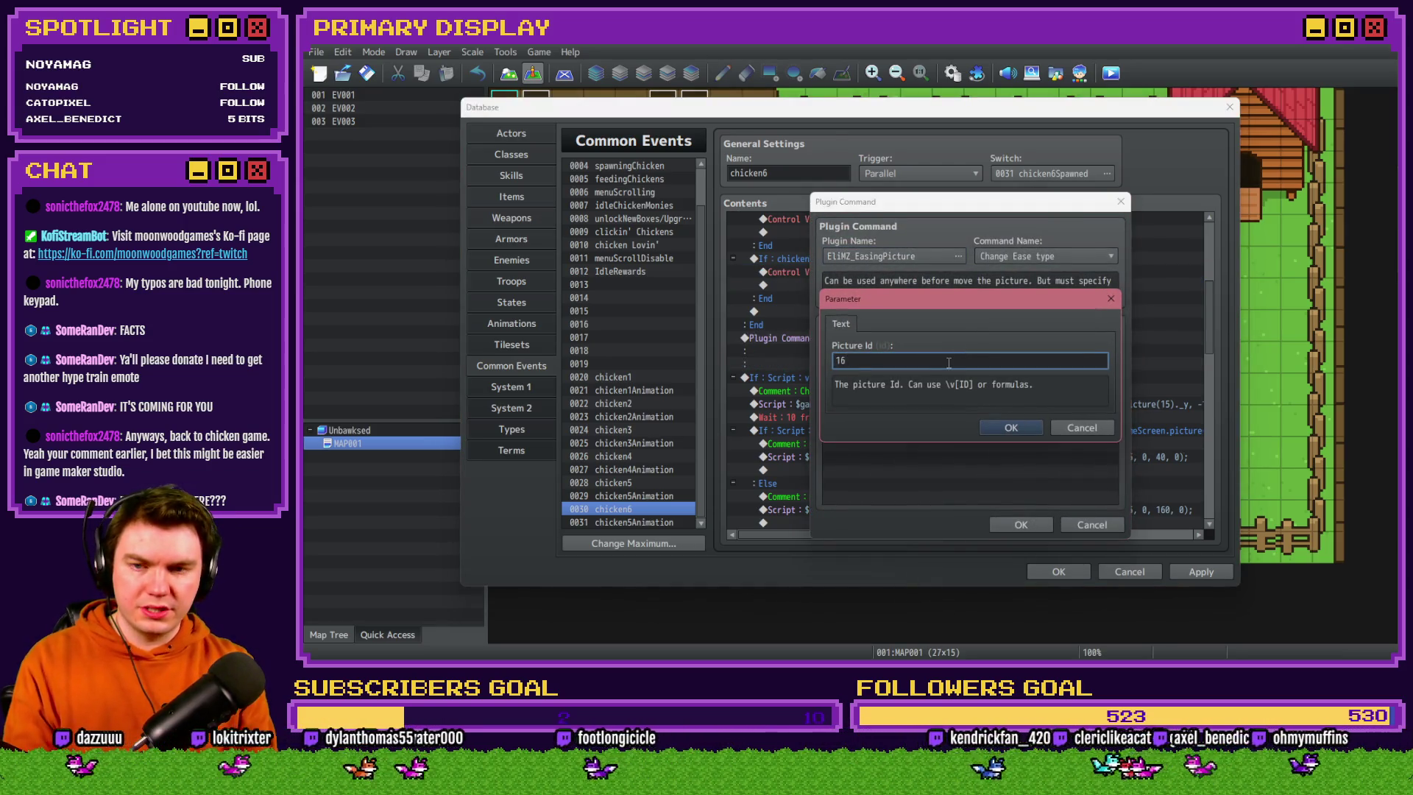
pyautogui.press('Return')
pyautogui.press('Return')
pyautogui.scroll(-1, 928, 338)
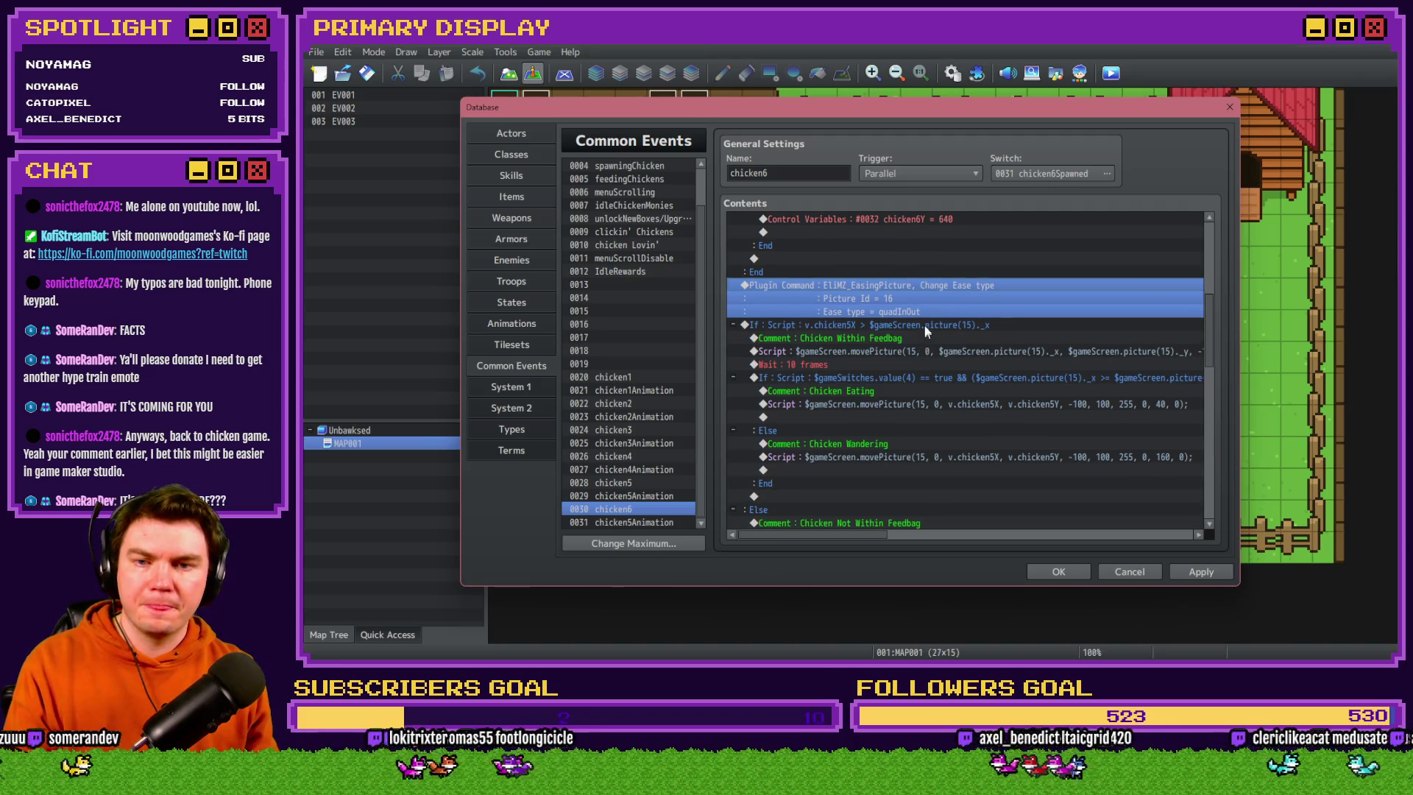
pyautogui.doubleClick(925, 325)
pyautogui.click(951, 433)
pyautogui.press('BackSpace')
pyautogui.write('6X > $gameScreen.picture(16)._x')
pyautogui.click(1074, 433)
pyautogui.press('BackSpace')
pyautogui.write('6X > $gameScreen.picture(16)._x')
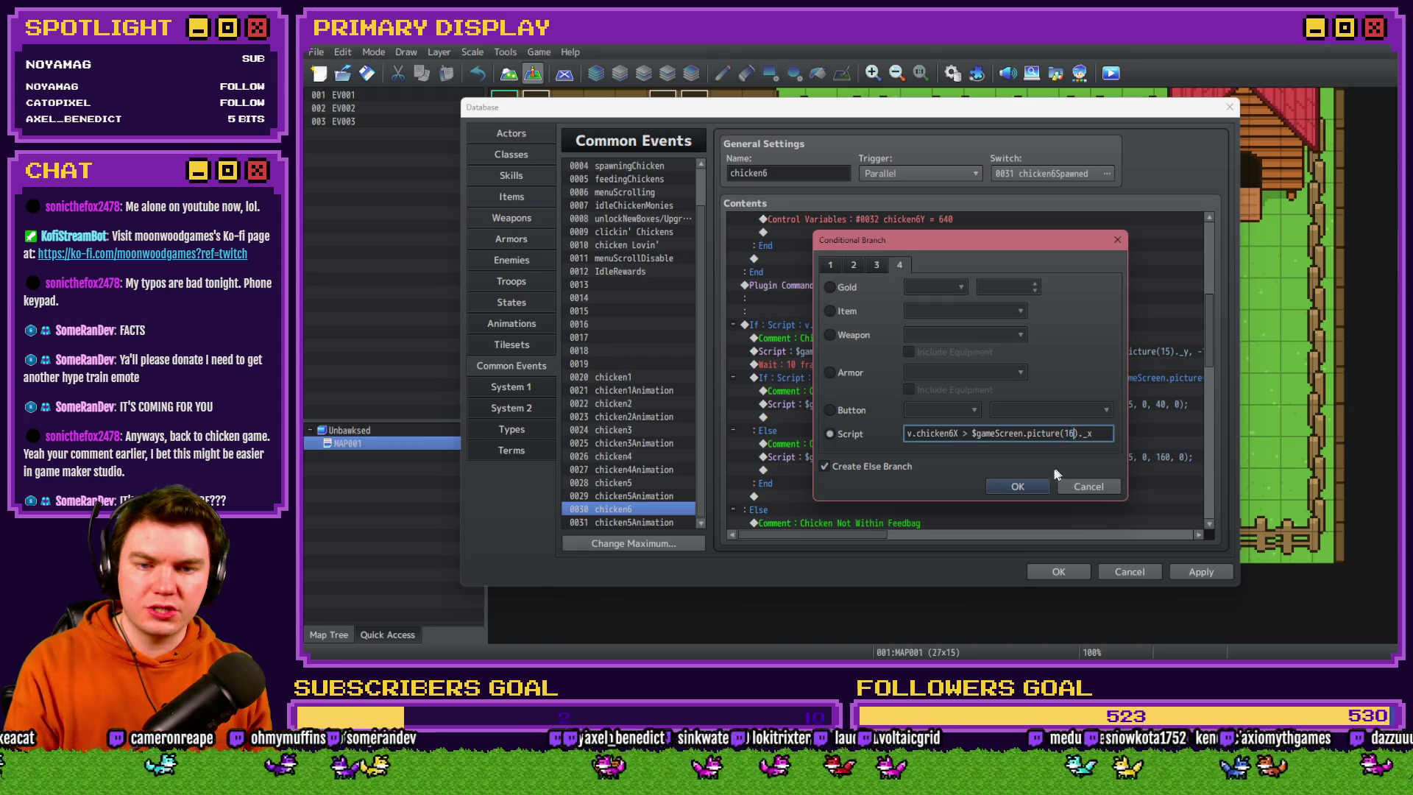
pyautogui.click(1012, 487)
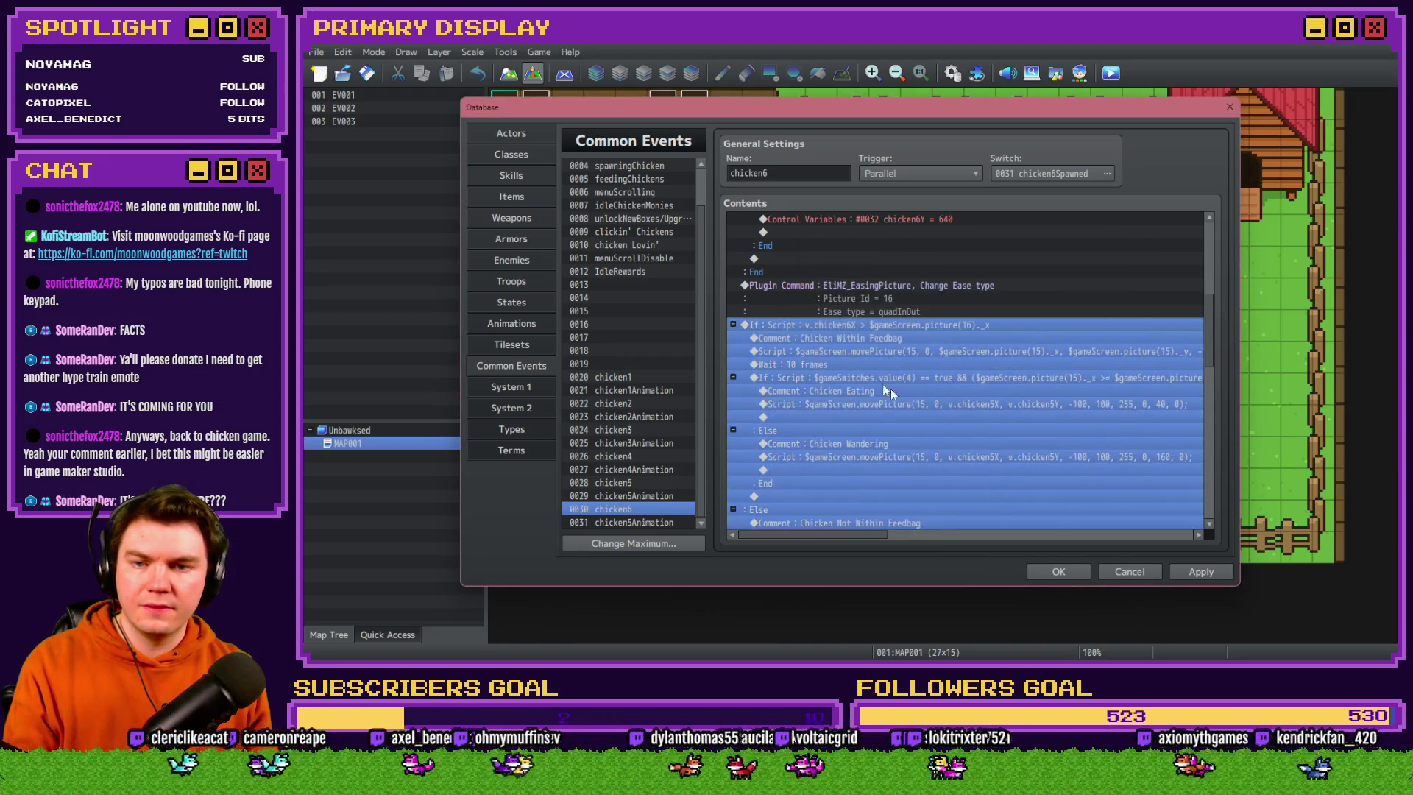
# Edit the movePicture script to move picture 16 instead of 15
pyautogui.click(880, 338)
pyautogui.doubleClick(883, 351)
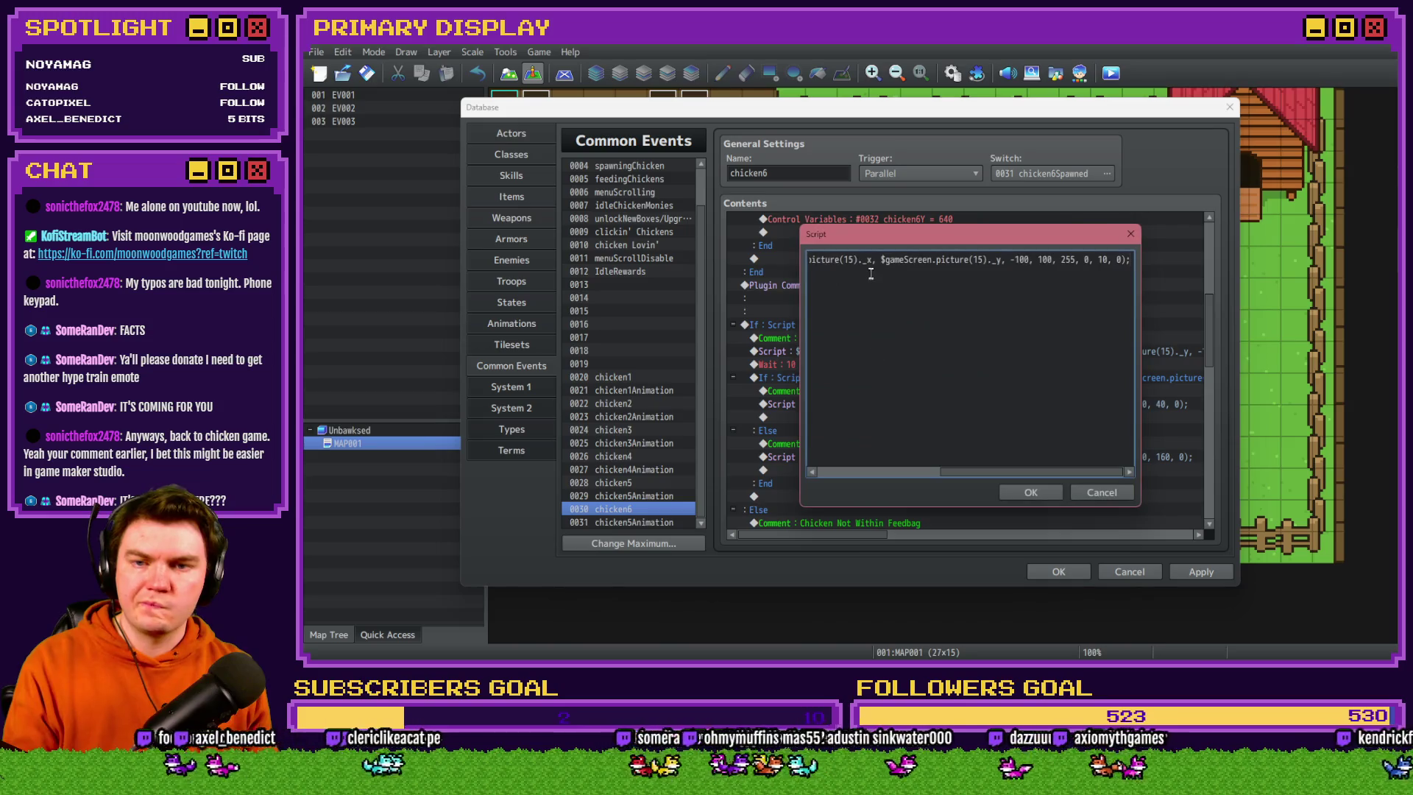
pyautogui.press('Home')
pyautogui.click(926, 259)
pyautogui.write('6')
pyautogui.doubleClick(1054, 260)
pyautogui.hotkey('shift', 'Right')
pyautogui.hotkey('shift', 'Right')
pyautogui.hotkey('shift', 'Right')
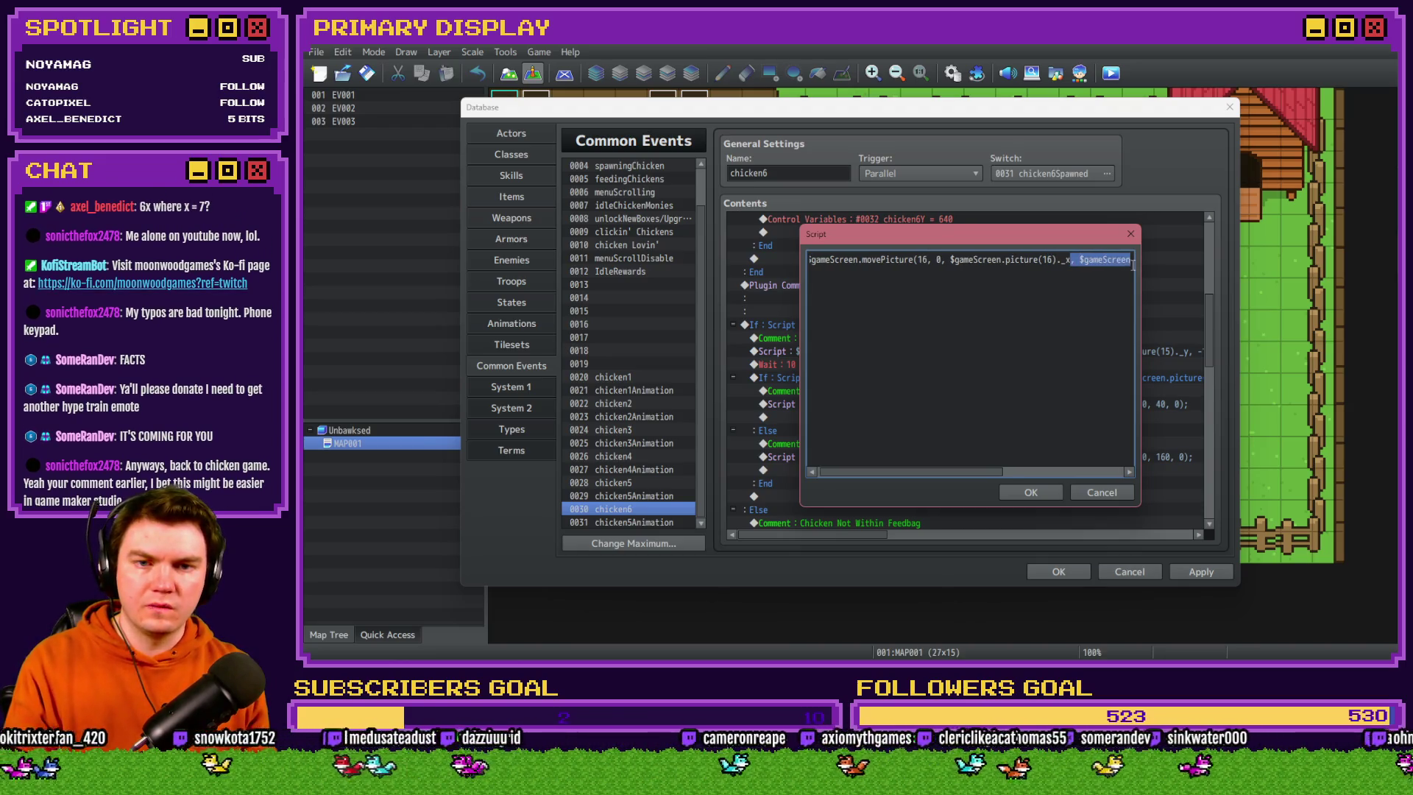
pyautogui.click(1026, 255)
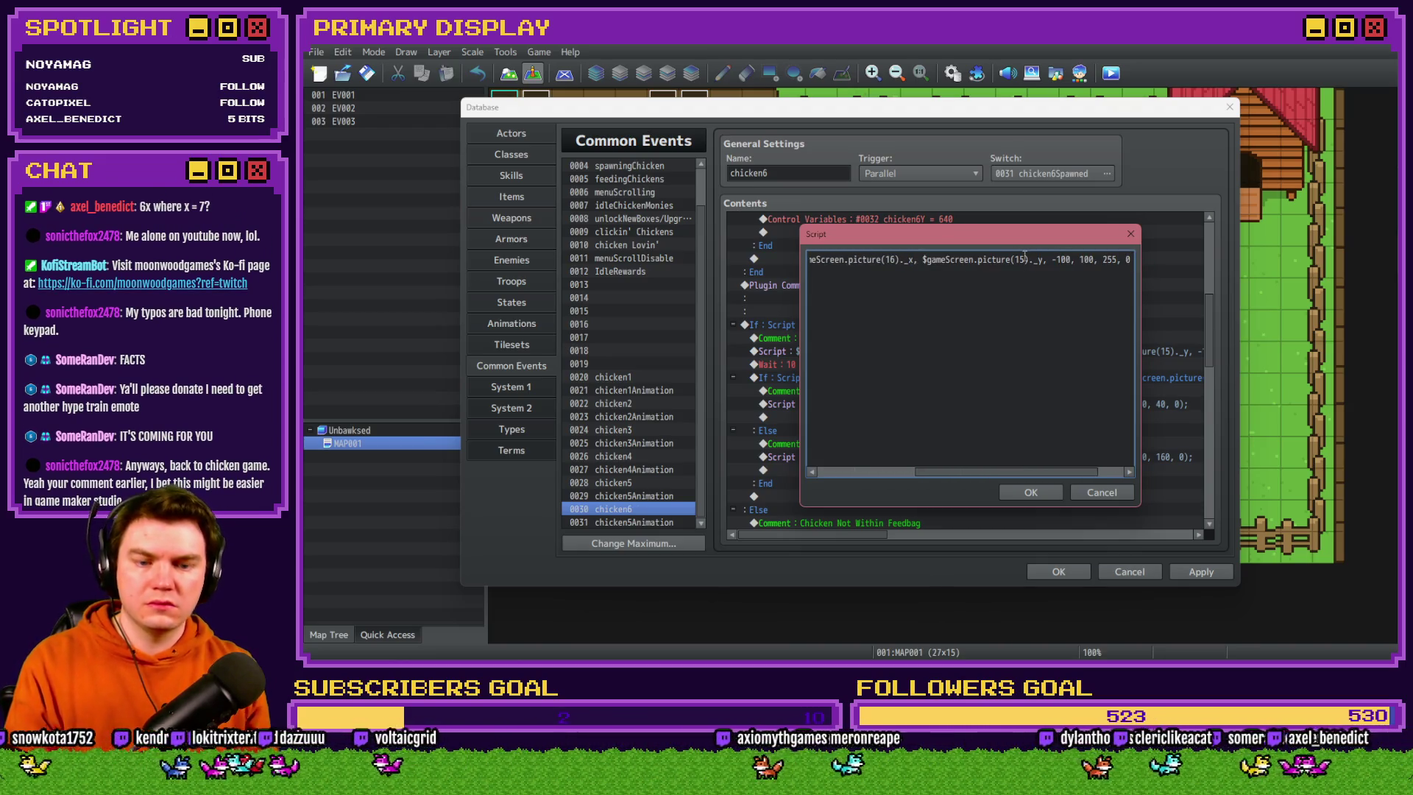
pyautogui.click(1030, 491)
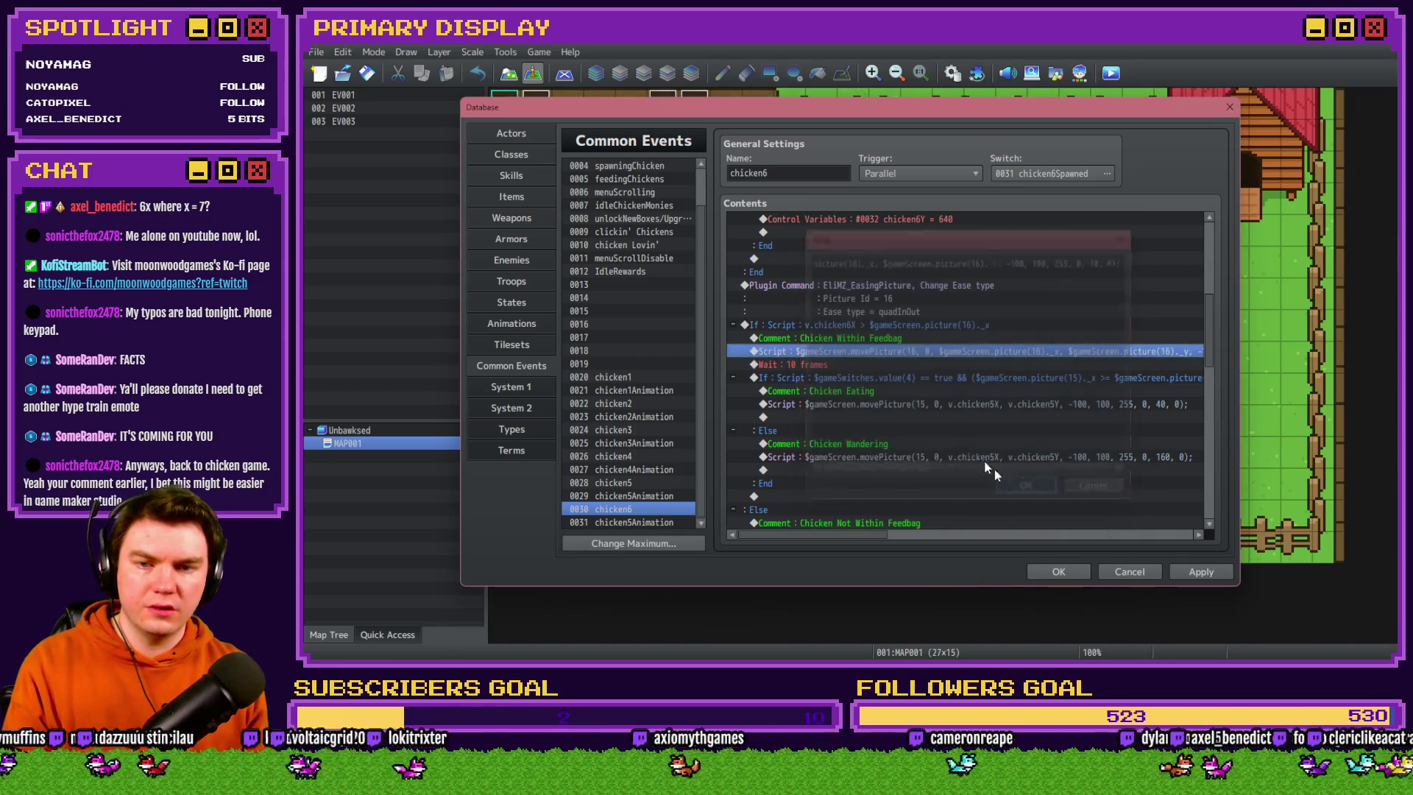
pyautogui.click(911, 382)
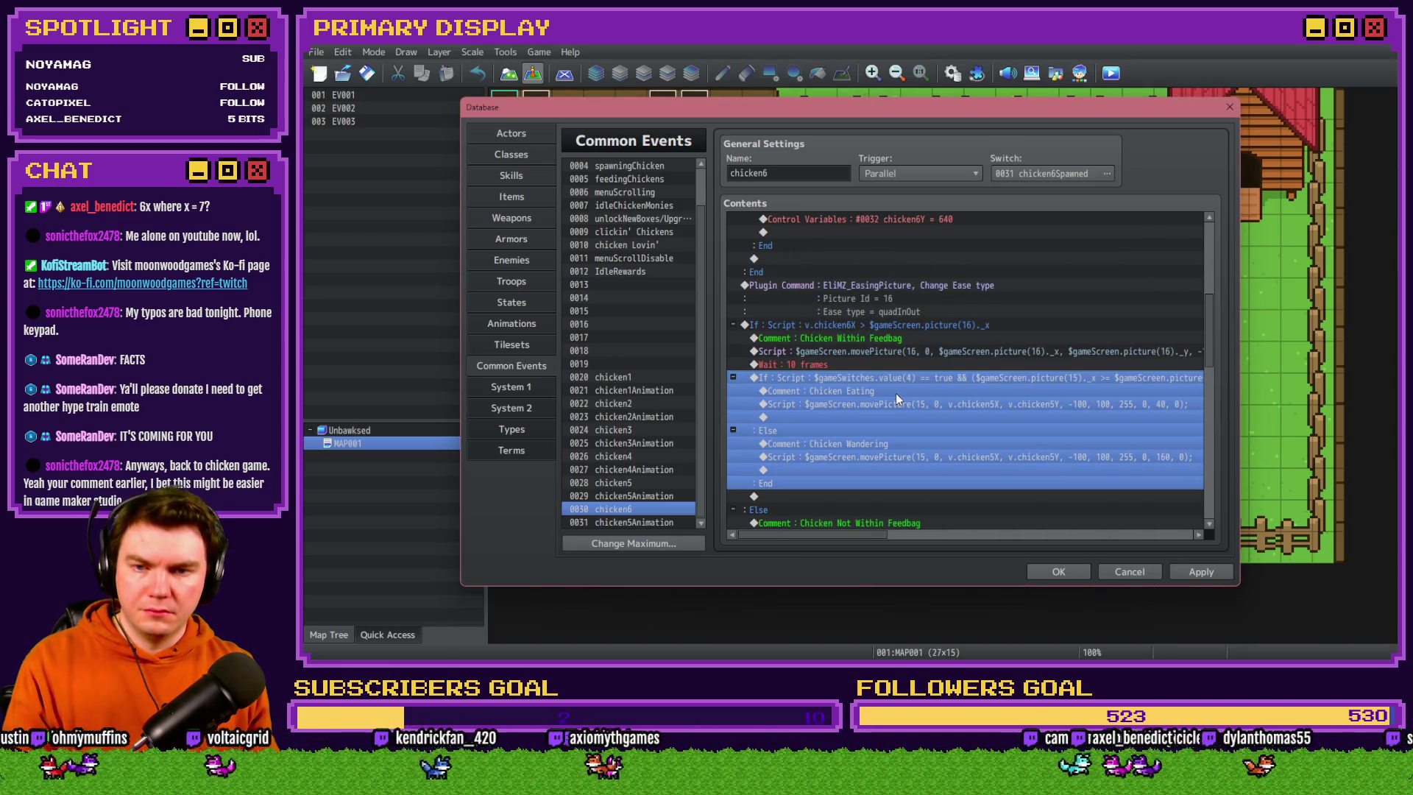
pyautogui.press('Return')
# Change the first picture(15) references in the eating condition script to picture(16)
pyautogui.tripleClick(997, 434)
pyautogui.click(1027, 439)
pyautogui.press('Right')
pyautogui.press('Right')
pyautogui.press('Right')
pyautogui.press('BackSpace')
pyautogui.write('6')
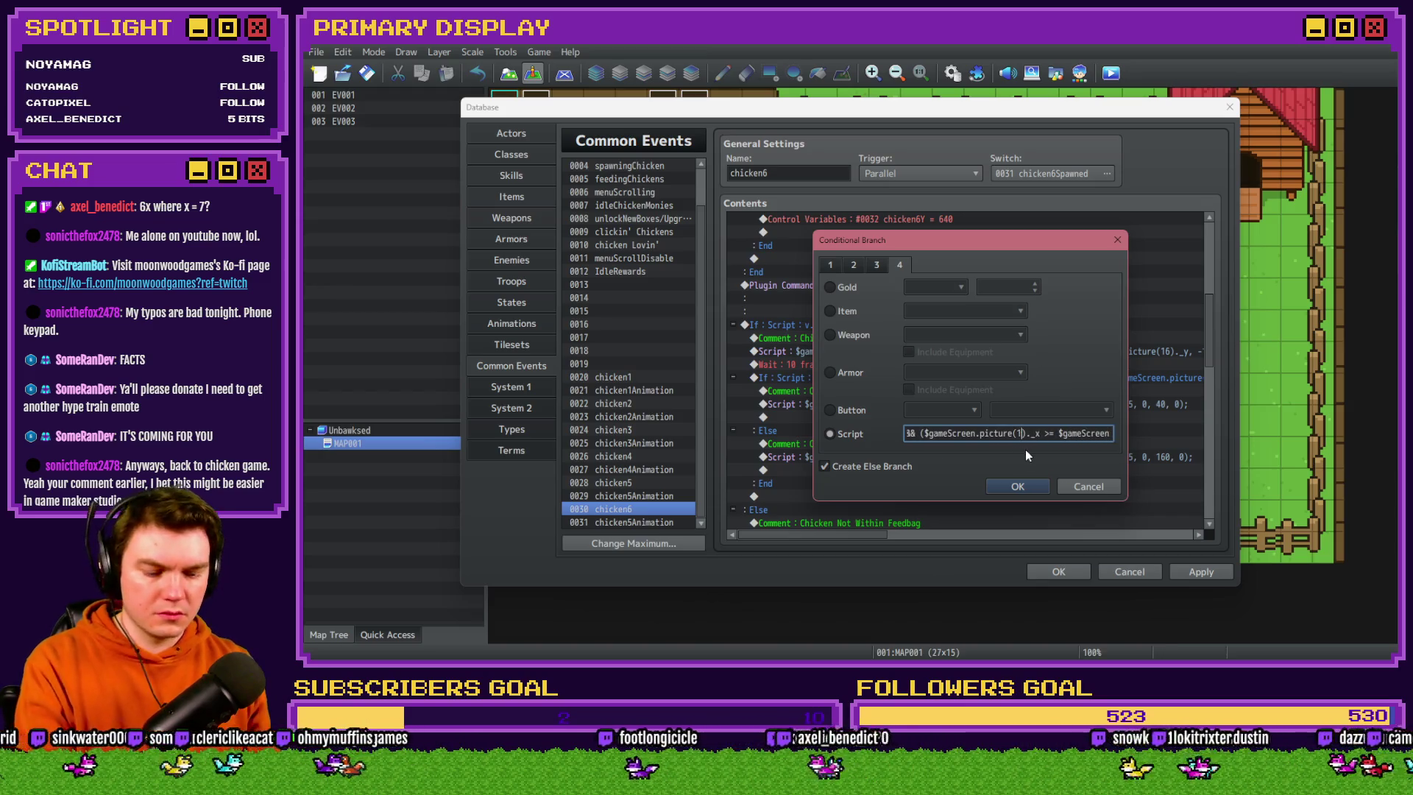
pyautogui.press('Right')
pyautogui.press('Right')
pyautogui.press('Right')
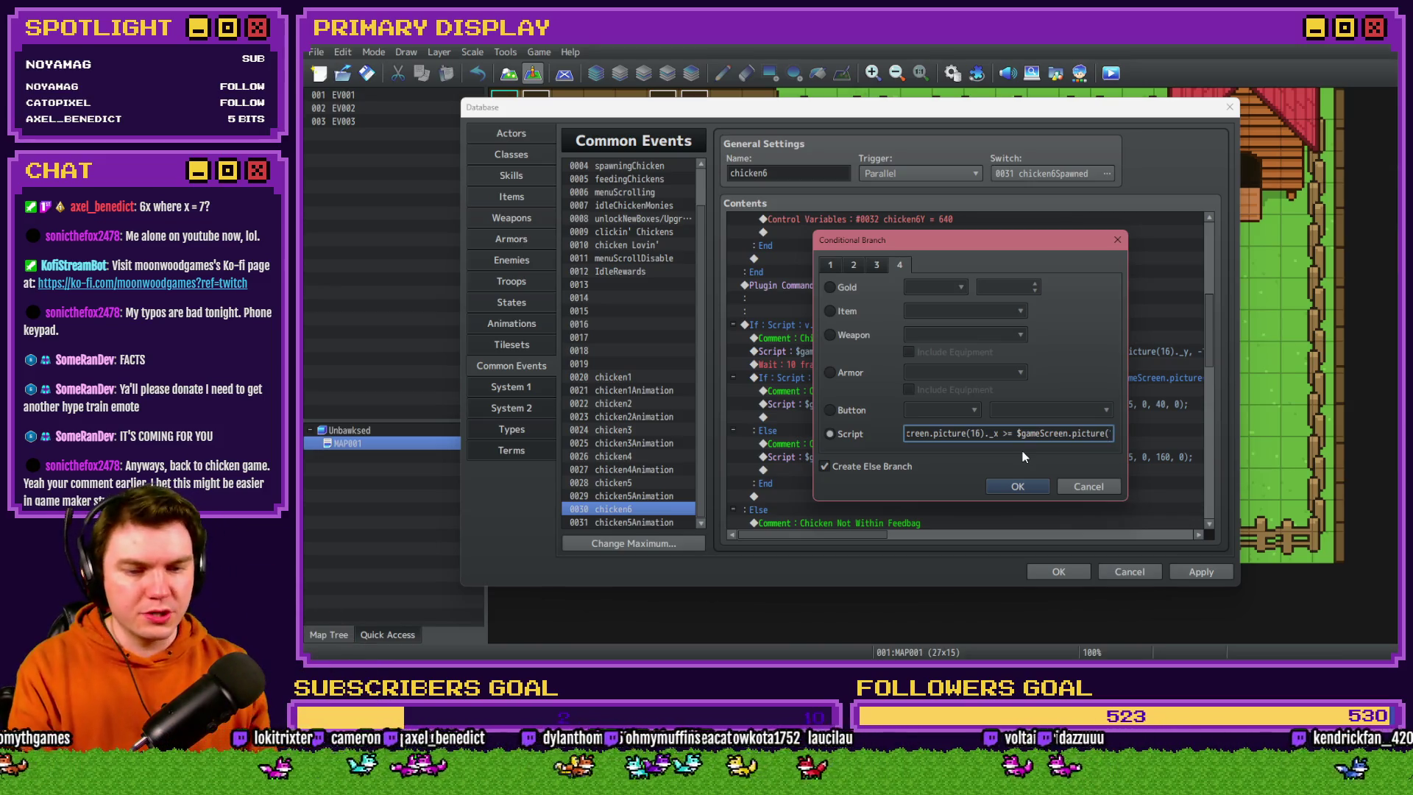
pyautogui.write('1)._x - 30 && $g')
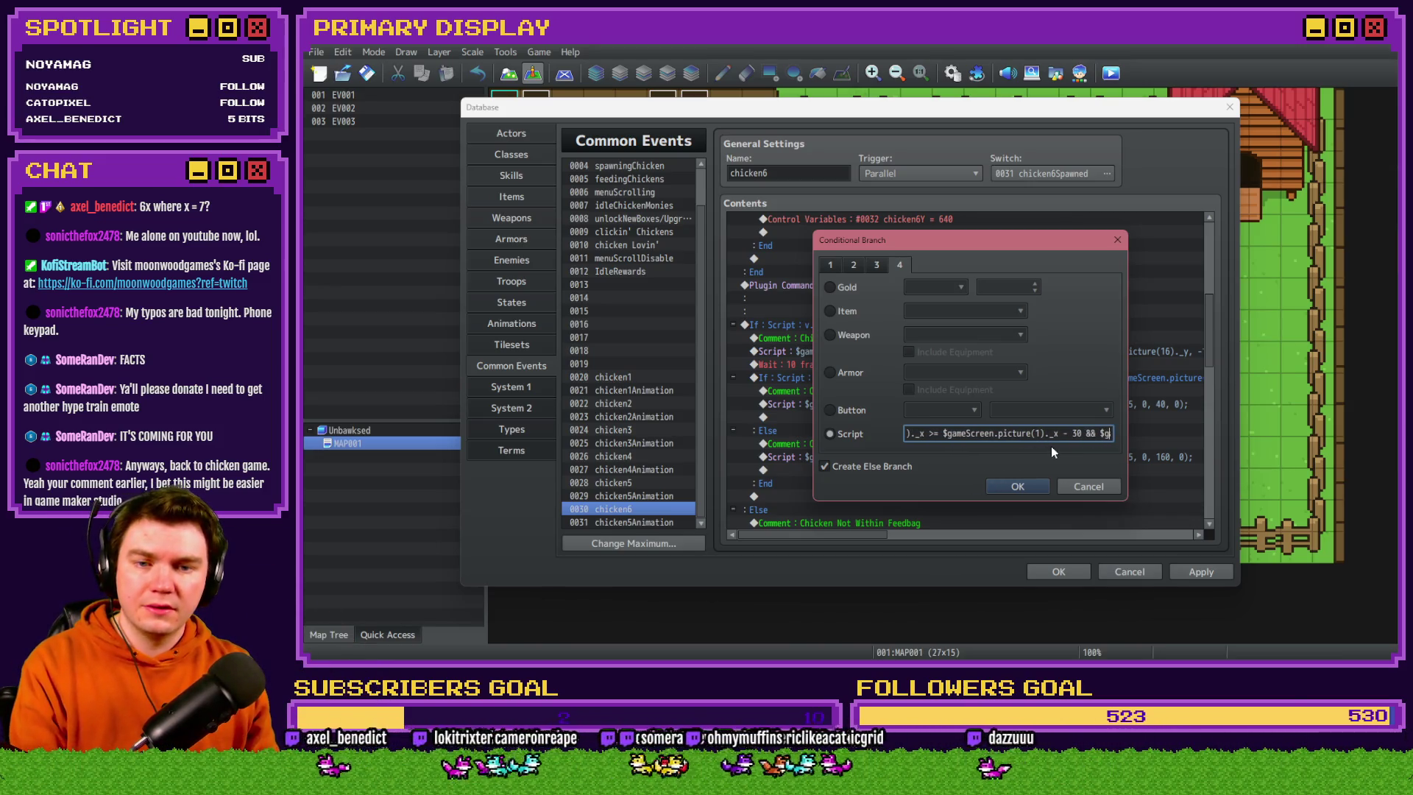
pyautogui.write('ameScreen.picture(15)._y >')
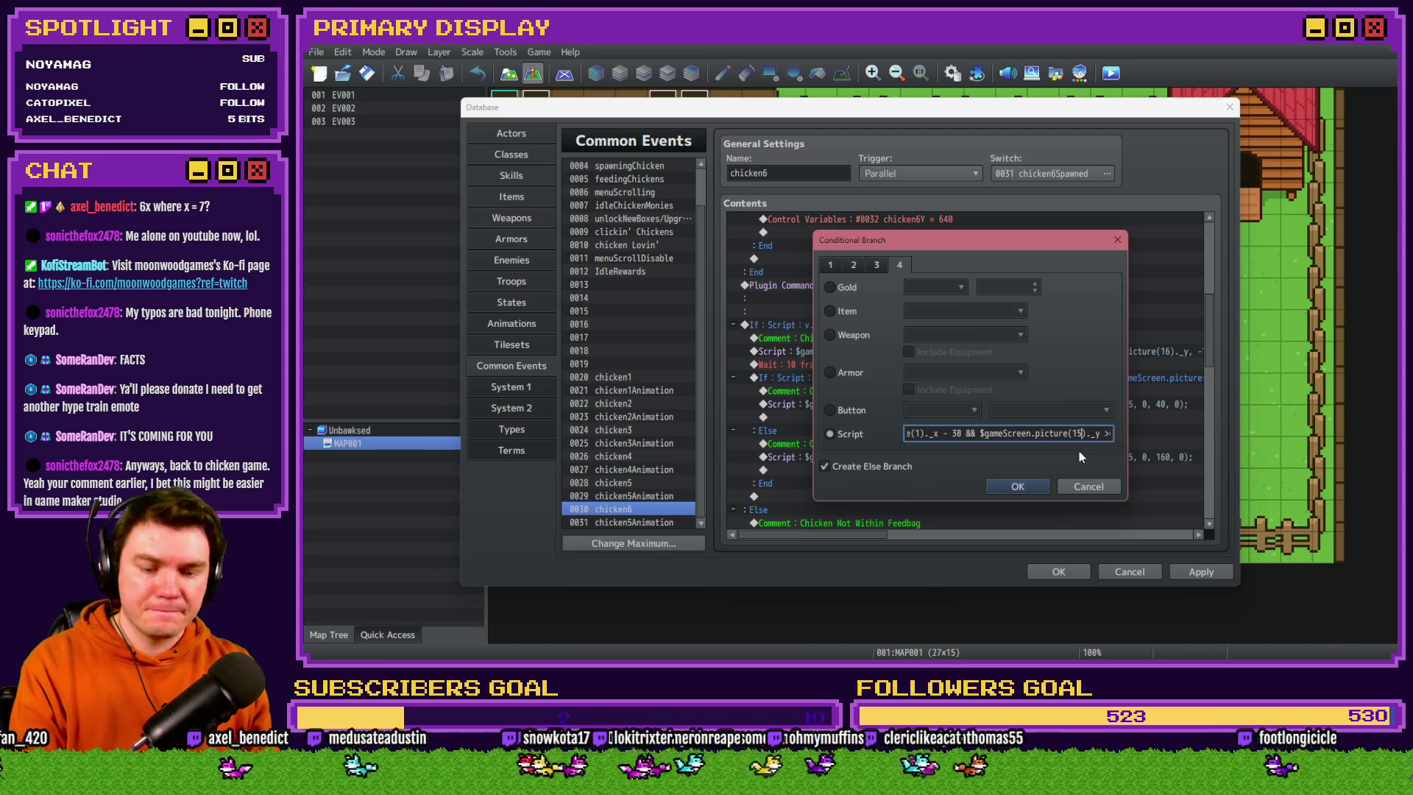
pyautogui.write(' $gameScreen.pict')
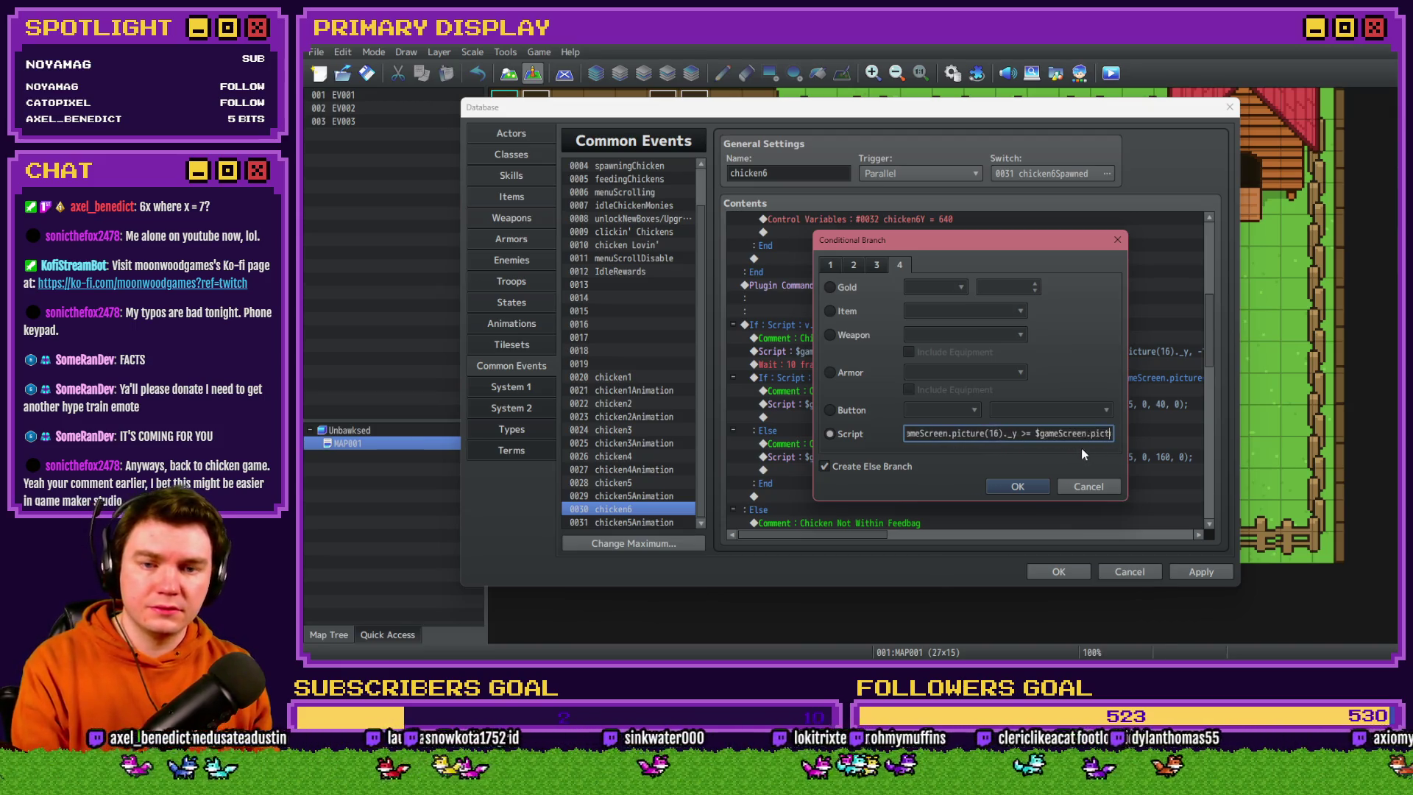
pyautogui.write('ure(1)._y - 34 && $gameScreen.picture(15)._x')
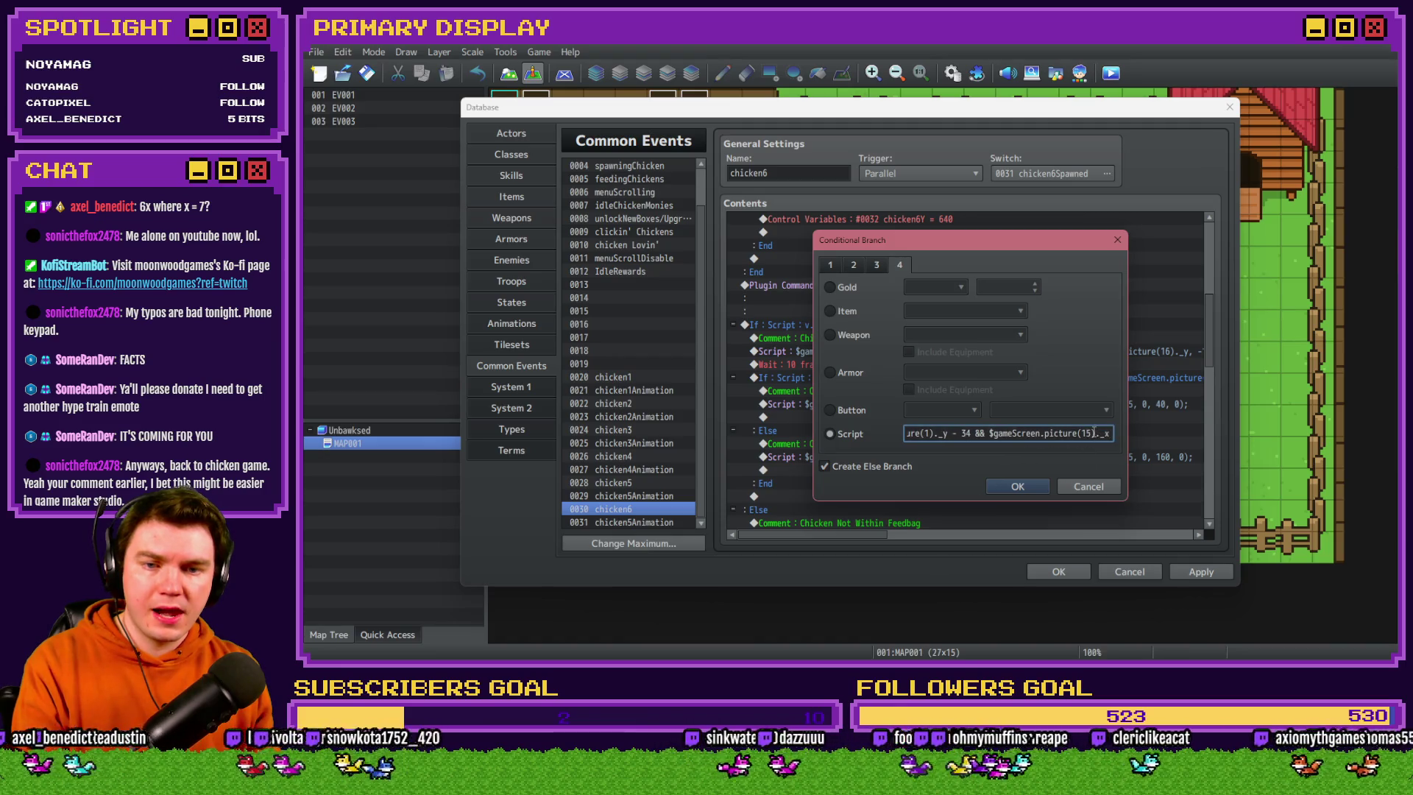
pyautogui.press('BackSpace')
pyautogui.write('6')
# Replace the remaining picture(15) references with picture(16) and save the condition
pyautogui.press('End')
pyautogui.write('<= $gam')
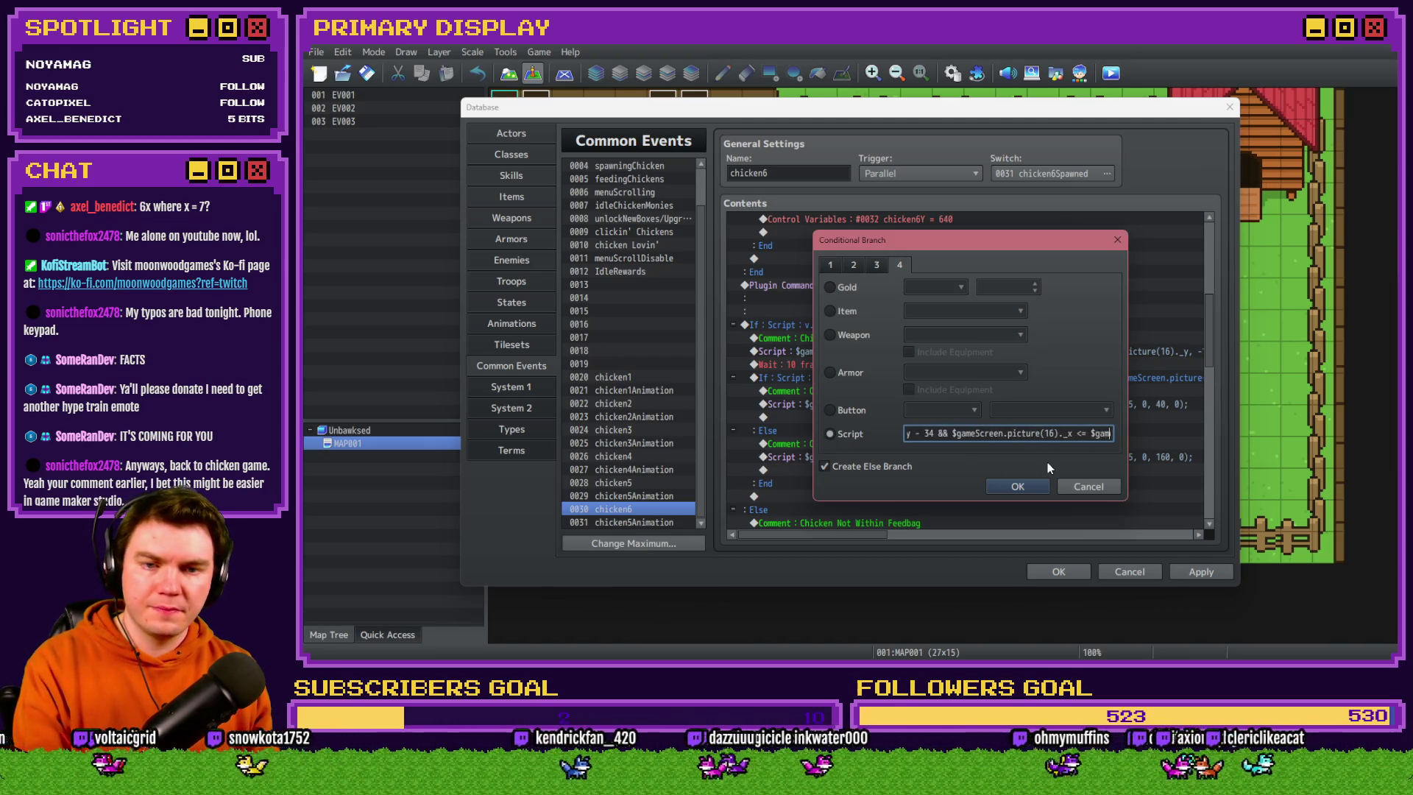
pyautogui.write('eScreen.picture(15)._x + 30 && $gameScreen.picture(15)._y <= $g')
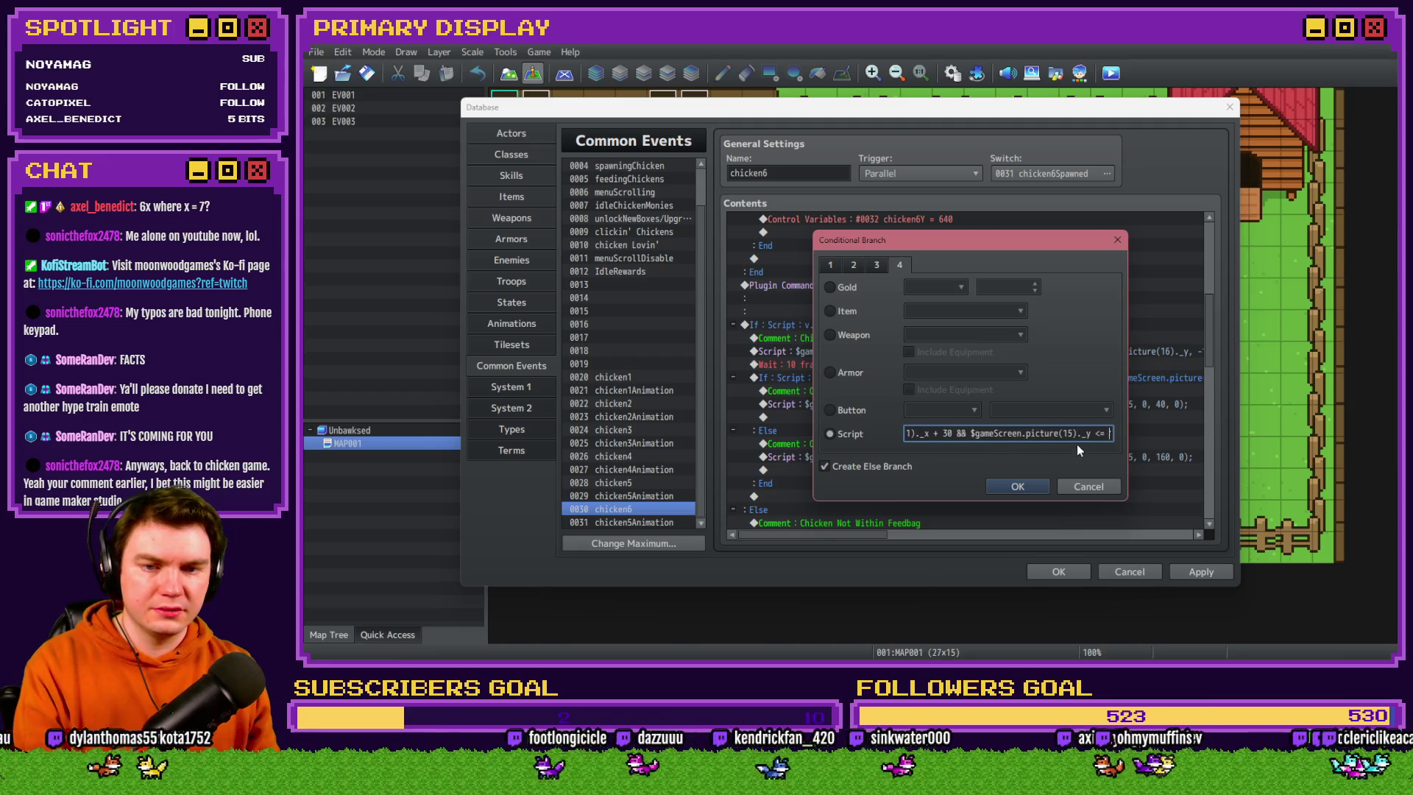
pyautogui.click(1071, 432)
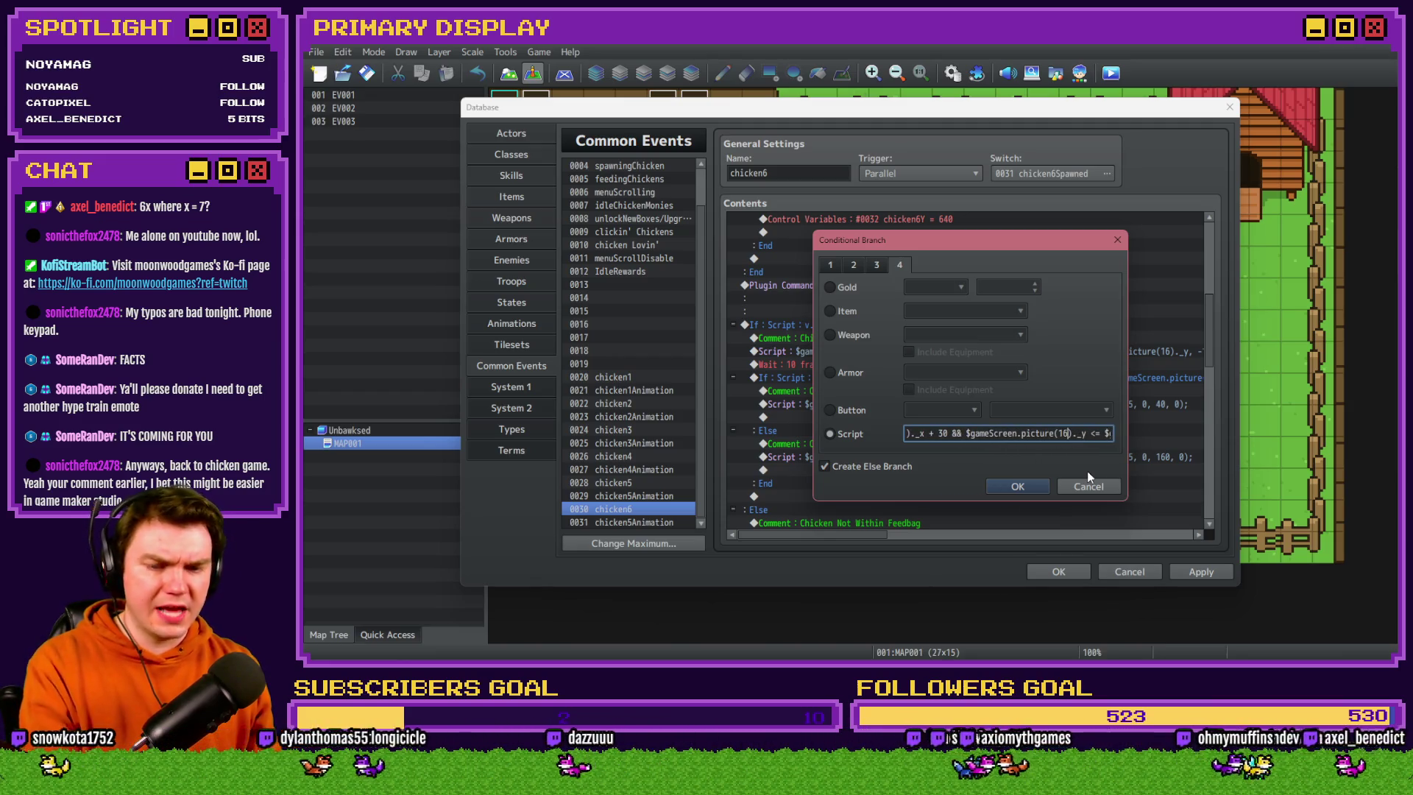
pyautogui.write('6')
pyautogui.press('End')
pyautogui.write('ameScreen.picture(1)._y + 34')
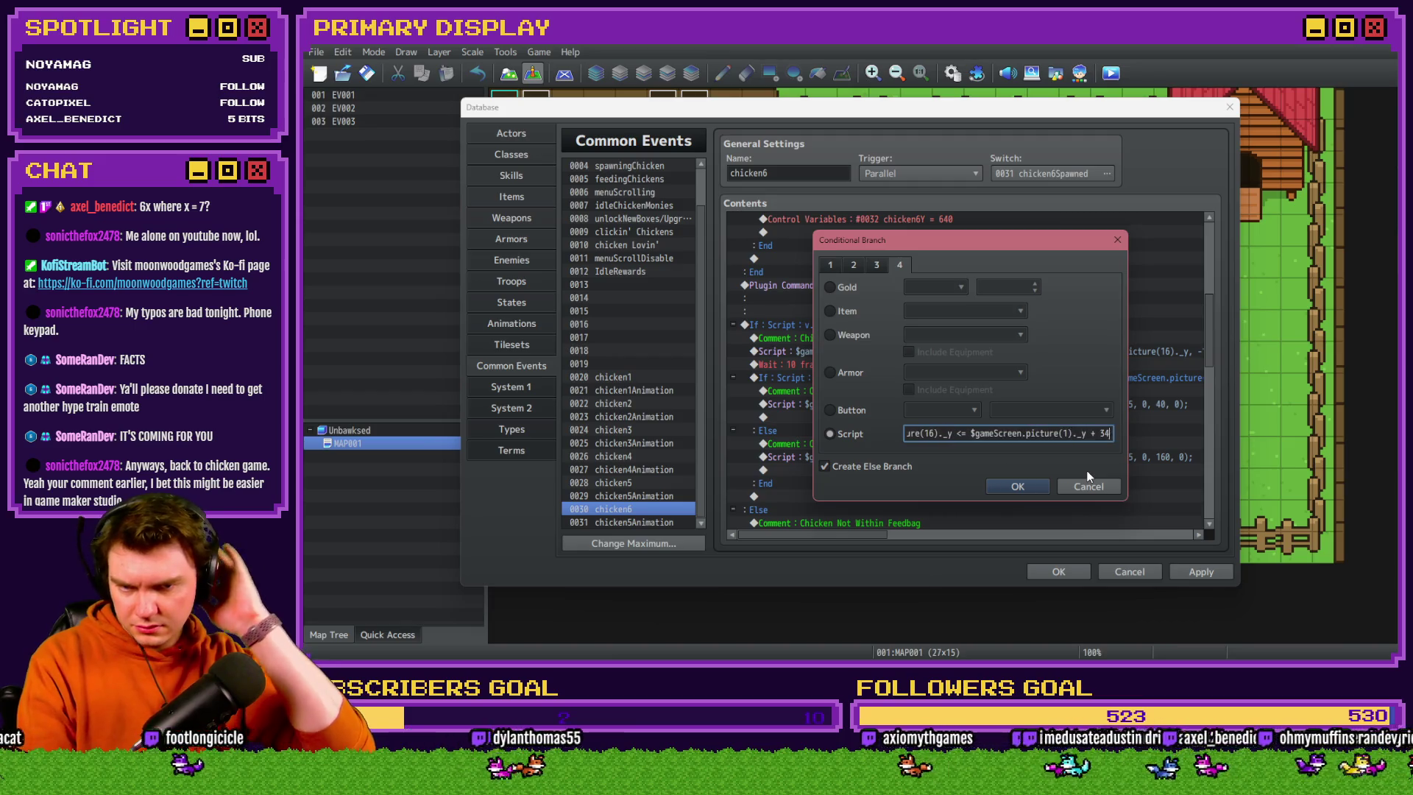
pyautogui.click(1008, 486)
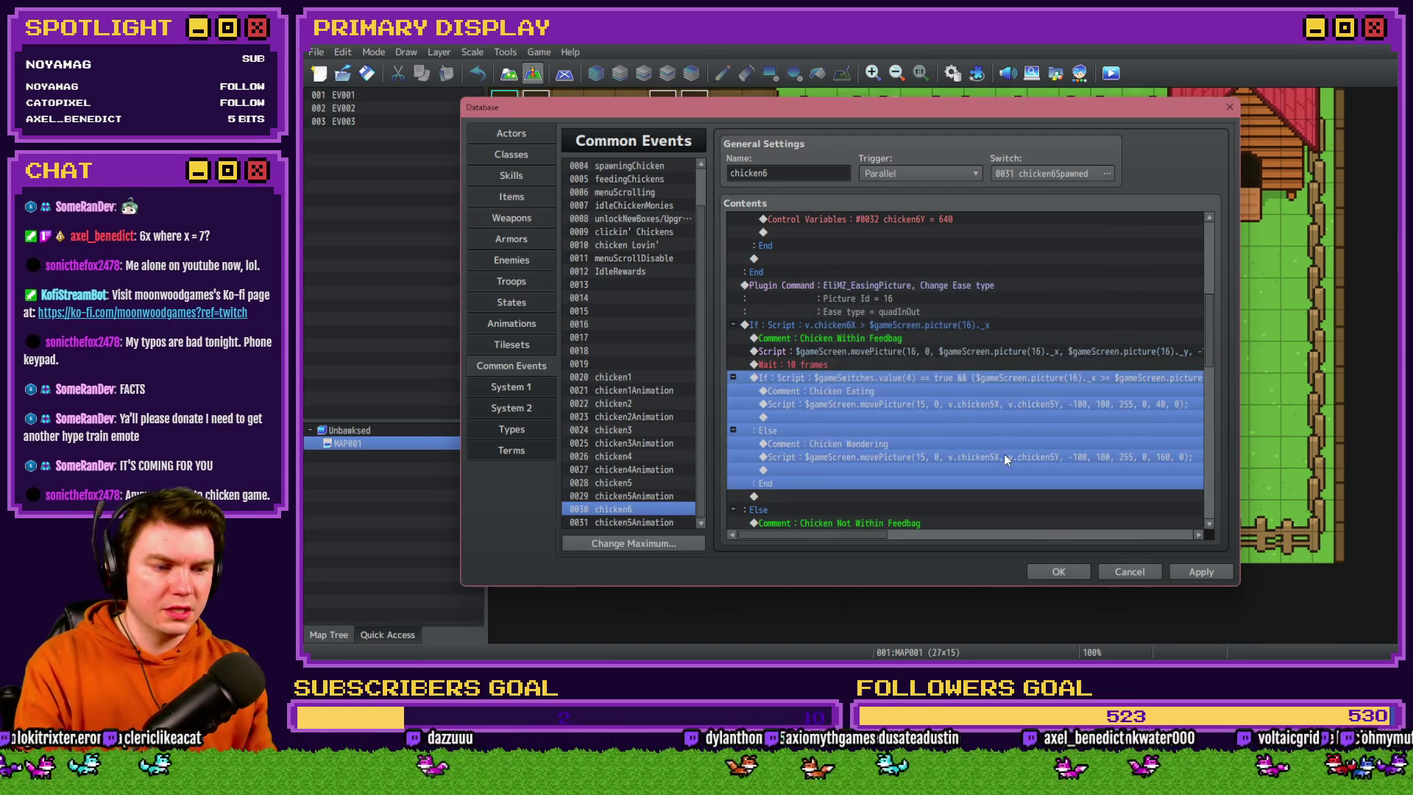
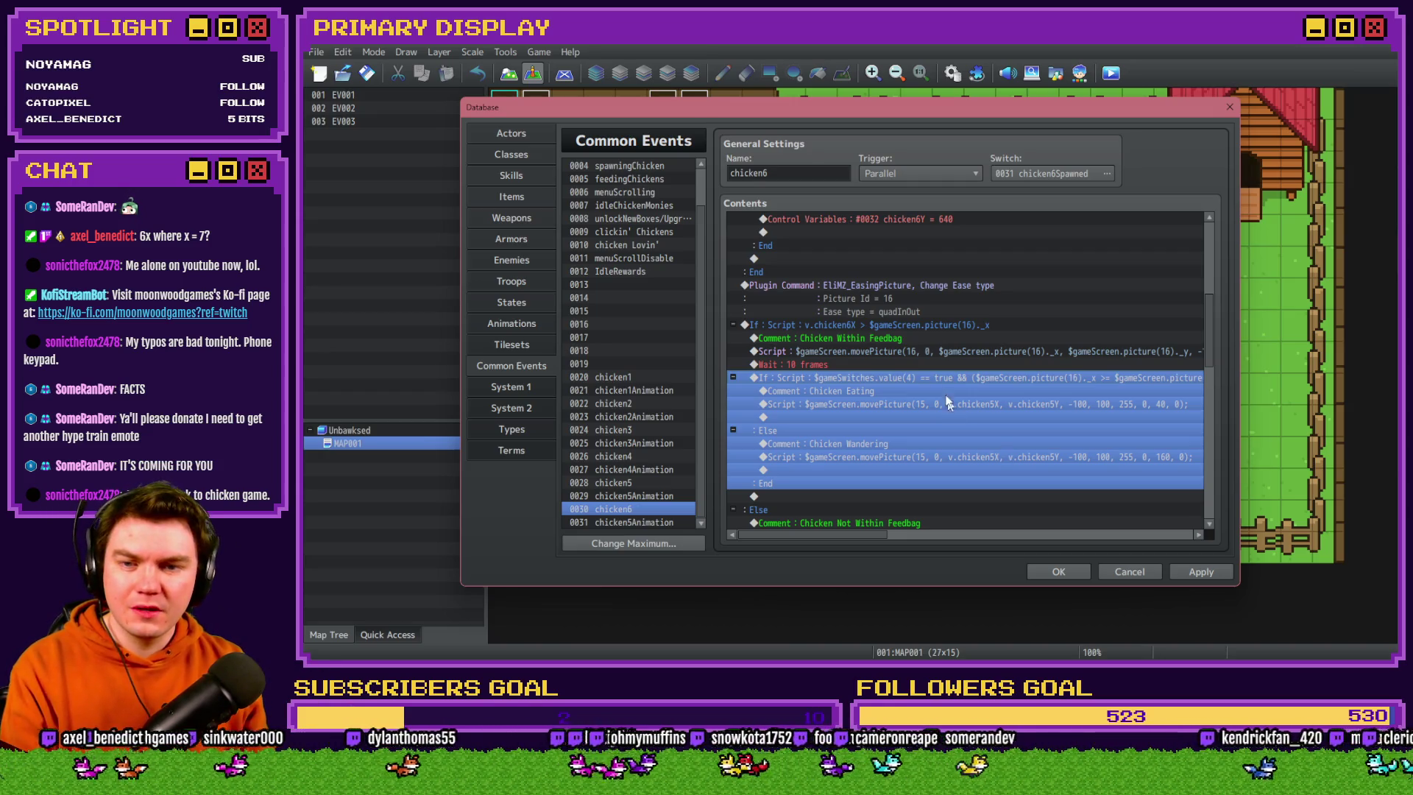
# Change the Chicken Eating move script to picture 16 with chicken6X and chicken6Y
pyautogui.click(926, 383)
pyautogui.doubleClick(921, 378)
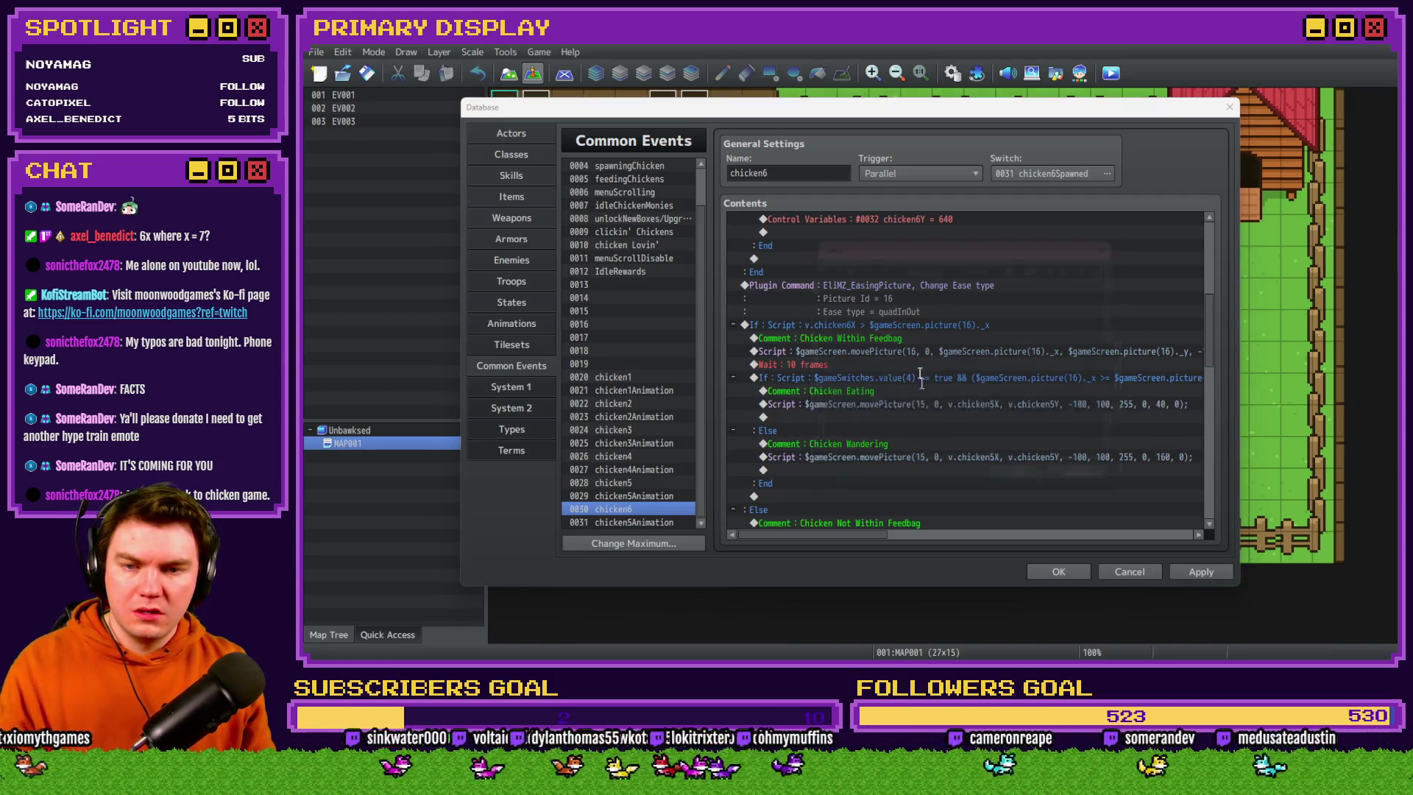
pyautogui.doubleClick(897, 259)
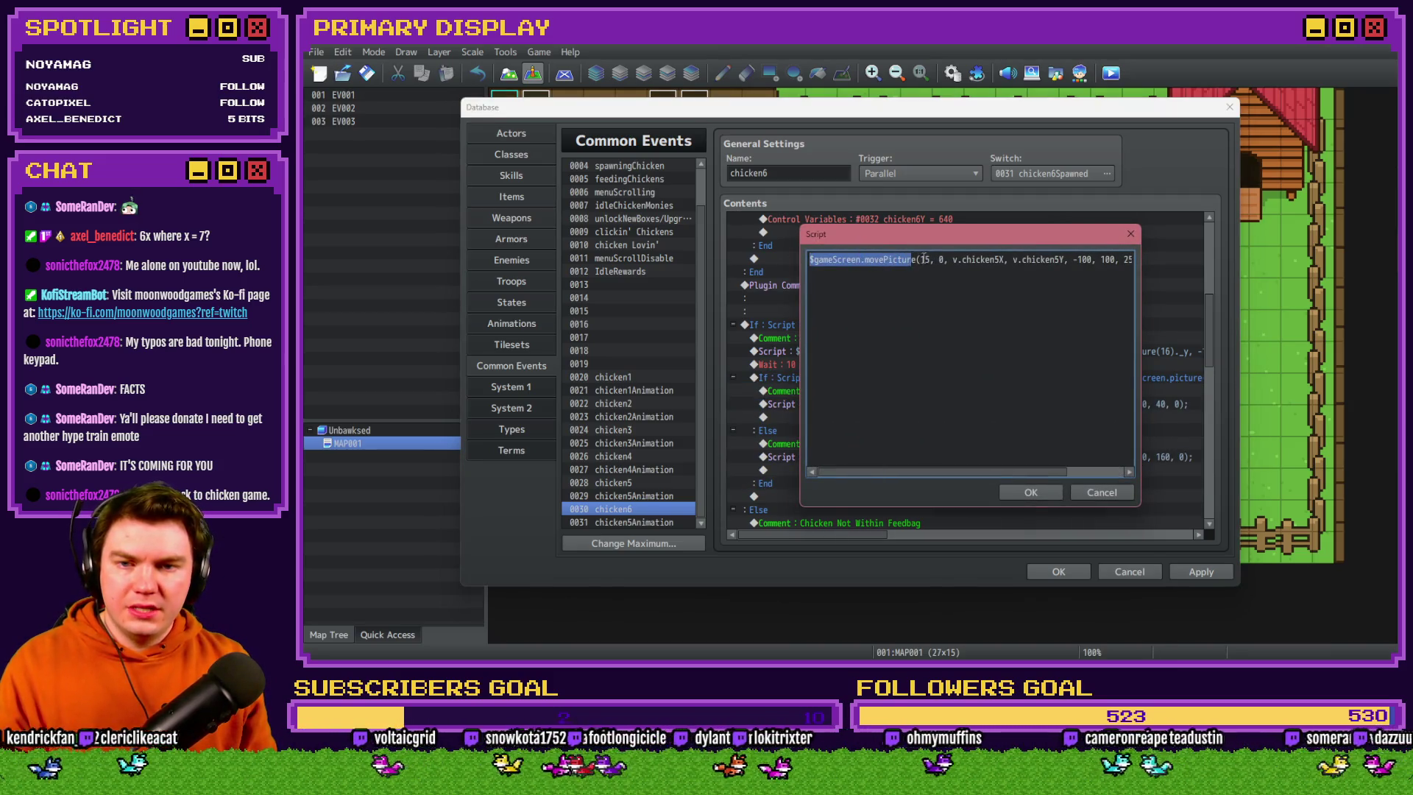
pyautogui.click(926, 259)
pyautogui.write('6')
pyautogui.click(995, 259)
pyautogui.press('Delete')
pyautogui.write('6')
pyautogui.moveTo(1101, 259); pyautogui.dragTo(1176, 268)
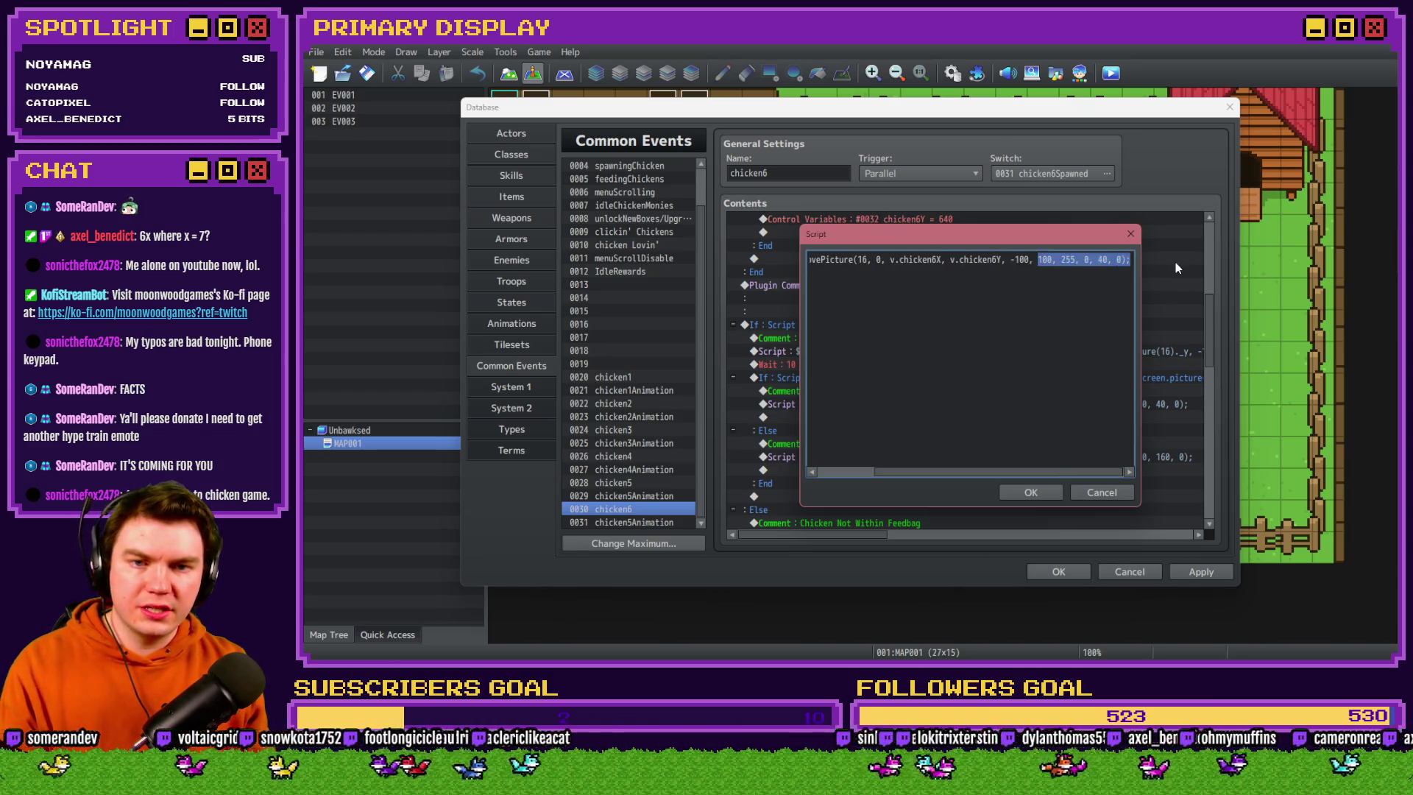
pyautogui.click(1032, 491)
# Change the Chicken Wandering move script's picture number from 15 to 16
pyautogui.doubleClick(916, 457)
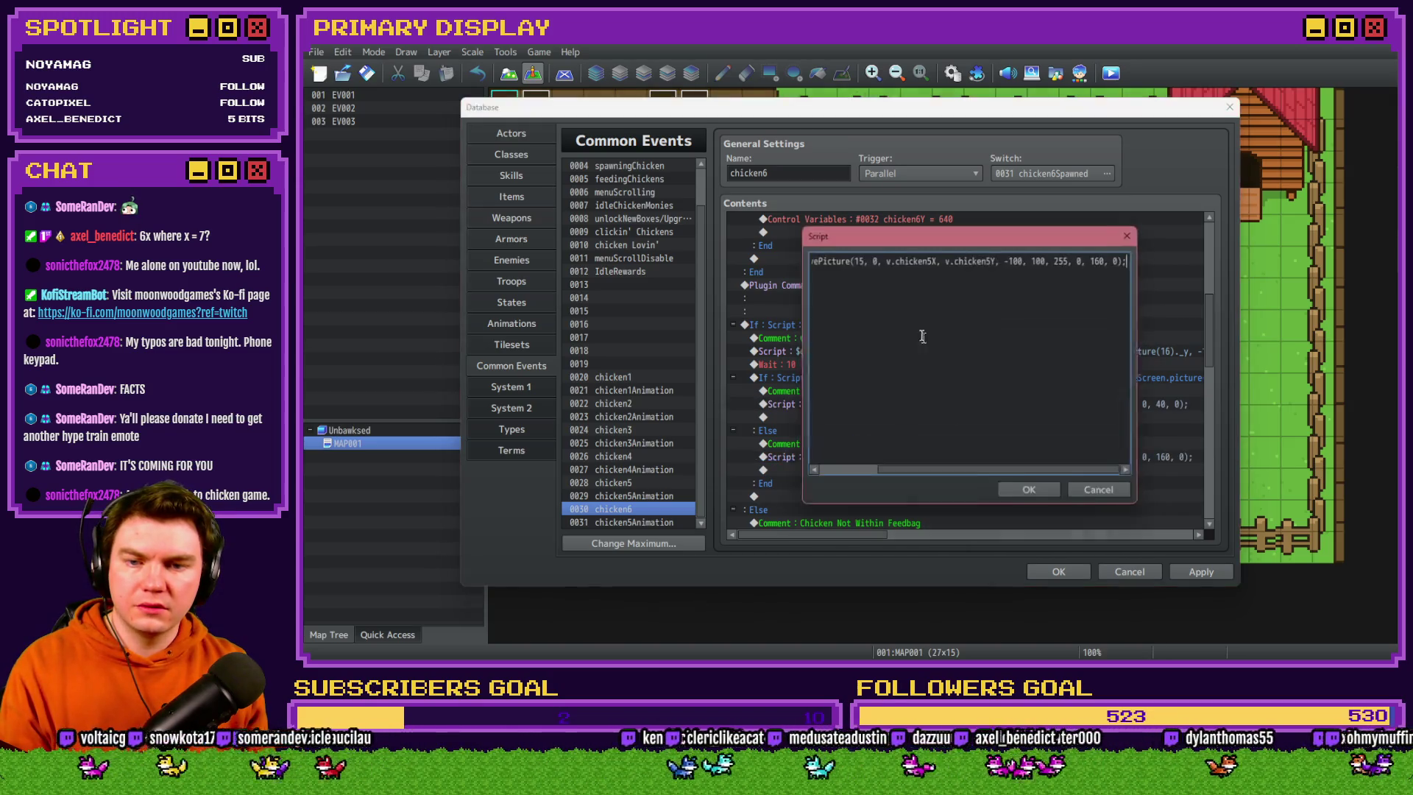
pyautogui.moveTo(854, 260); pyautogui.dragTo(925, 259)
pyautogui.write('6')
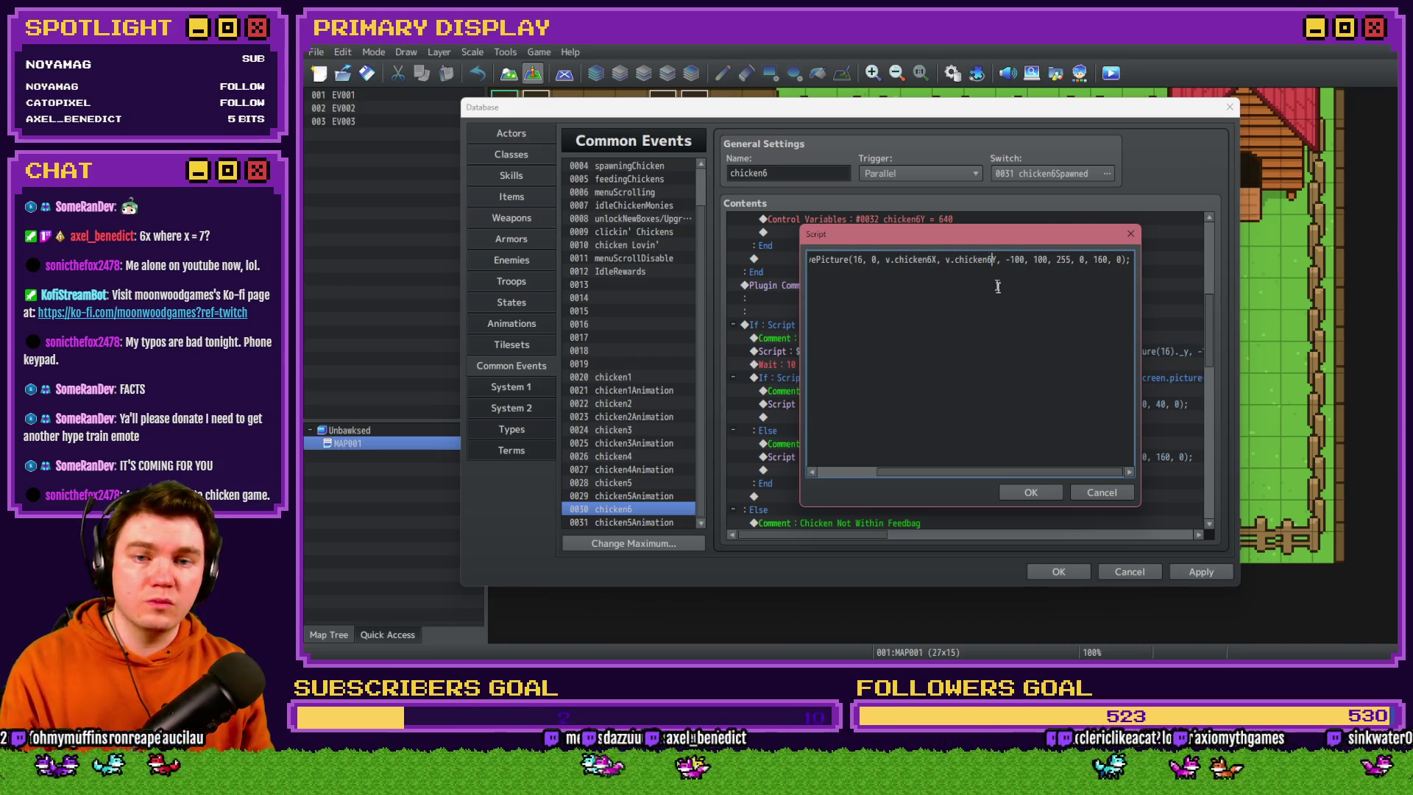
pyautogui.click(1007, 492)
# Update the not-within-feedbag move script to picture 16 with chicken6 coordinates
pyautogui.scroll(-5, 913, 448)
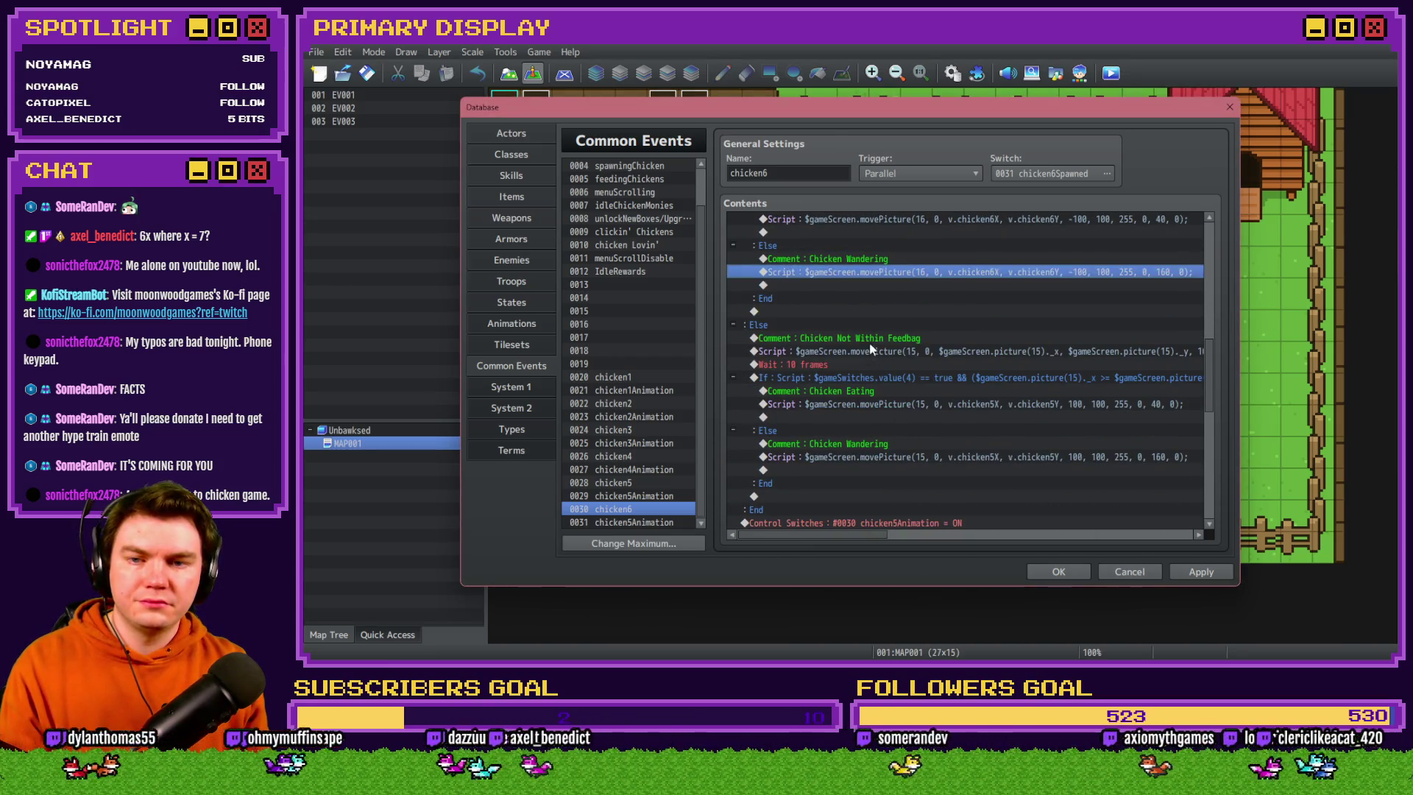
pyautogui.doubleClick(872, 351)
pyautogui.write('6')
pyautogui.moveTo(1045, 260)
pyautogui.mouseDown()
pyautogui.moveTo(1126, 259)
pyautogui.moveTo(762, 259)
pyautogui.mouseUp()
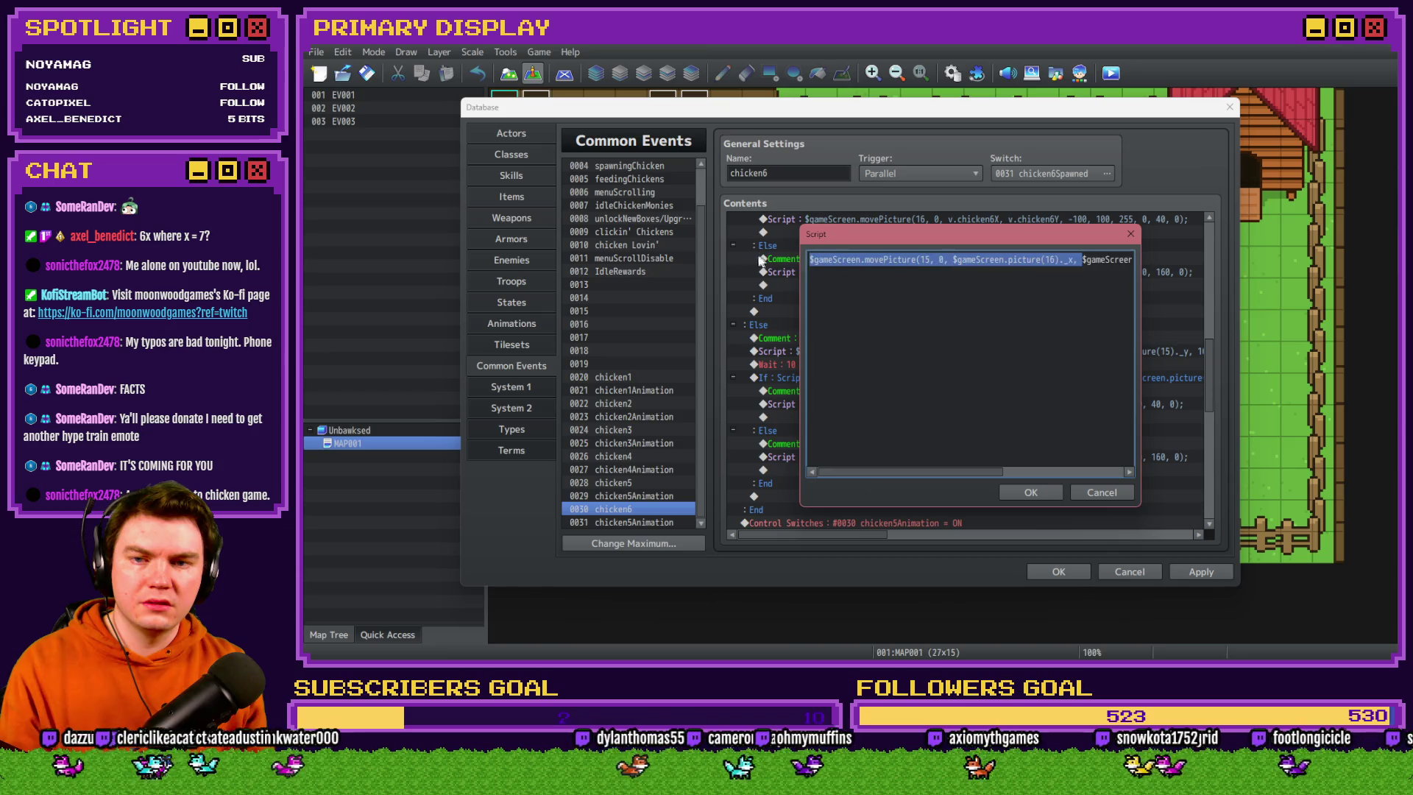
pyautogui.click(929, 259)
pyautogui.press('BackSpace')
pyautogui.write('6')
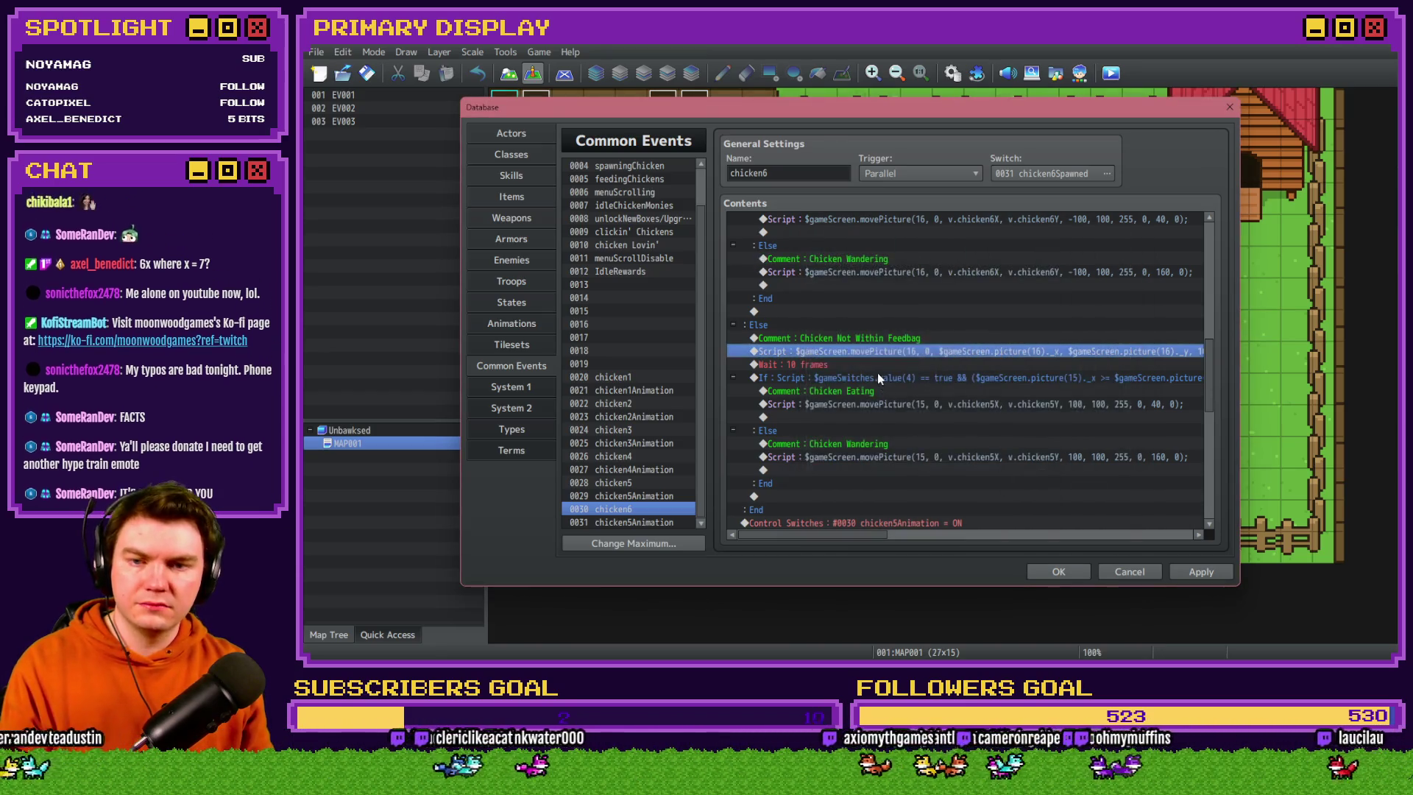
pyautogui.doubleClick(878, 378)
# Replace picture(15) with picture(16) in the feedbag-distance condition script, then save the project
pyautogui.click(1048, 435)
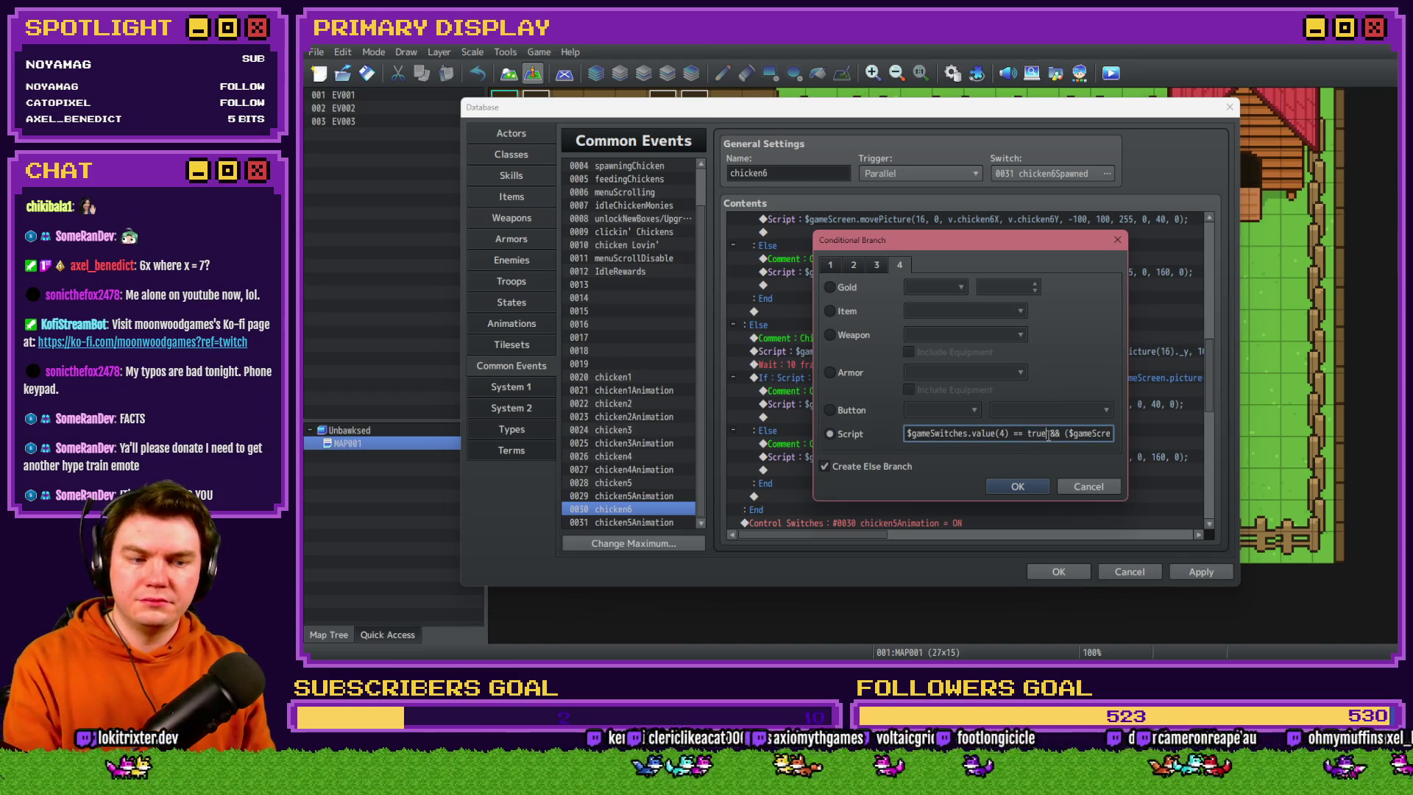
pyautogui.press('Right')
pyautogui.press('Right')
pyautogui.press('Right')
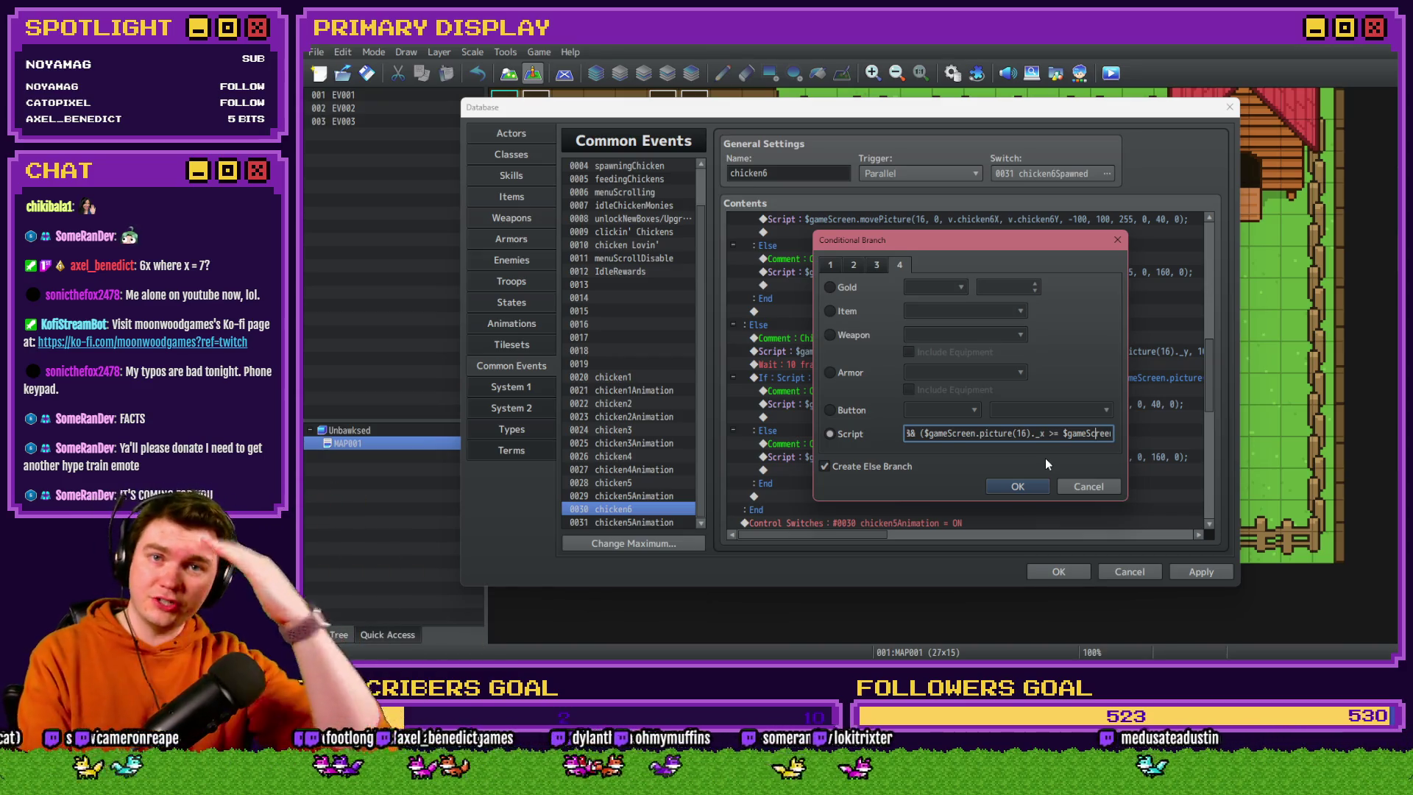
pyautogui.press('Right')
pyautogui.press('Right')
pyautogui.press('Right')
pyautogui.press('Right')
pyautogui.press('Right')
pyautogui.press('Right')
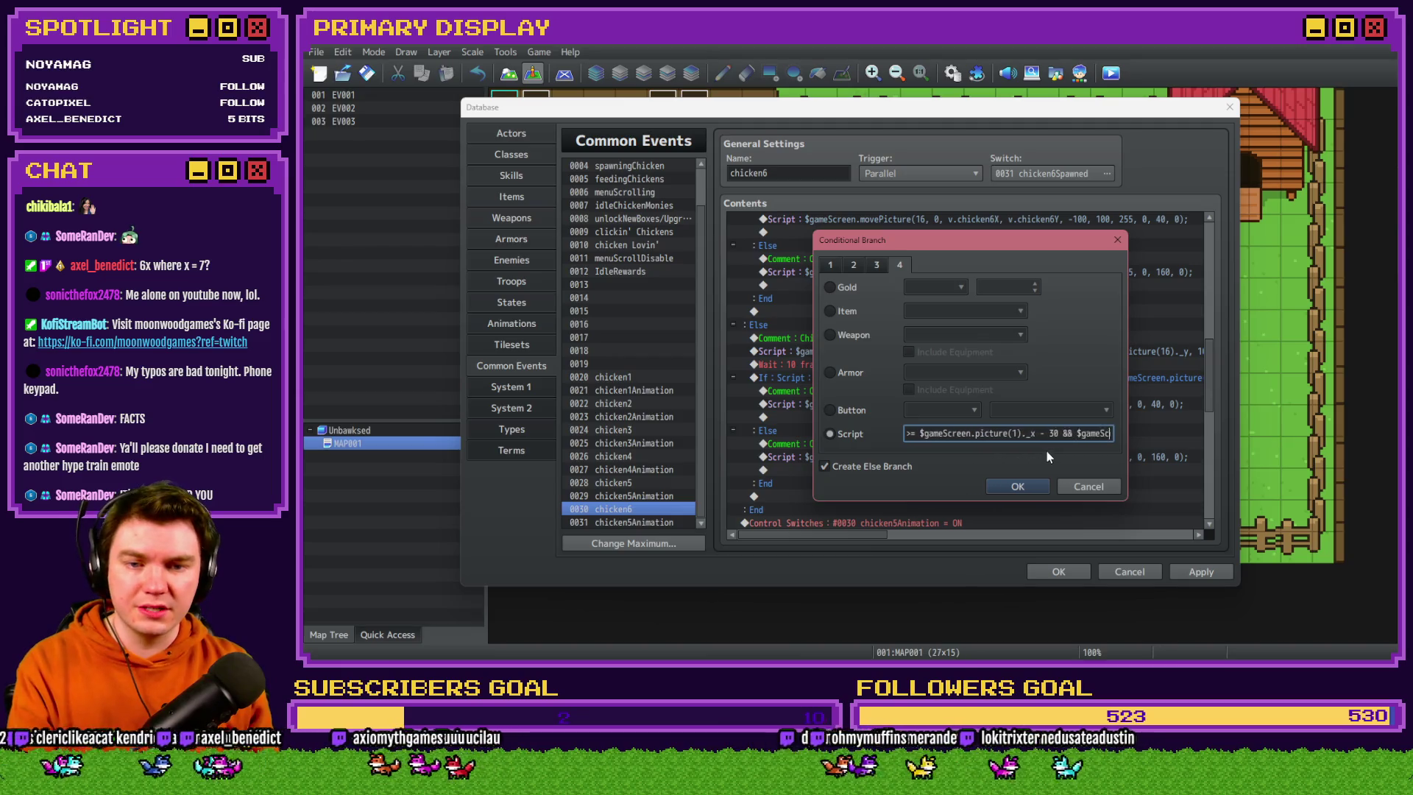
pyautogui.click(1056, 434)
pyautogui.press('BackSpace')
pyautogui.write('6')
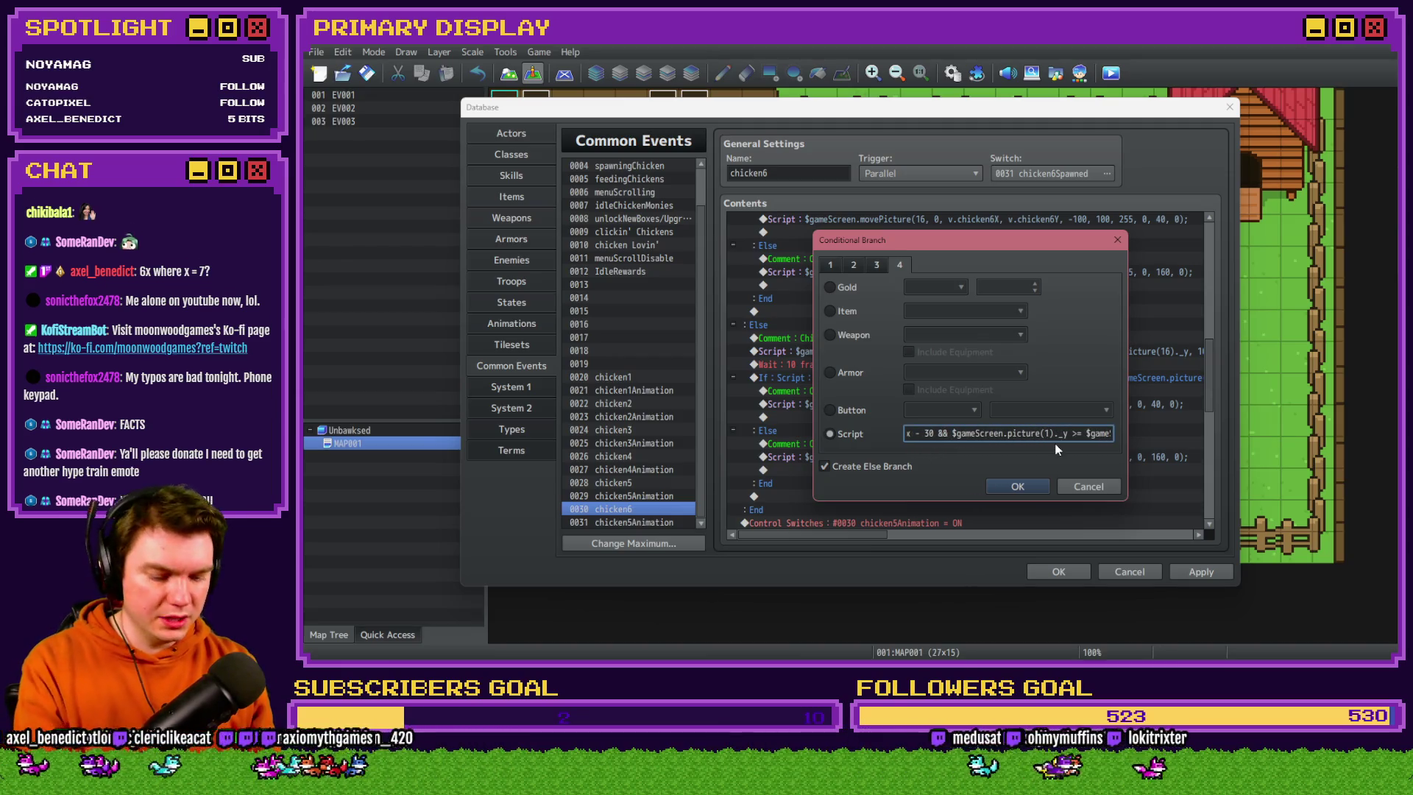
pyautogui.press('Right')
pyautogui.press('Right')
pyautogui.press('Right')
pyautogui.press('Right')
pyautogui.press('Right')
pyautogui.press('Right')
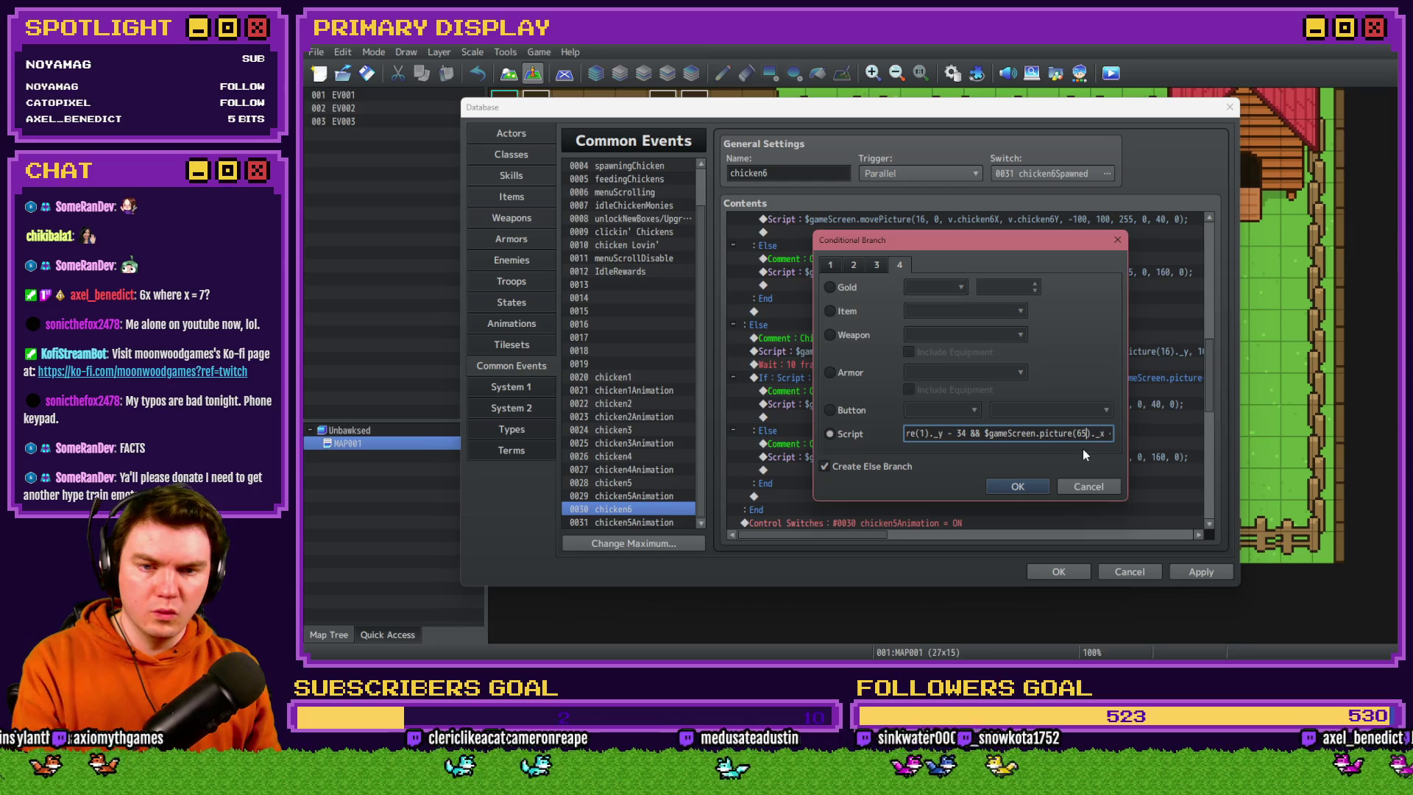
pyautogui.press('Left')
pyautogui.write('1')
pyautogui.press('Right')
pyautogui.press('Right')
pyautogui.press('Right')
pyautogui.press('Right')
pyautogui.press('Right')
pyautogui.press('Right')
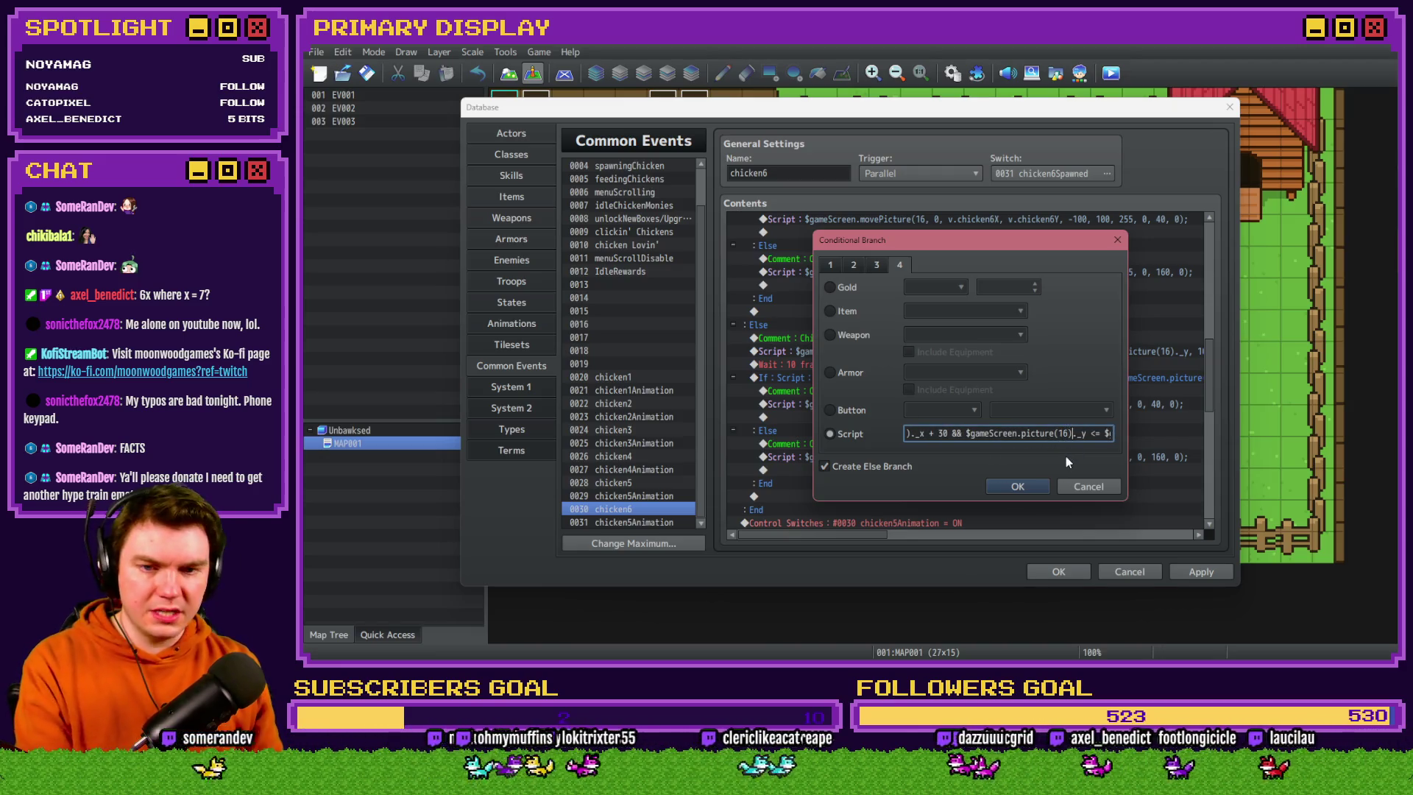
pyautogui.press('Right')
pyautogui.press('Right')
pyautogui.press('Right')
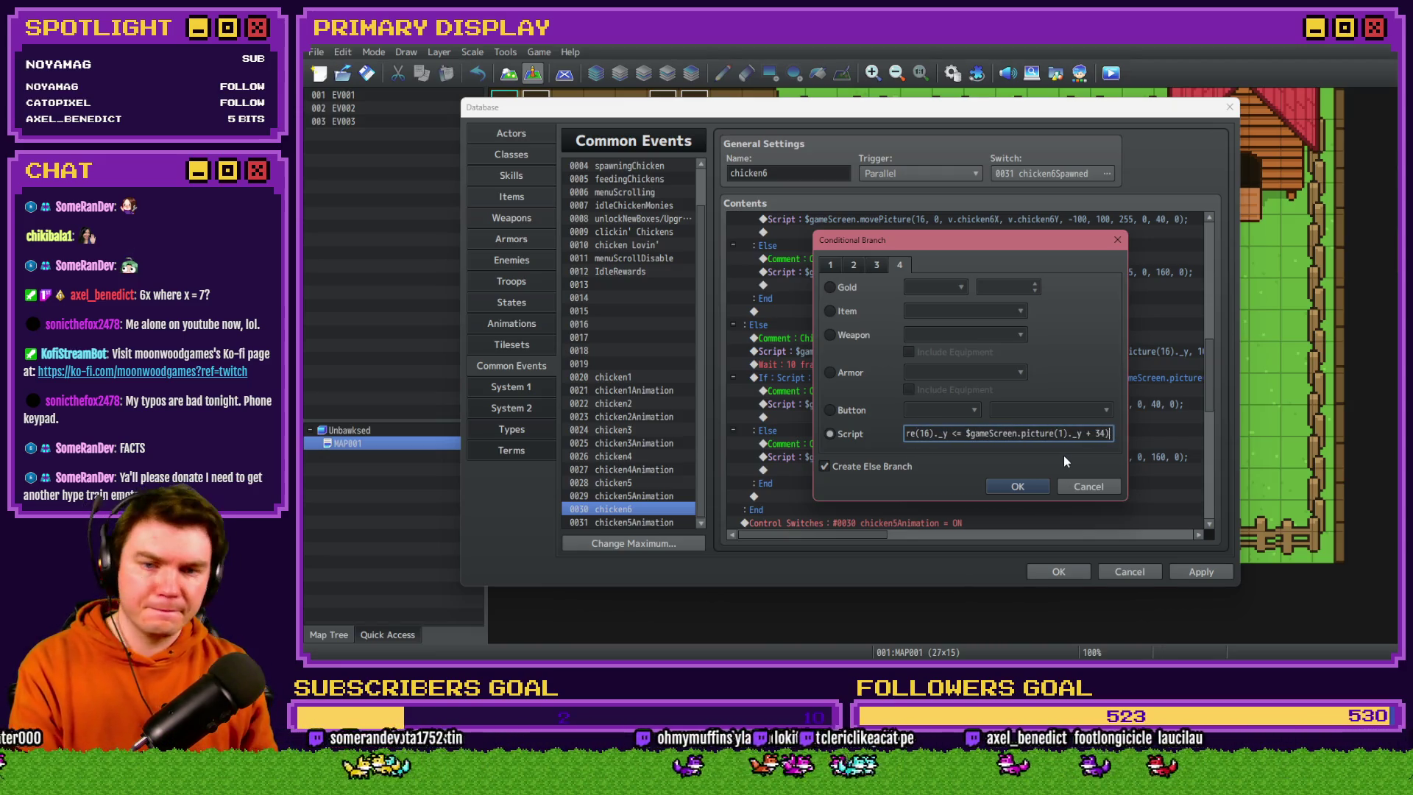
pyautogui.click(1019, 485)
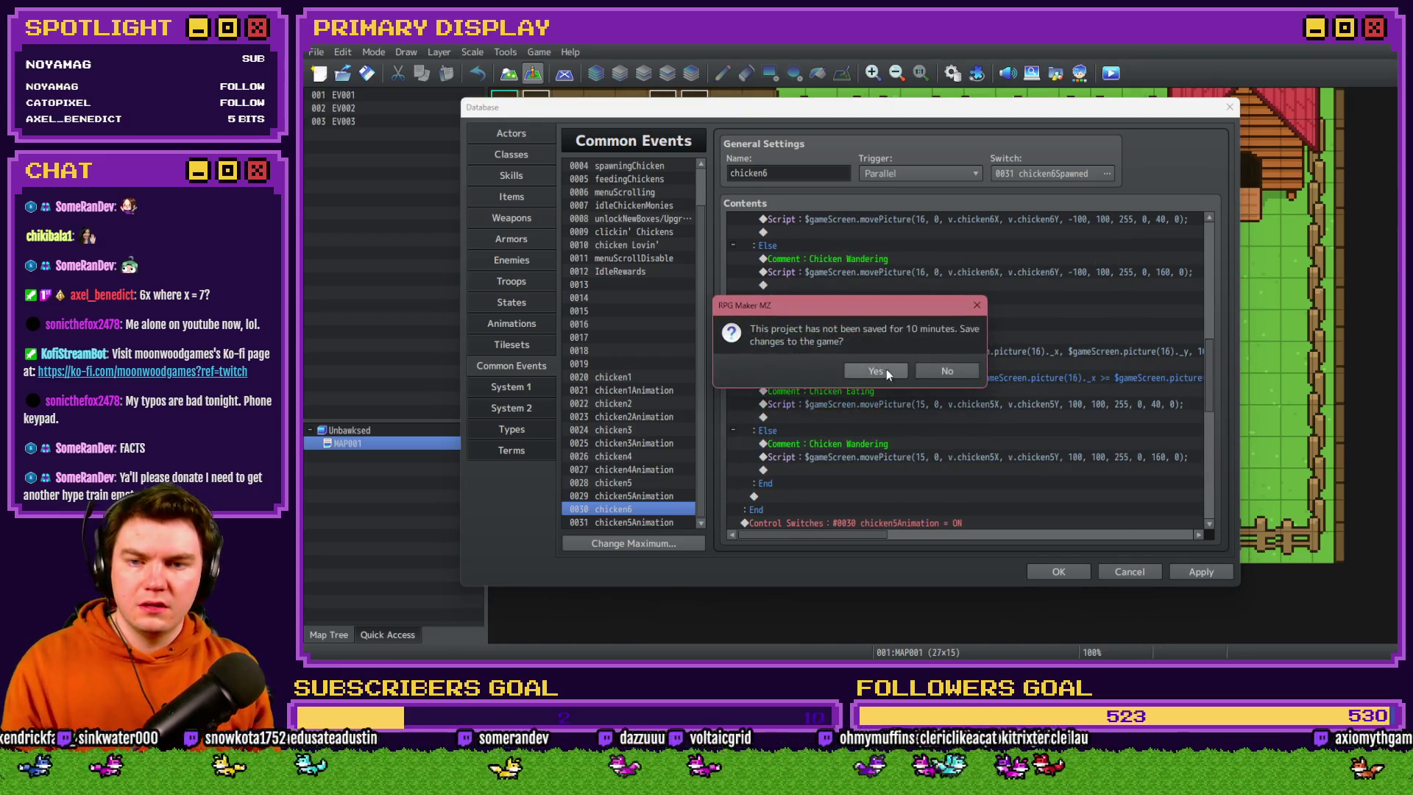
pyautogui.click(886, 372)
# Set the in-feedbag Eating and Wandering move scripts to picture 16 with chicken6X/chicken6Y
pyautogui.doubleClick(869, 404)
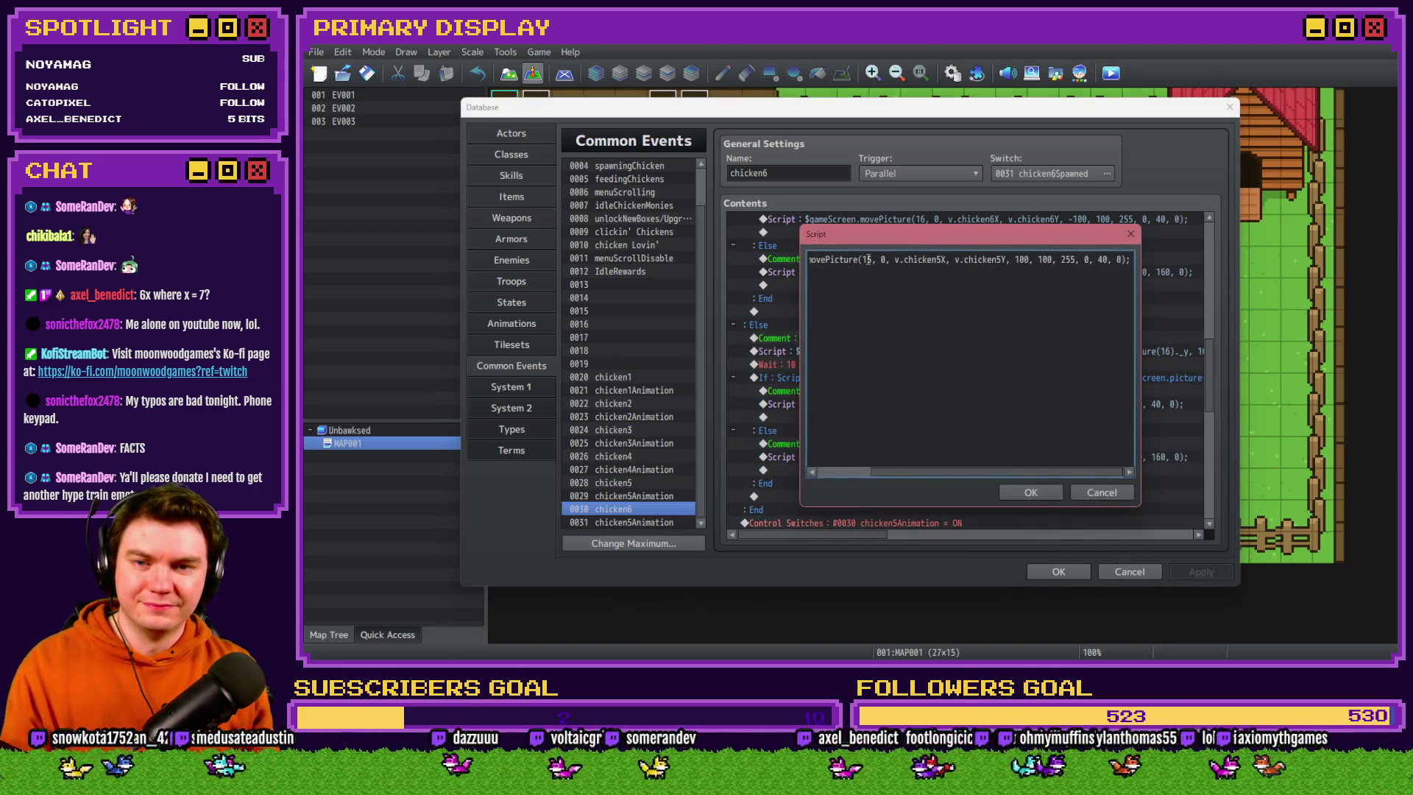
pyautogui.write('6')
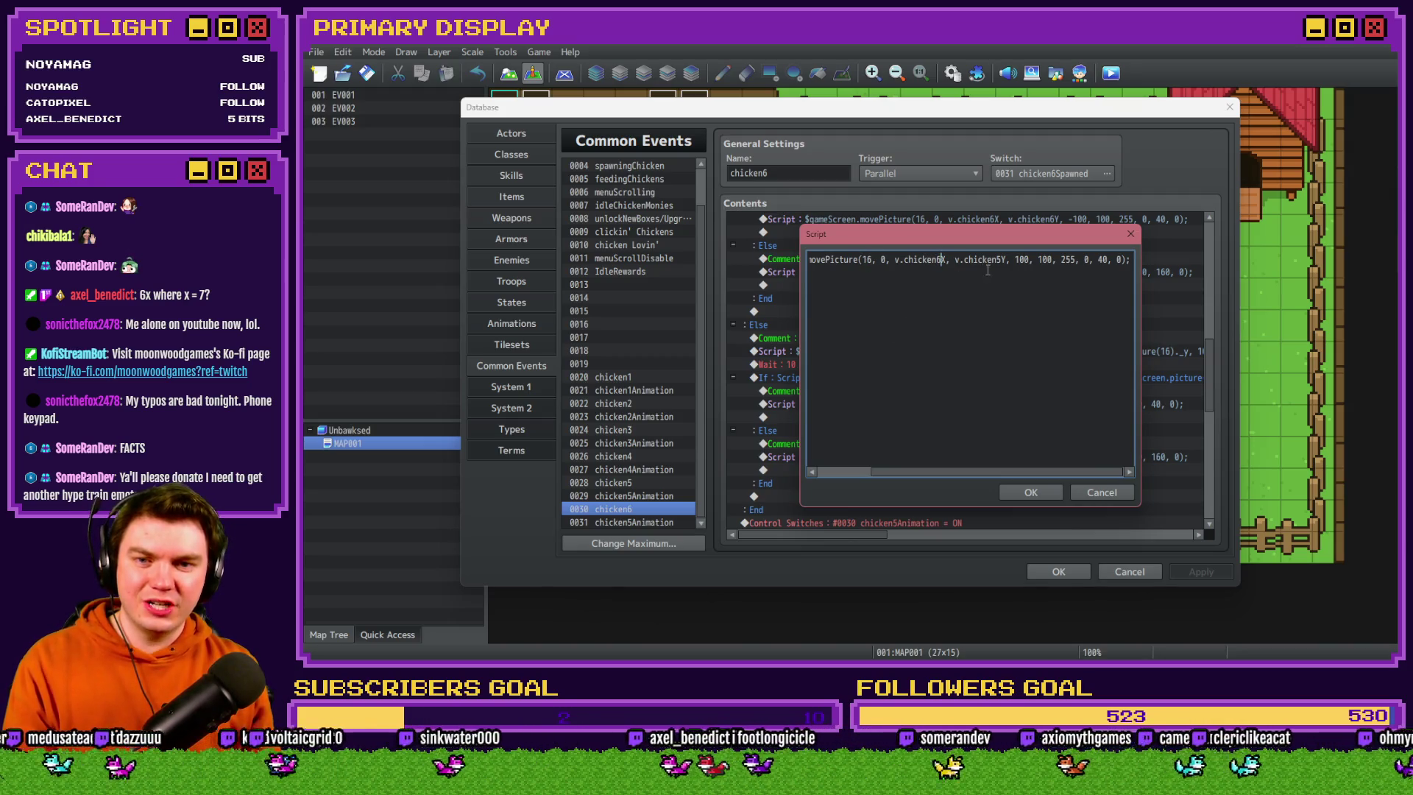
pyautogui.click(1032, 492)
pyautogui.doubleClick(921, 458)
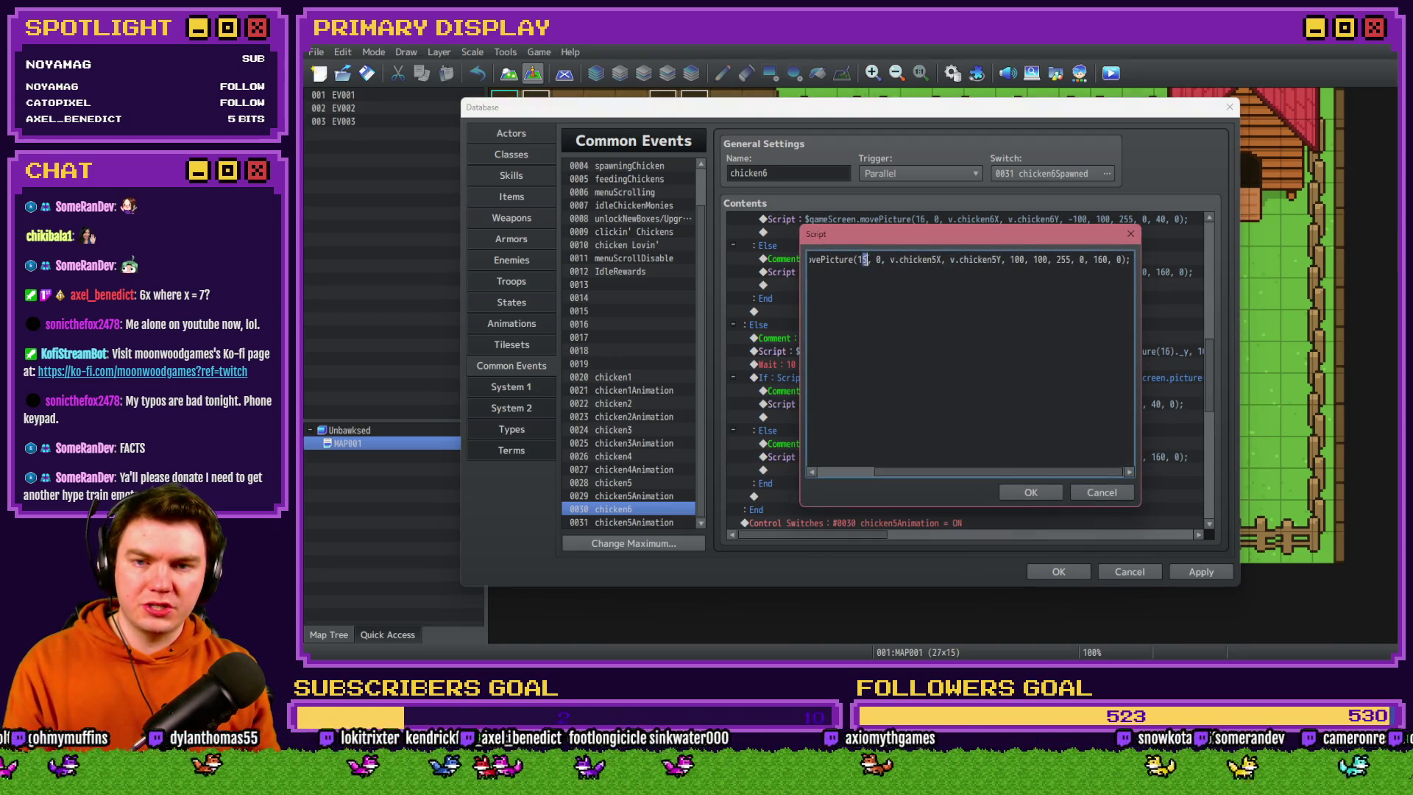
pyautogui.write('6')
pyautogui.moveTo(993, 259); pyautogui.dragTo(999, 259)
pyautogui.write('6')
pyautogui.click(1021, 491)
pyautogui.scroll(-5, 1020, 489)
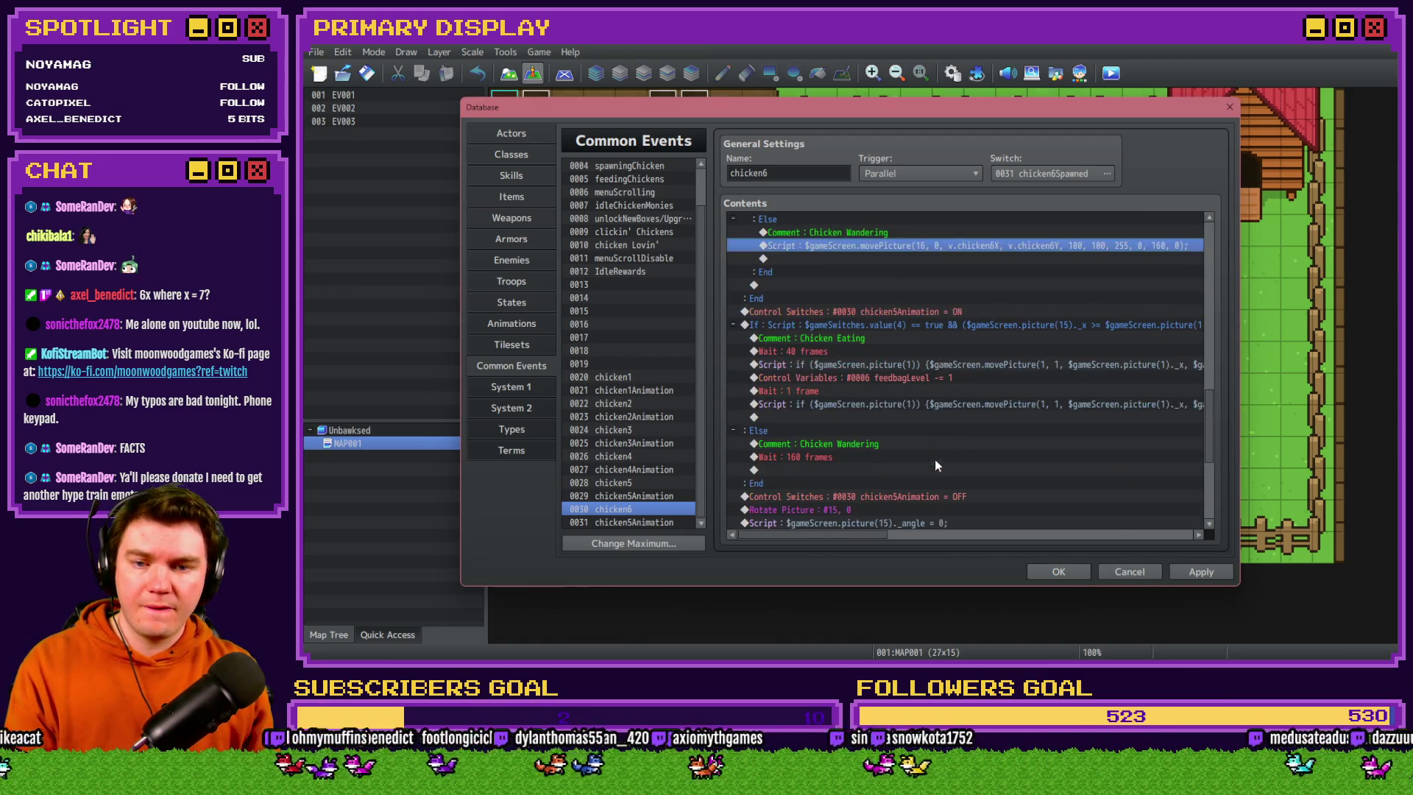
# Make the animation-start command turn on switch chicken6Animation instead of chicken5Animation
pyautogui.click(925, 313)
pyautogui.press('Return')
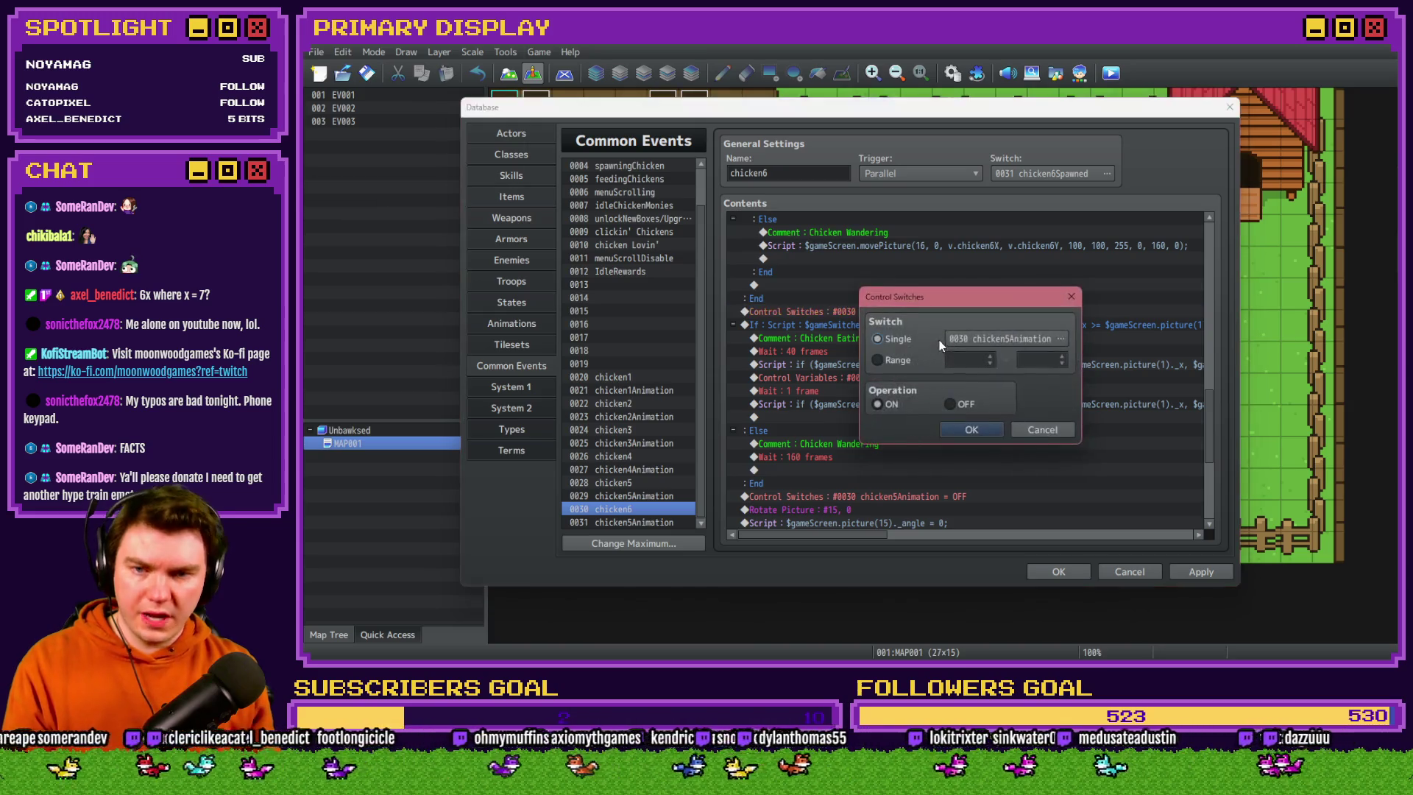
pyautogui.click(963, 339)
pyautogui.click(1020, 373)
pyautogui.press('Return')
pyautogui.click(987, 421)
# Change the chicken-eating branch condition script to check picture 16
pyautogui.click(917, 325)
pyautogui.press('Return')
pyautogui.click(1033, 434)
pyautogui.press('Right')
pyautogui.press('Right')
pyautogui.press('Right')
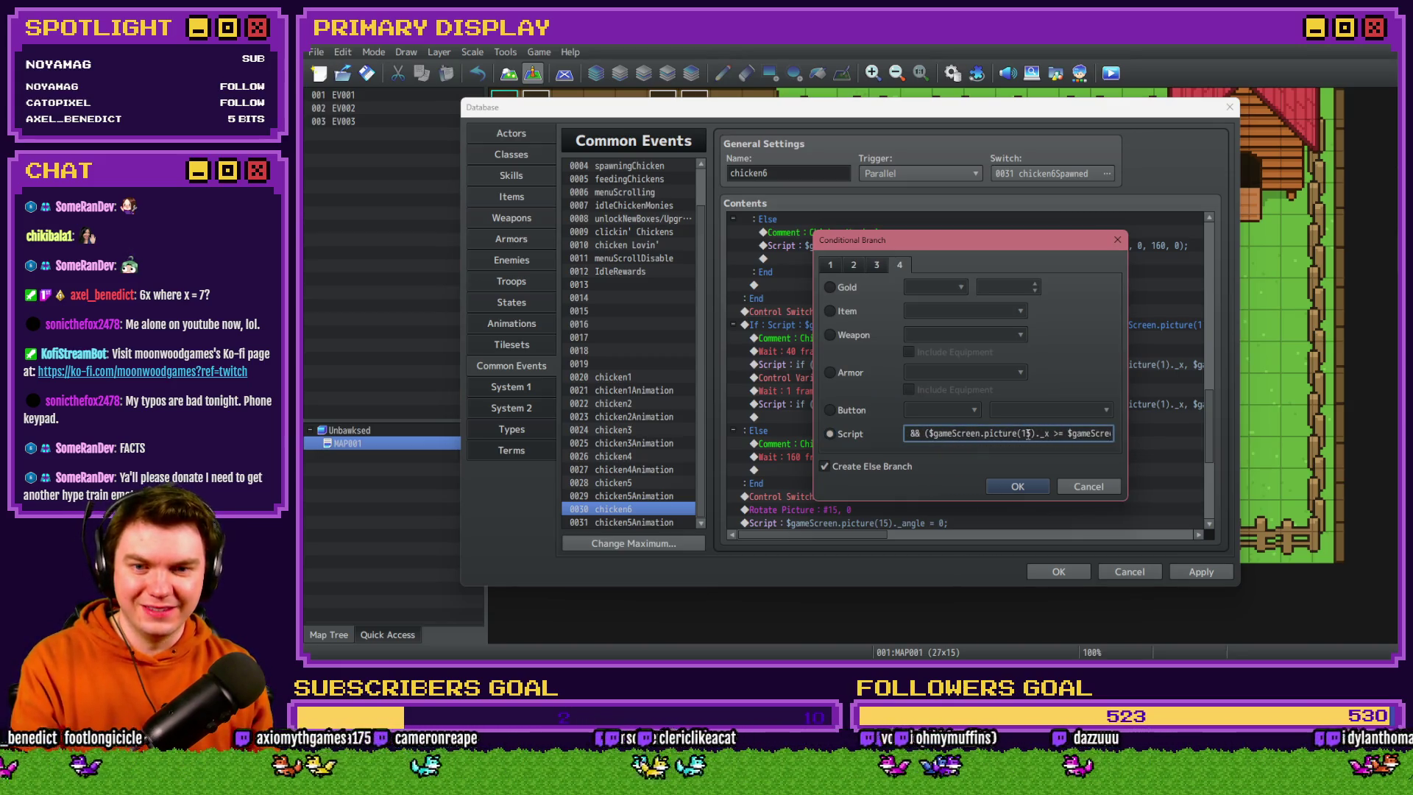
pyautogui.write('6')
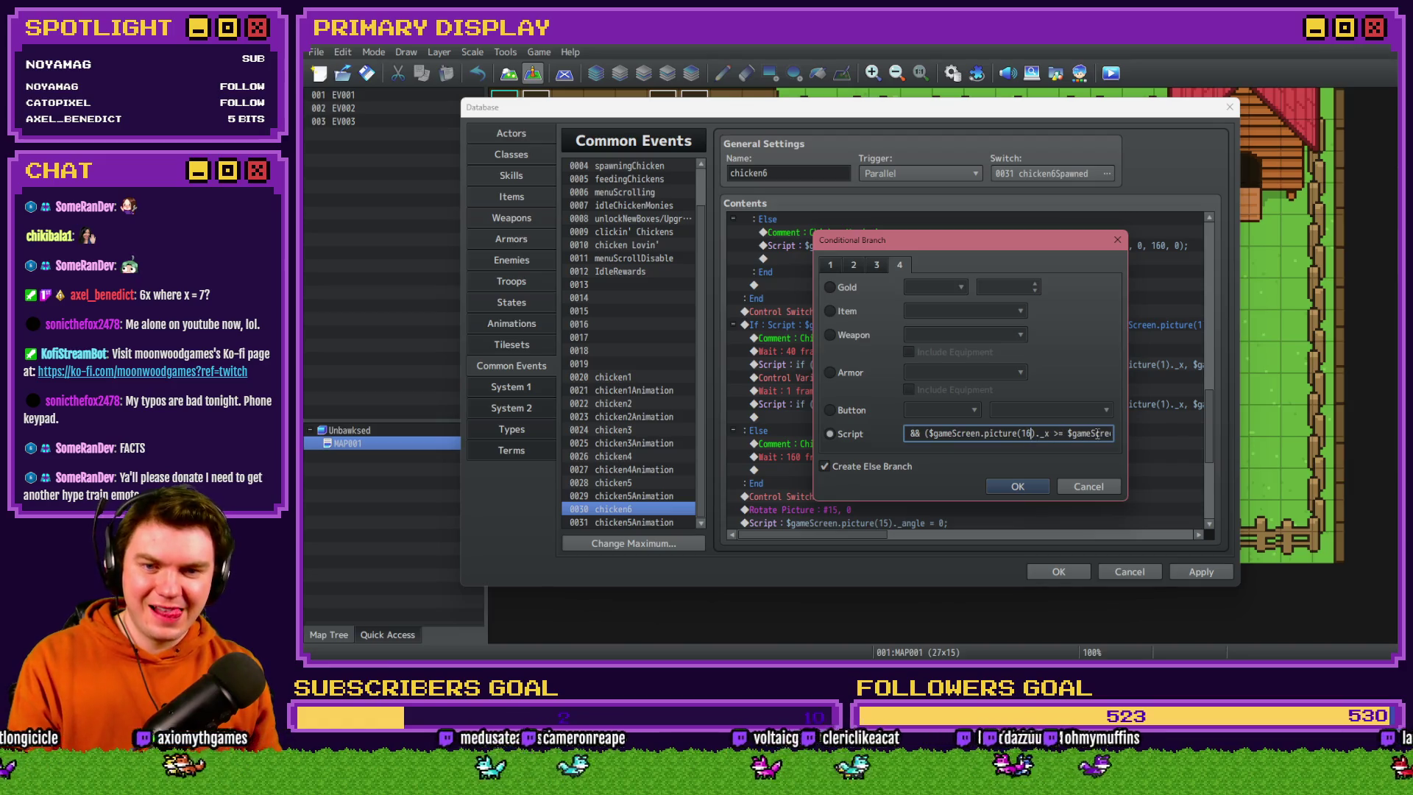
pyautogui.press('Right')
pyautogui.press('Right')
pyautogui.press('Right')
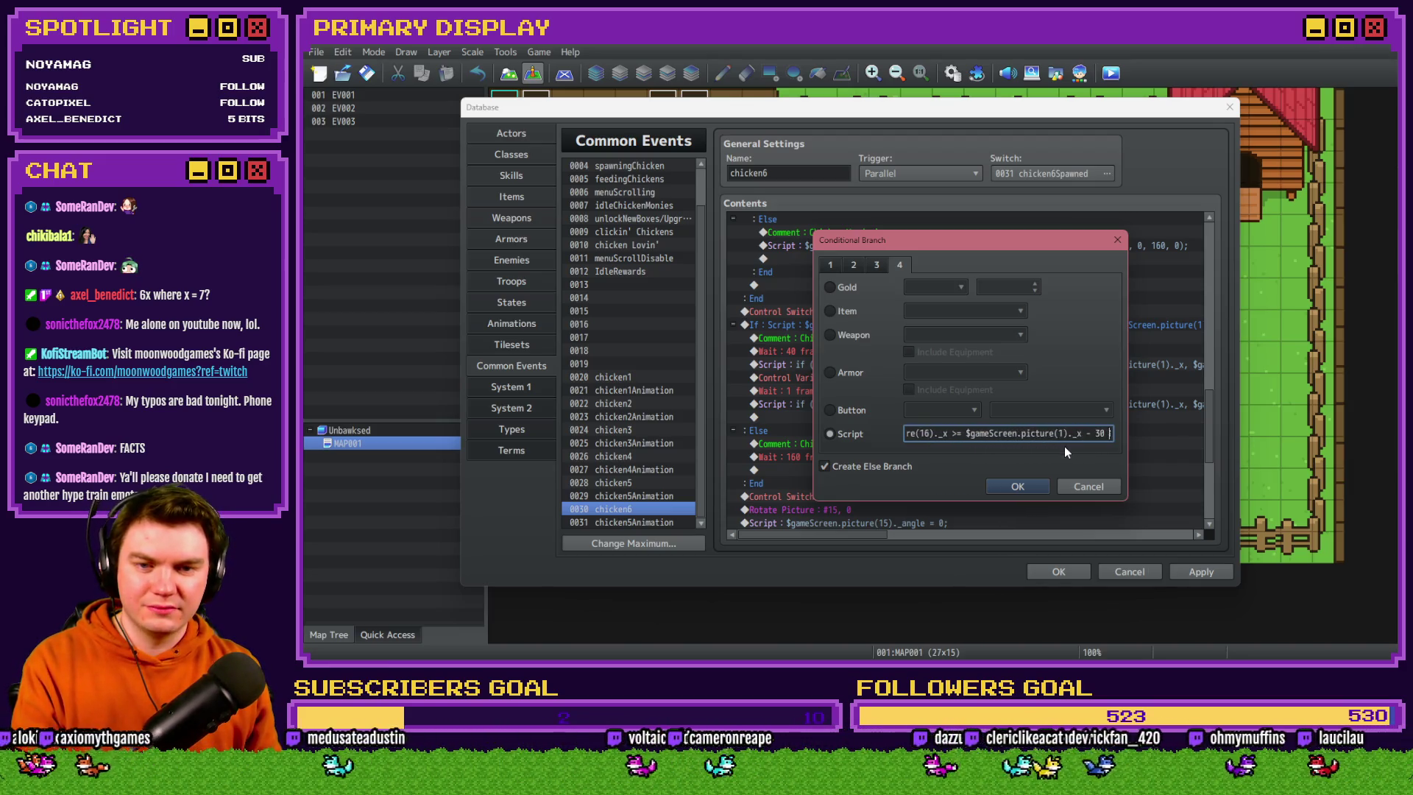
pyautogui.press('Right')
pyautogui.press('Right')
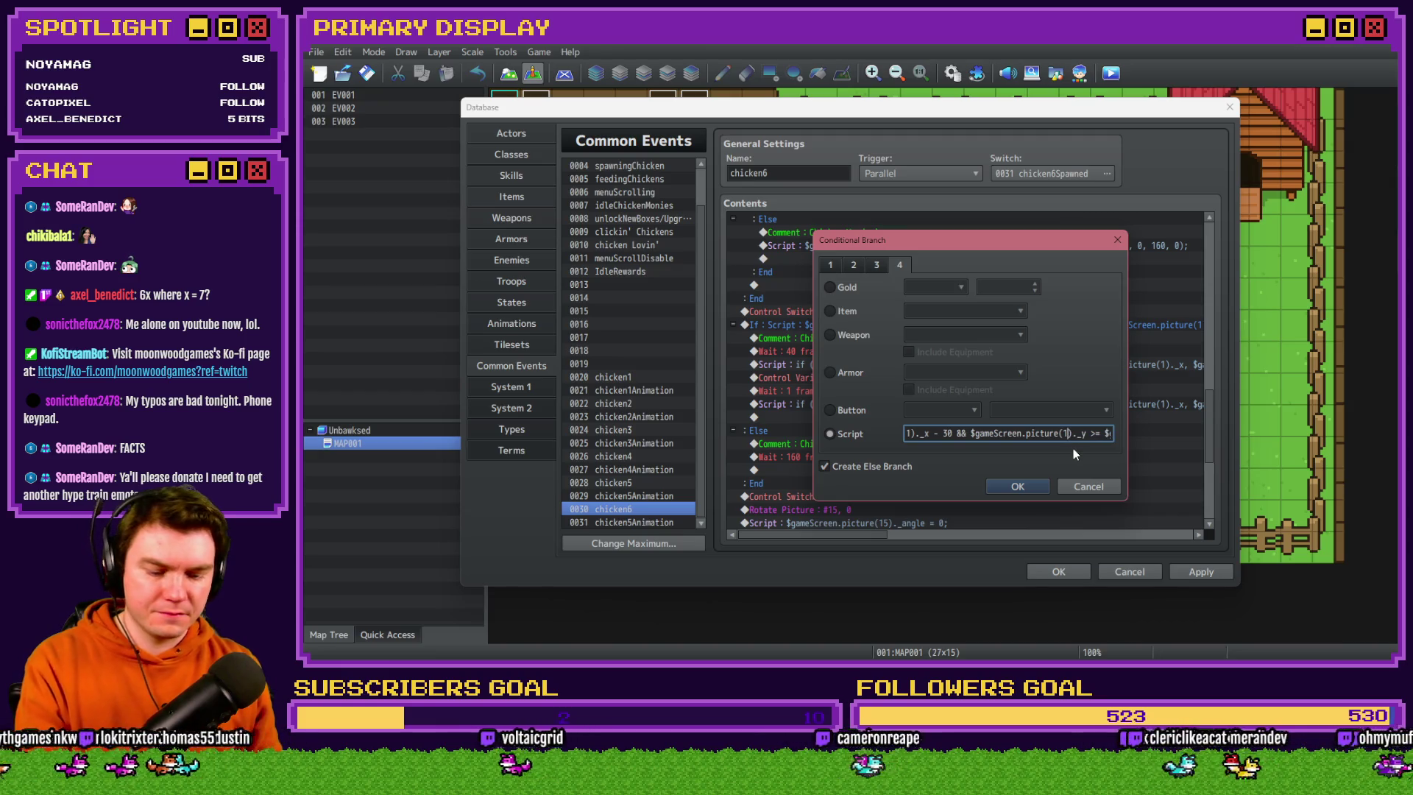
pyautogui.press('Right')
pyautogui.press('Right')
pyautogui.press('Right')
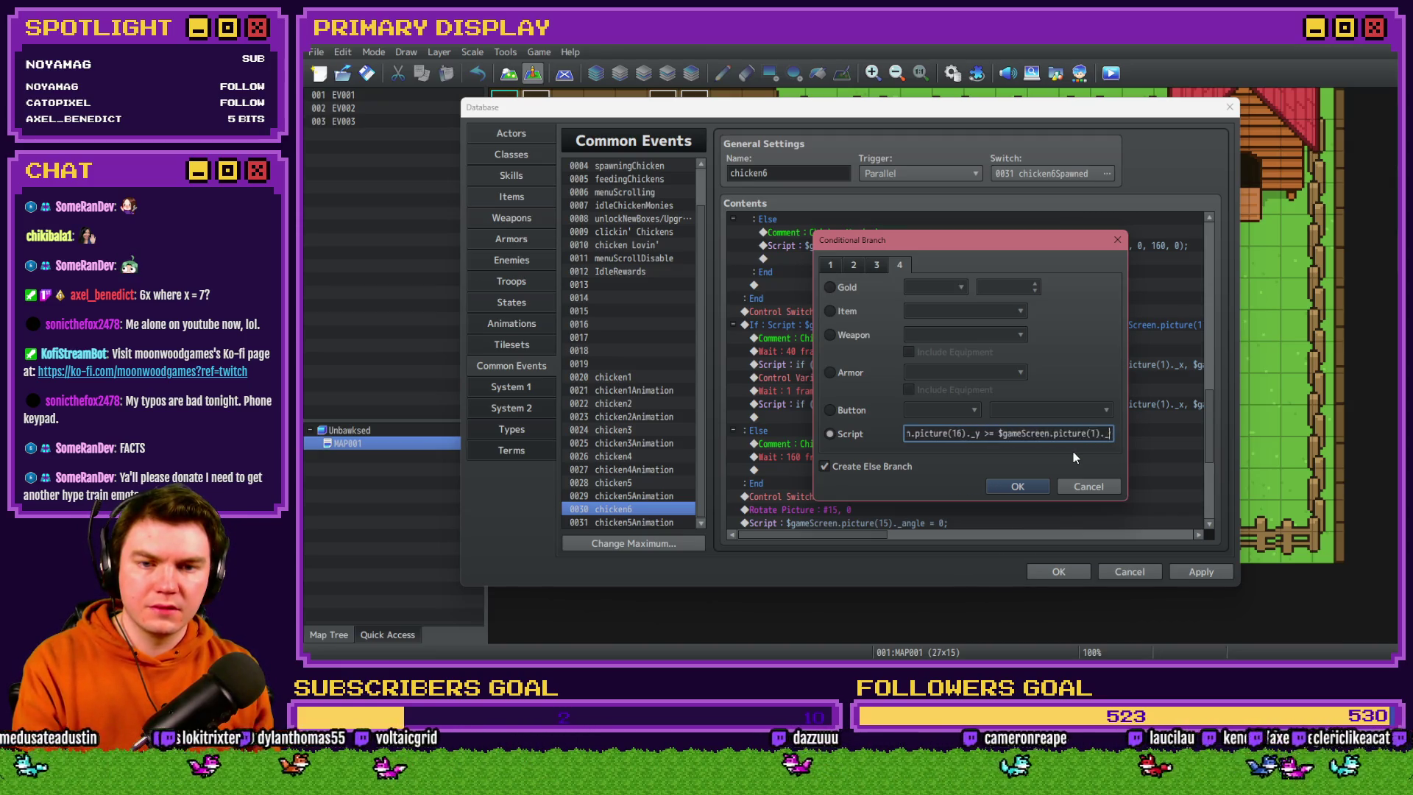
pyautogui.press('Right')
pyautogui.press('Right')
pyautogui.press('Right')
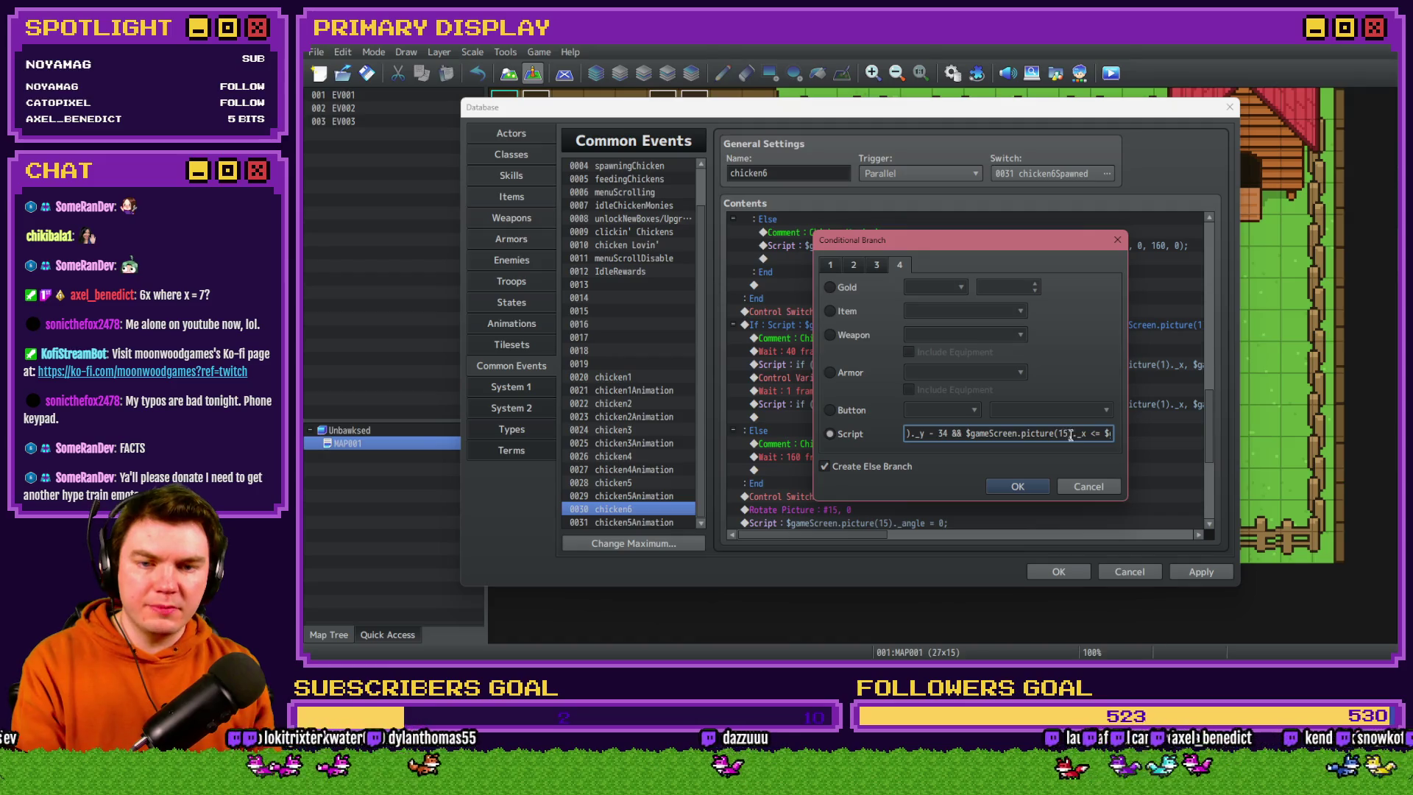
pyautogui.press('Right')
pyautogui.press('Right')
pyautogui.press('Right')
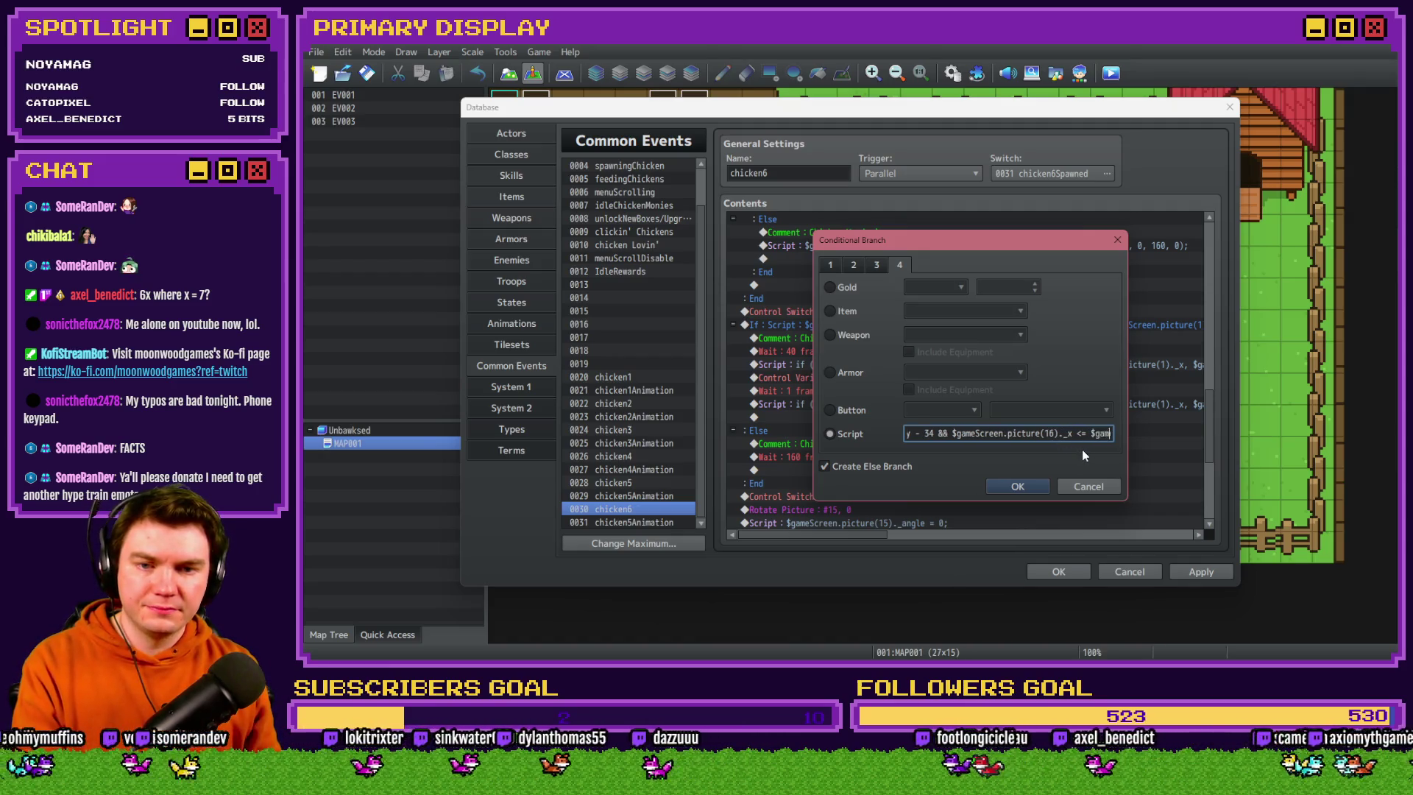
pyautogui.press('Right')
pyautogui.press('Right')
pyautogui.press('Right')
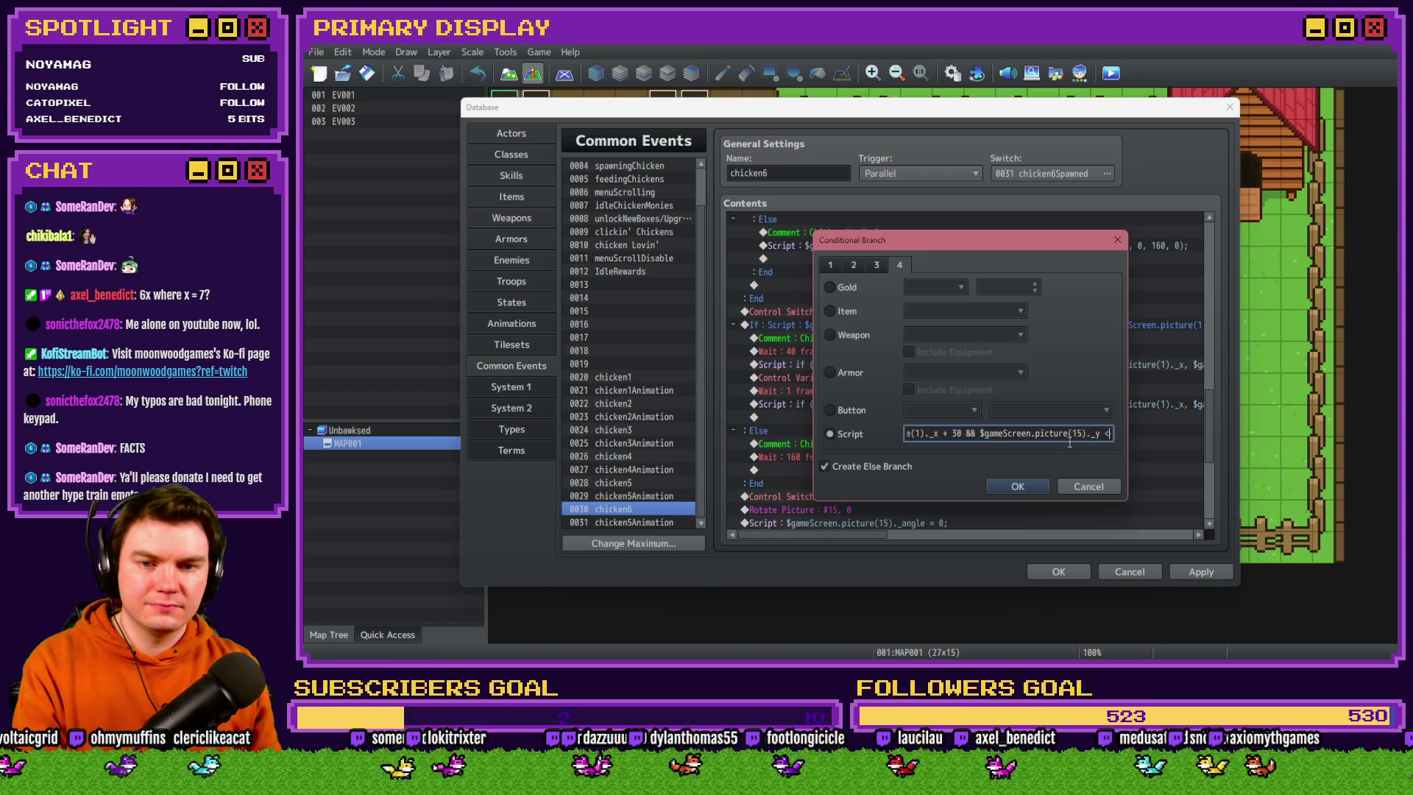
pyautogui.press('Right')
pyautogui.press('Right')
pyautogui.press('Right')
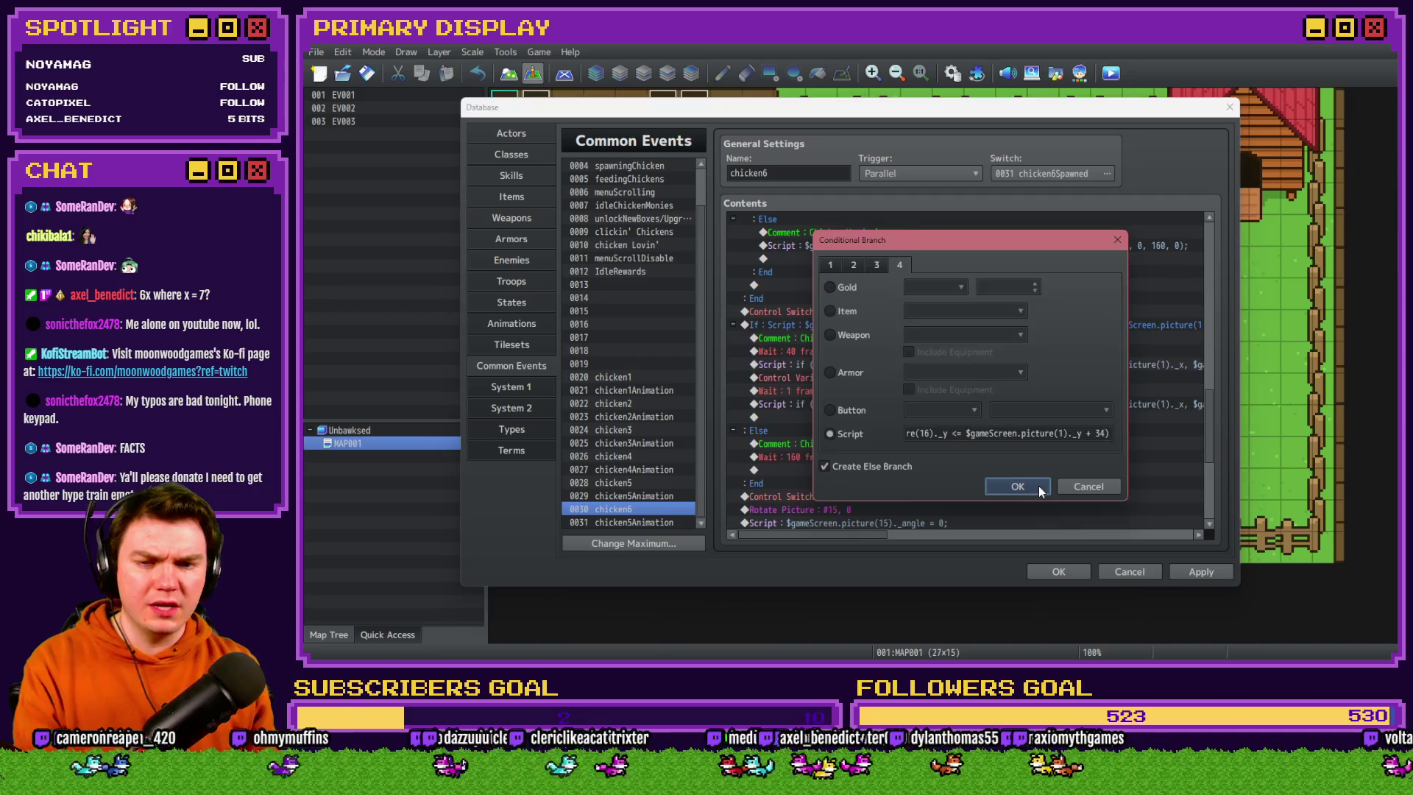
pyautogui.click(1039, 486)
# Make the turn-off command use chicken6Animation and the rotate command target picture 16
pyautogui.click(873, 338)
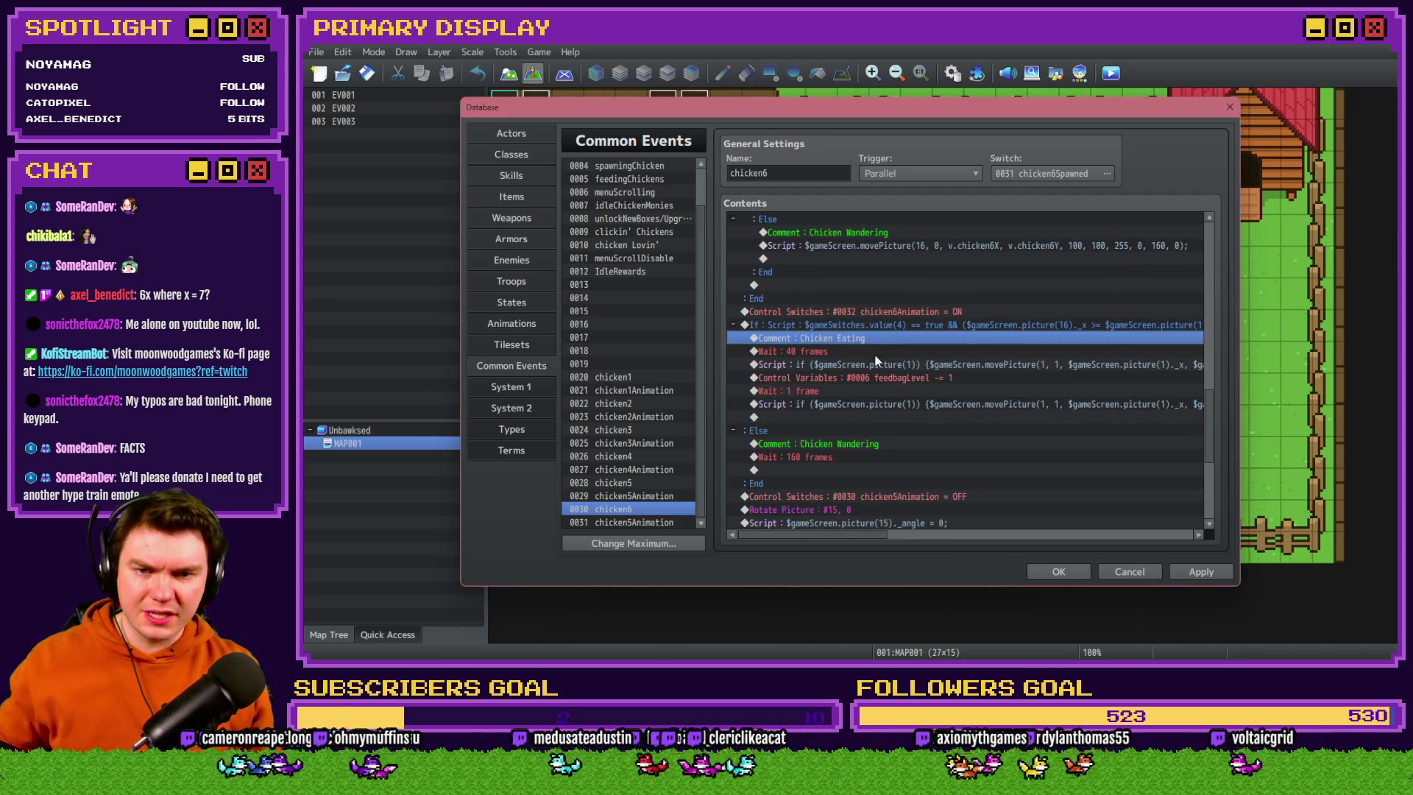
pyautogui.click(882, 365)
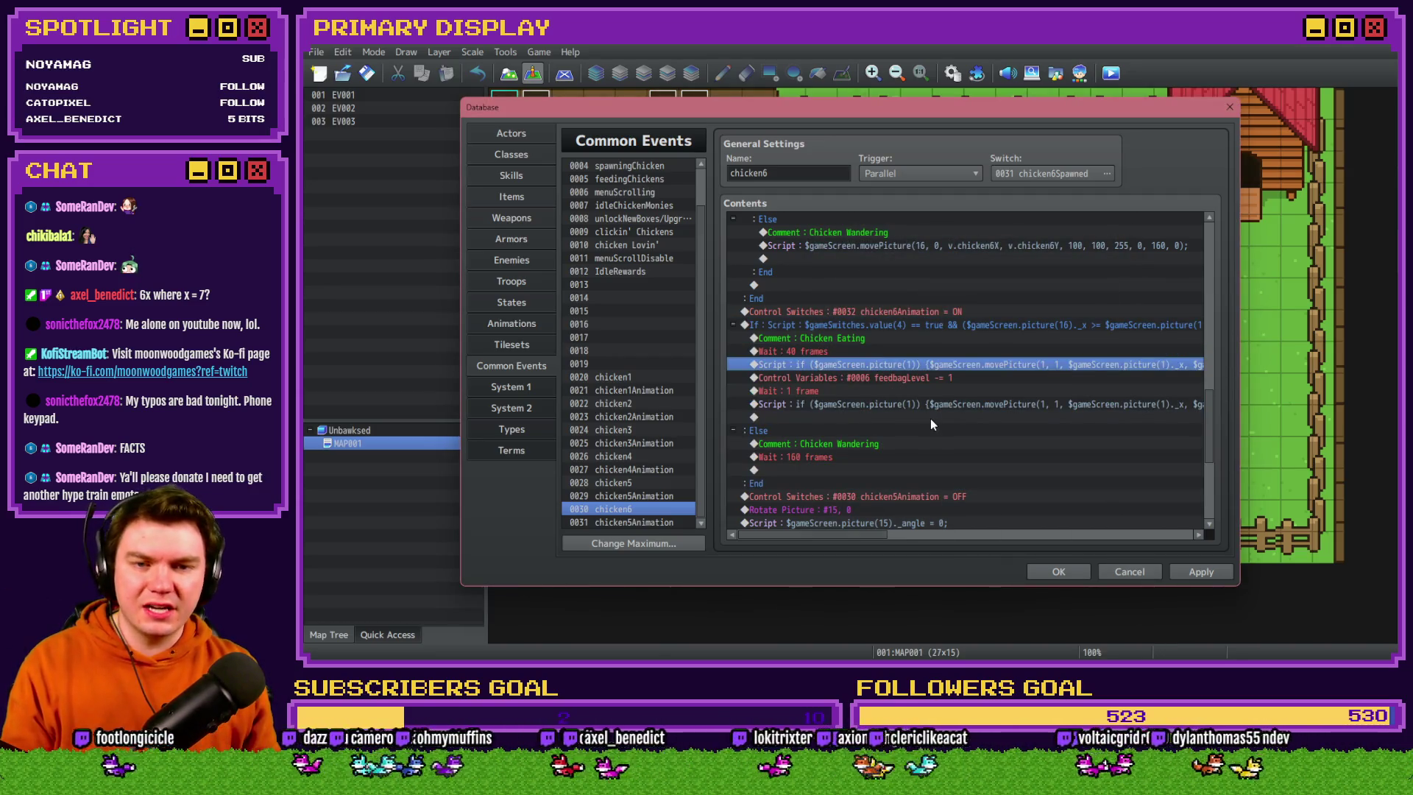
pyautogui.scroll(-4, 931, 420)
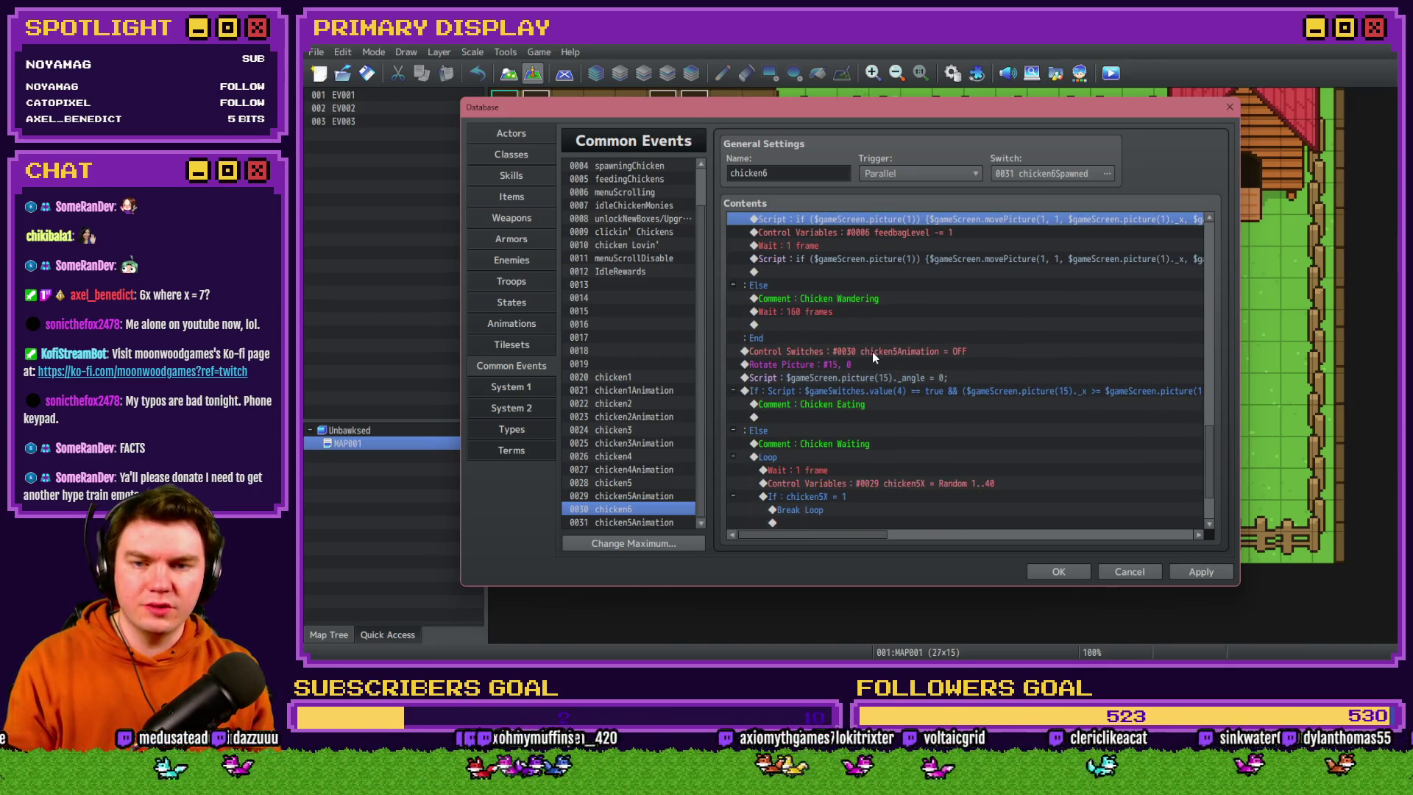
pyautogui.doubleClick(872, 352)
pyautogui.click(982, 340)
pyautogui.doubleClick(1032, 365)
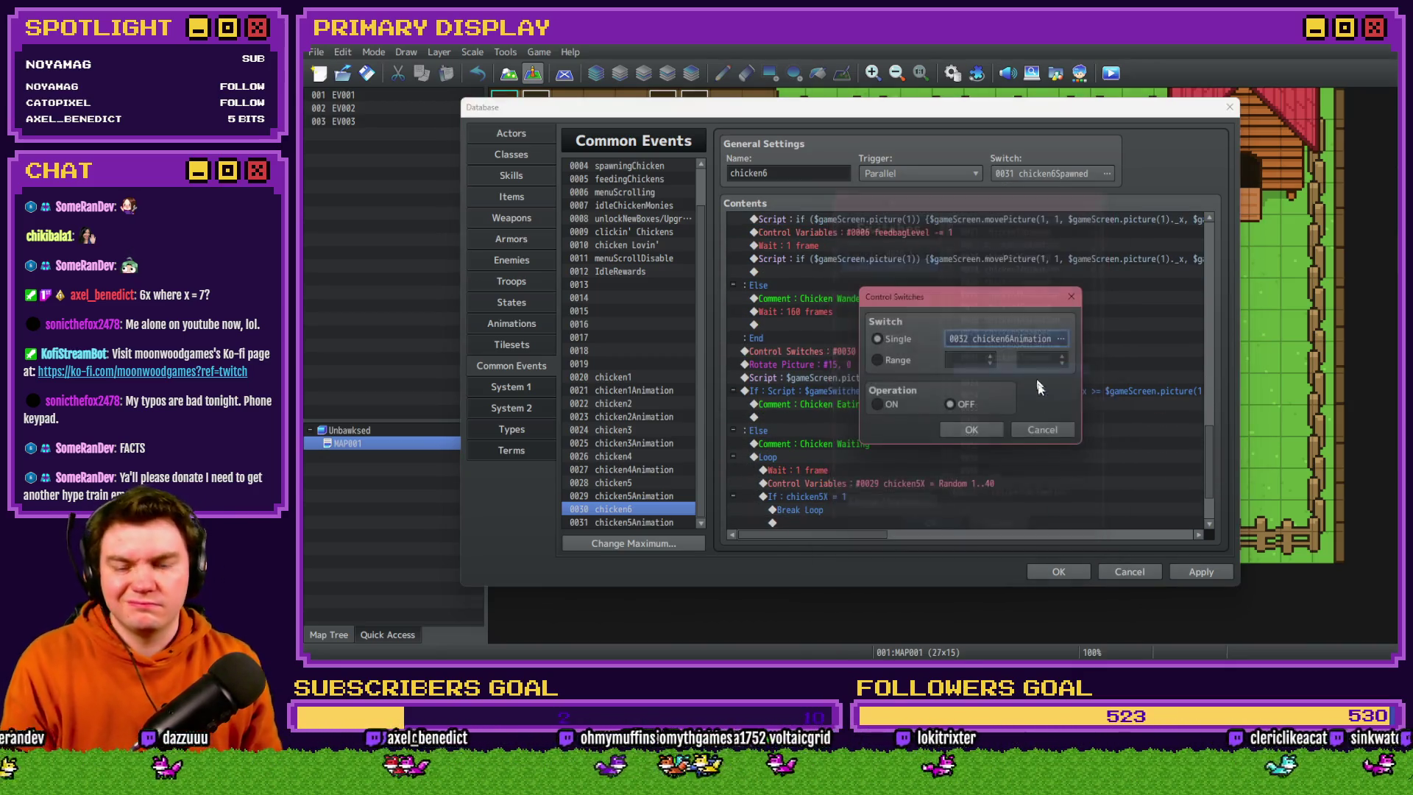
pyautogui.click(972, 429)
pyautogui.doubleClick(890, 365)
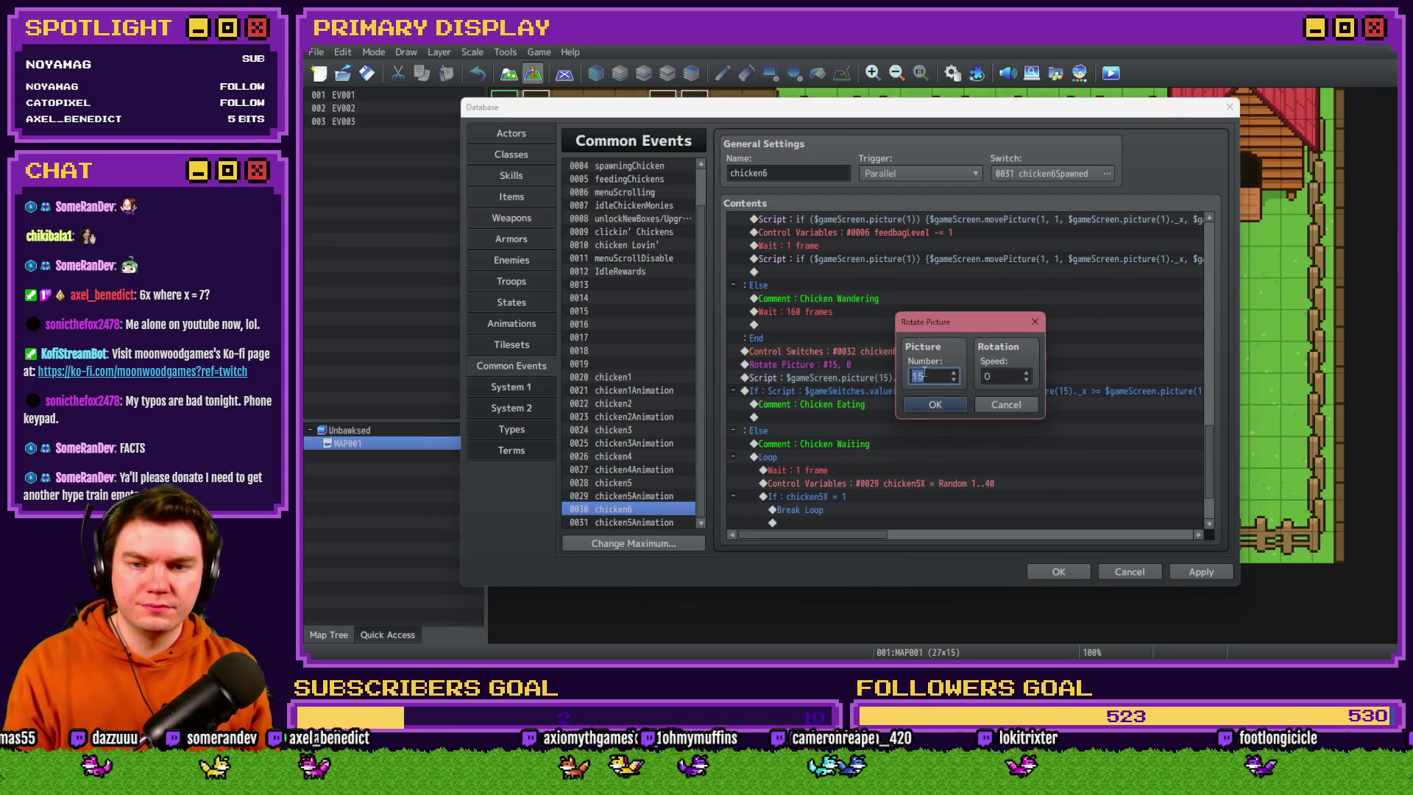
pyautogui.click(935, 406)
# Change the angle-reset script to reset picture 16
pyautogui.doubleClick(900, 384)
pyautogui.press('Escape')
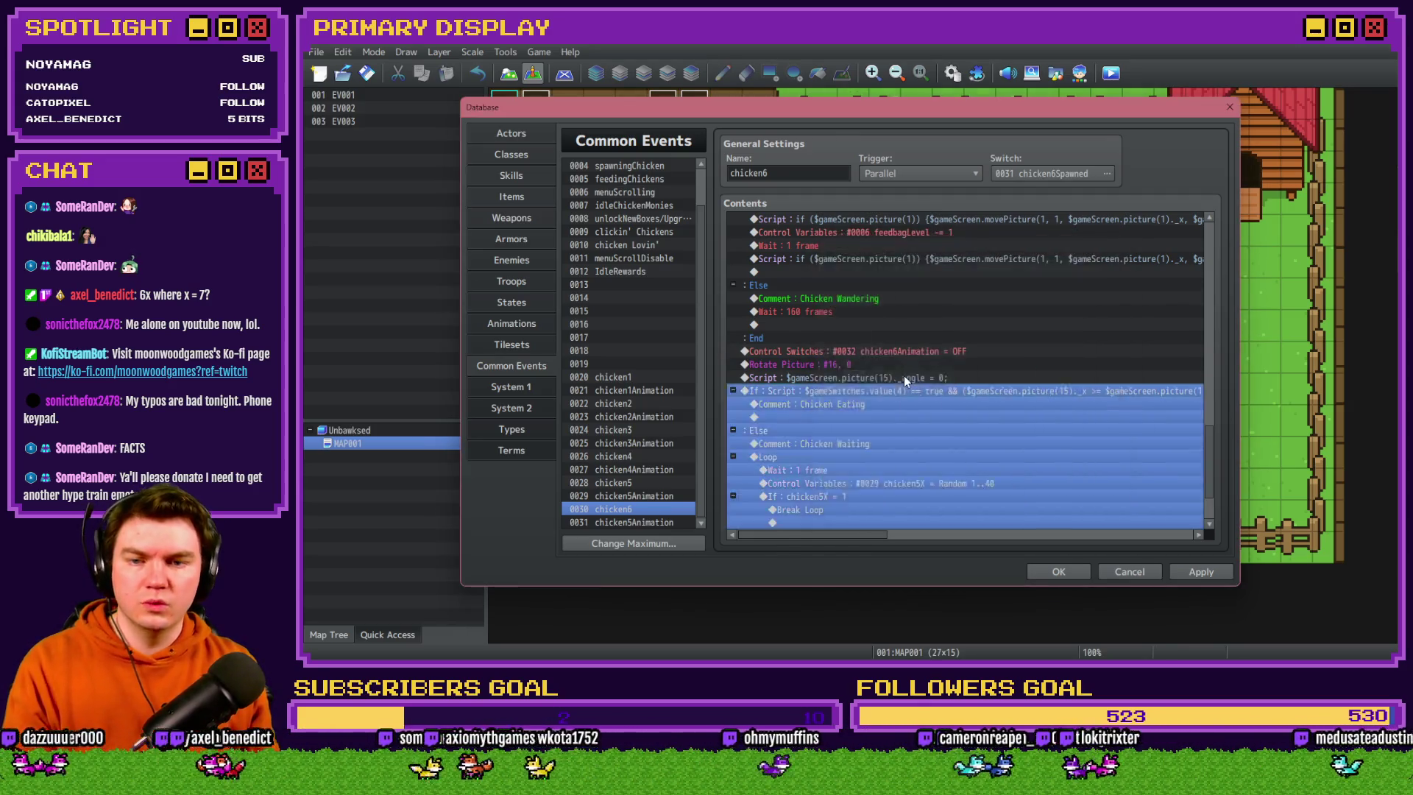
pyautogui.doubleClick(904, 375)
pyautogui.click(914, 260)
pyautogui.press('BackSpace')
pyautogui.write('6')
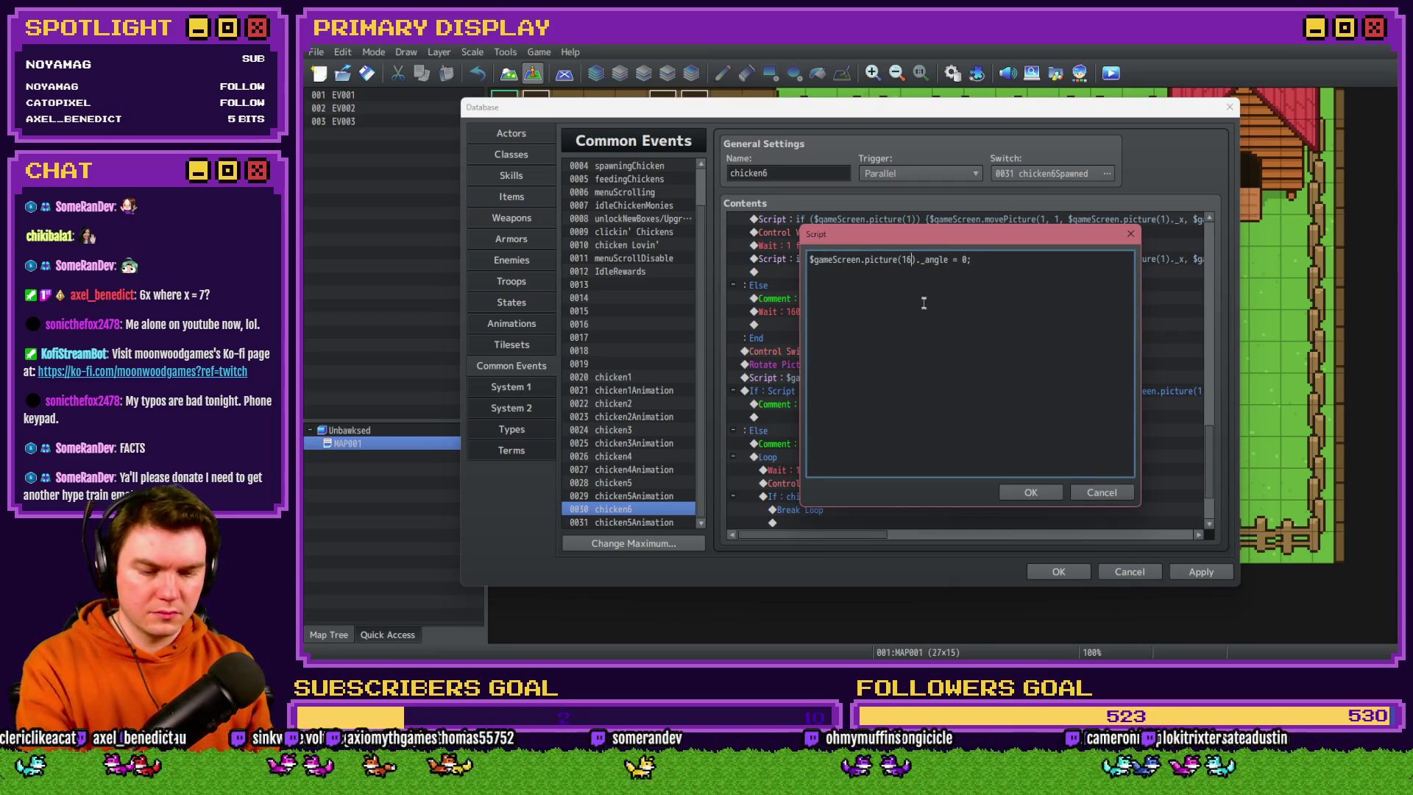
pyautogui.click(1016, 491)
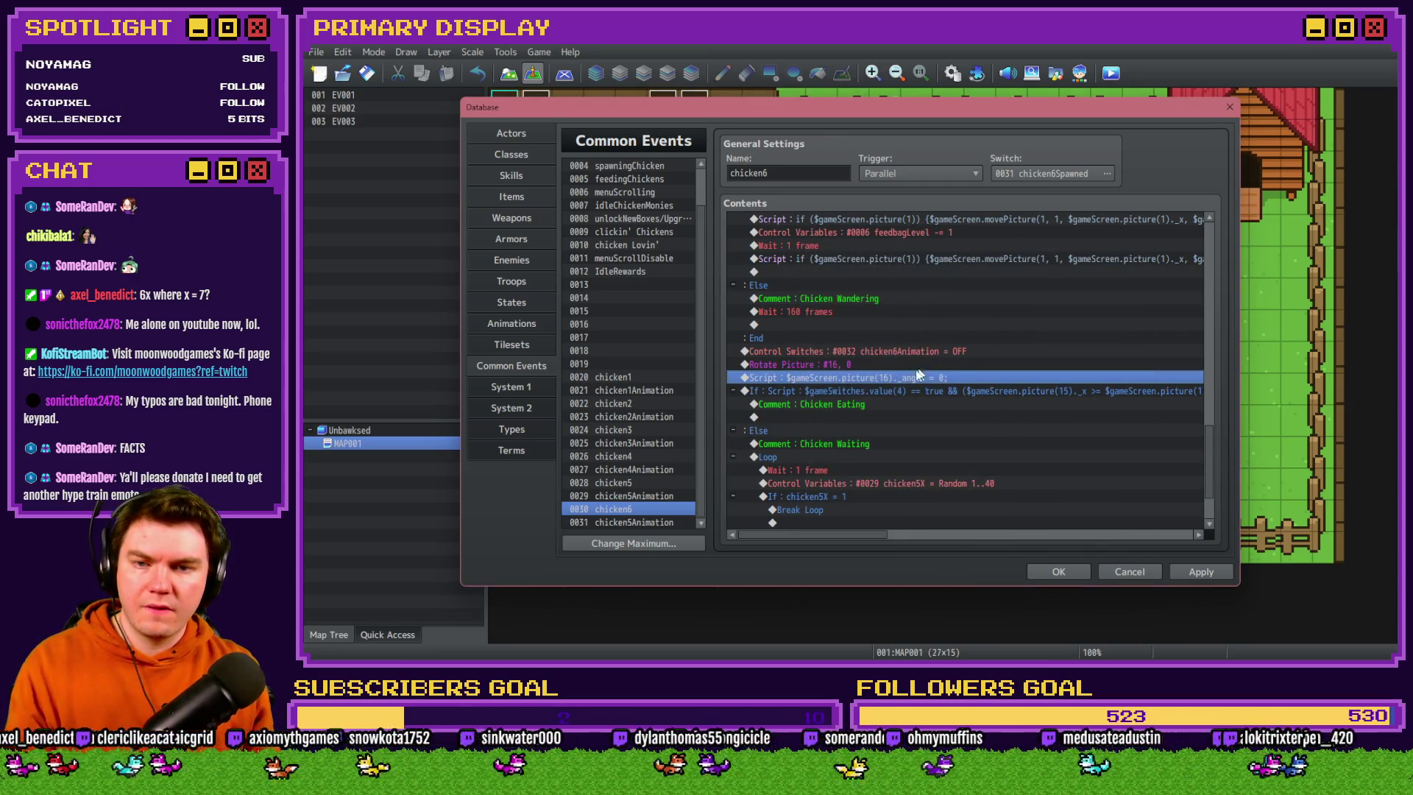
# Update the following branch's script condition to reference picture 16
pyautogui.click(902, 389)
pyautogui.doubleClick(902, 390)
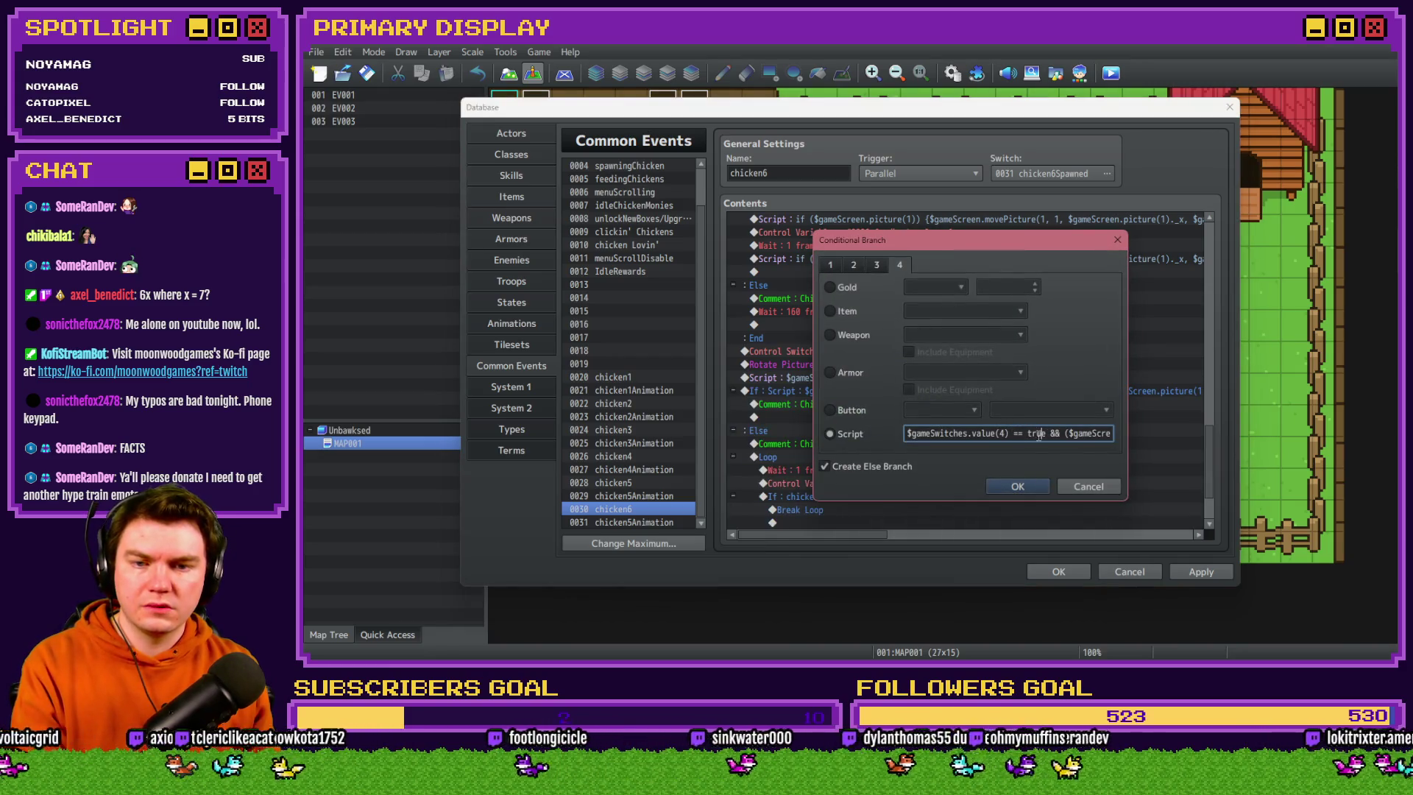
pyautogui.press('Right')
pyautogui.press('Right')
pyautogui.press('Right')
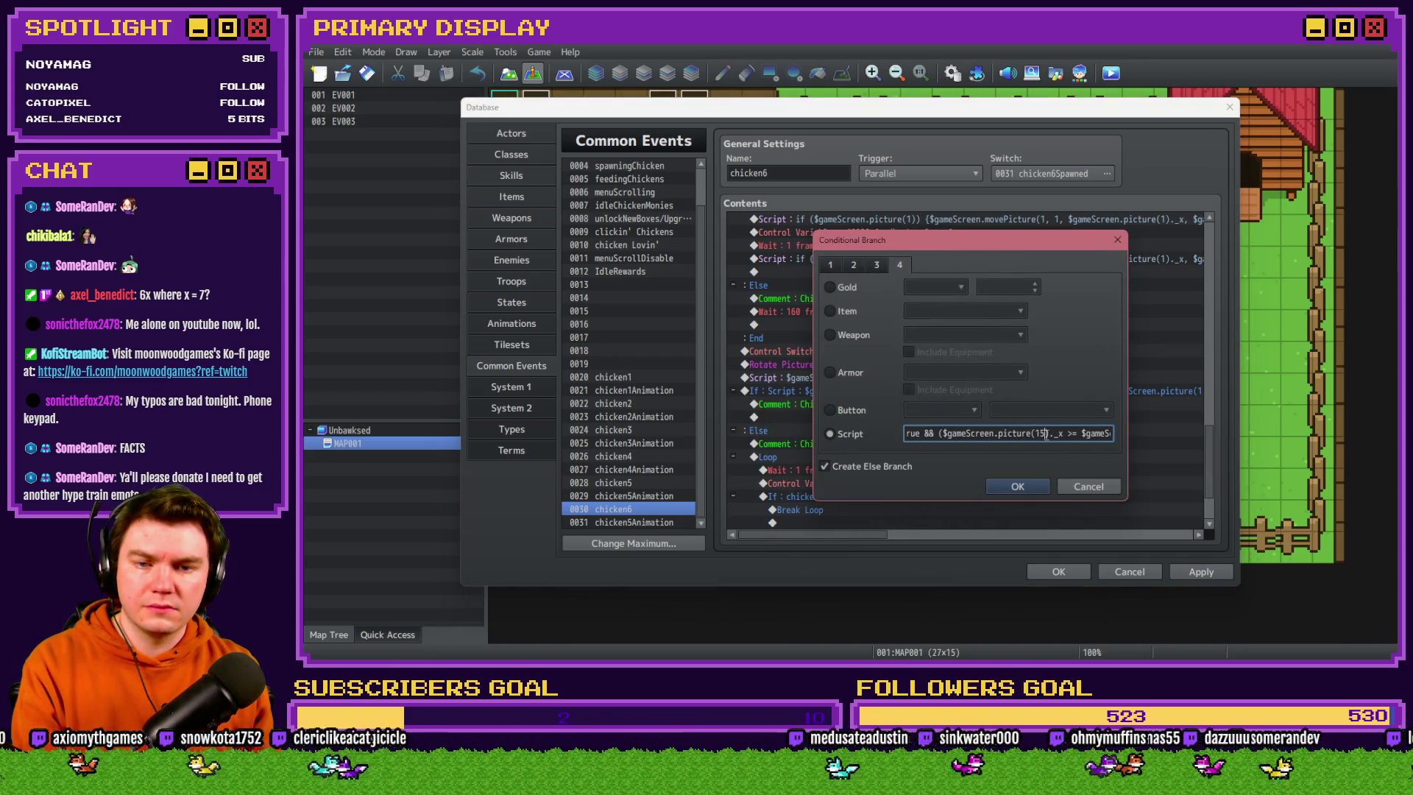
pyautogui.write('6')
pyautogui.press('Right')
pyautogui.press('Right')
pyautogui.press('Right')
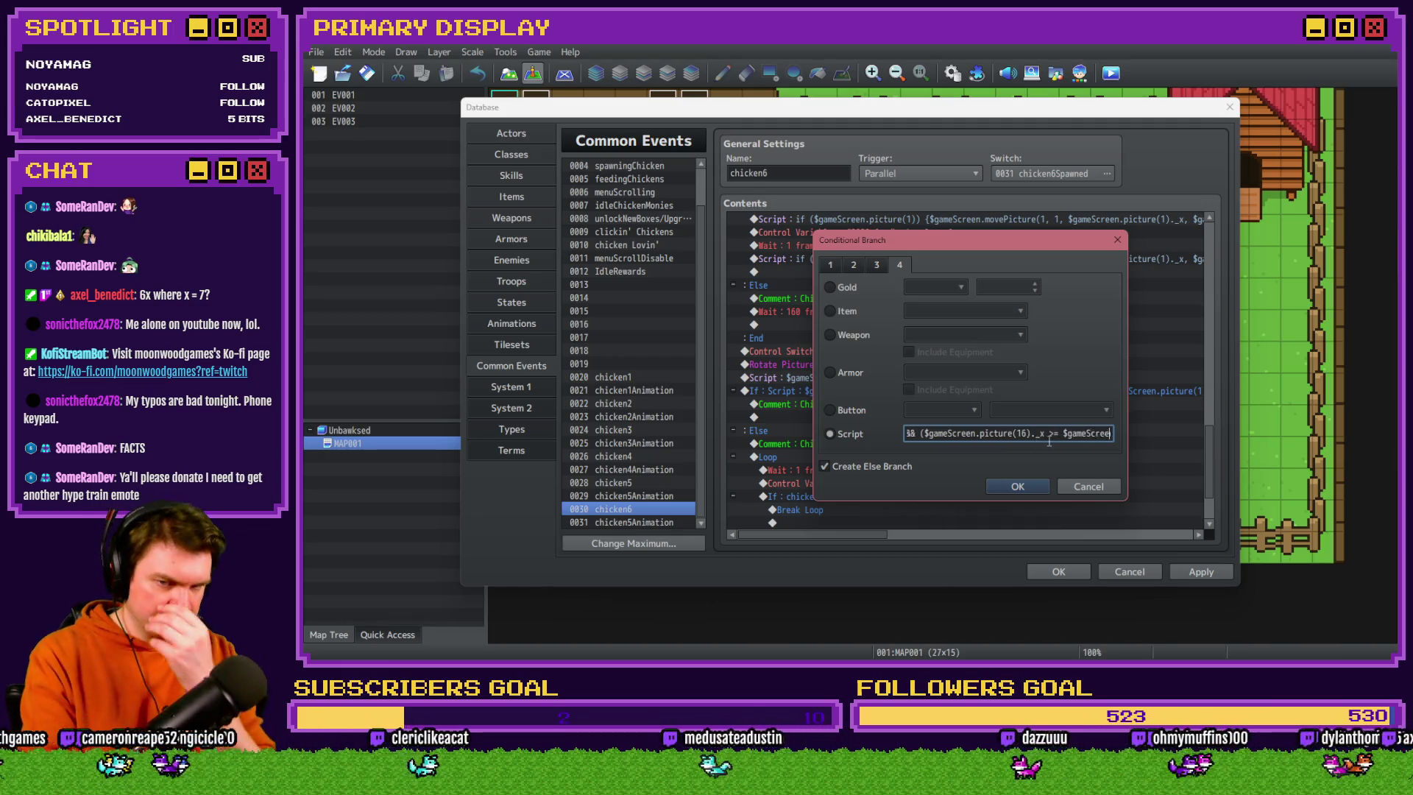
pyautogui.write('5')
pyautogui.press('Right')
pyautogui.press('Right')
pyautogui.press('Right')
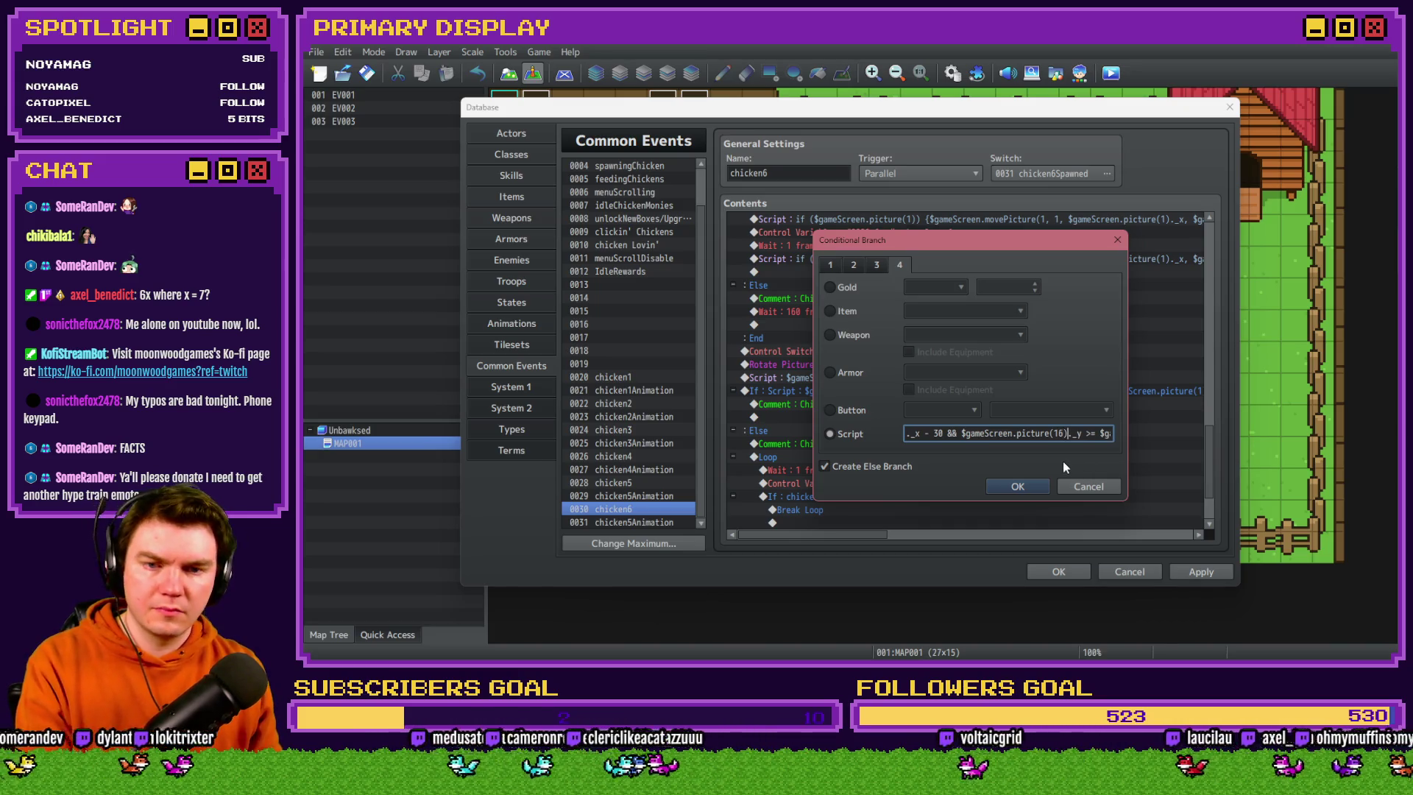
pyautogui.press('Right')
pyautogui.press('Right')
pyautogui.press('Right')
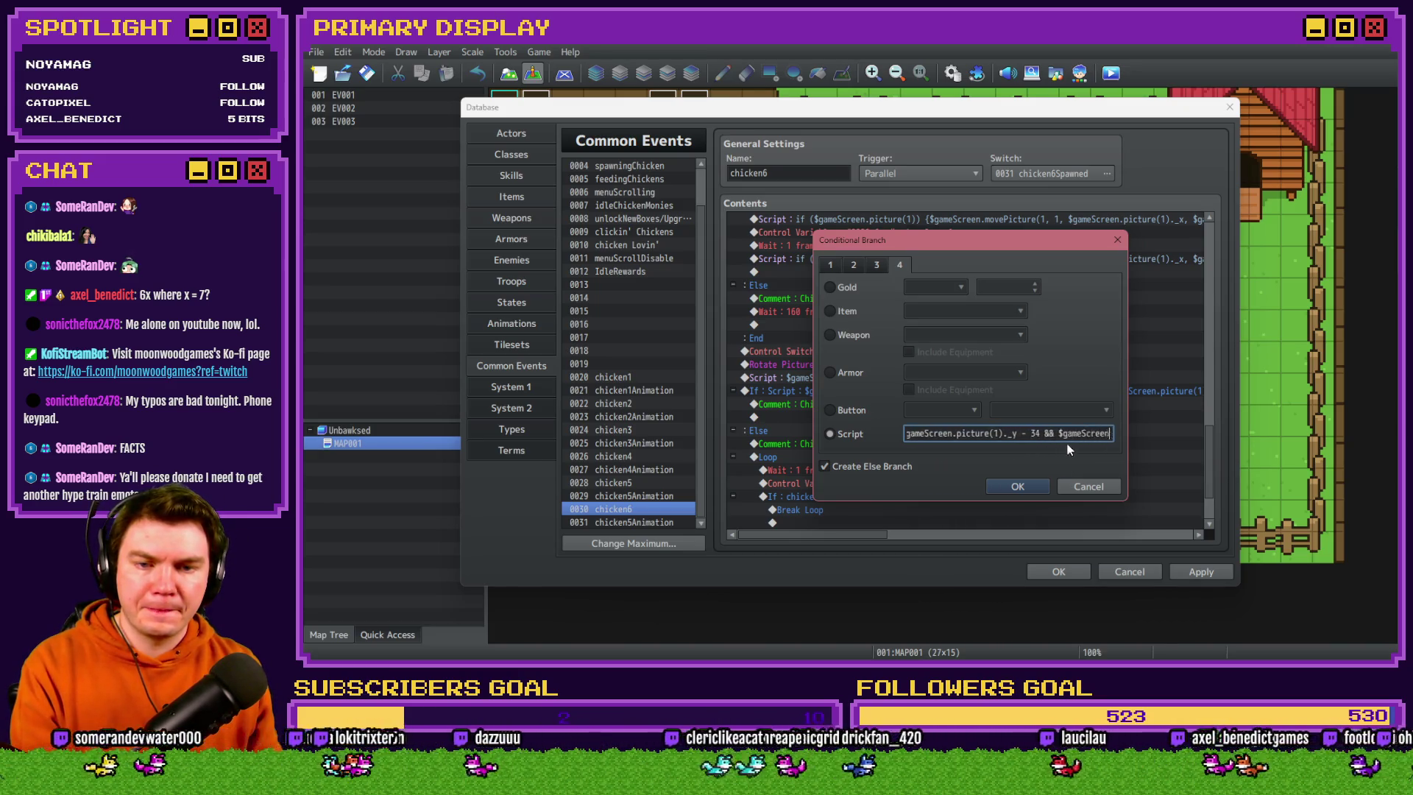
pyautogui.press('Right')
pyautogui.press('Right')
pyautogui.press('Right')
pyautogui.write('6')
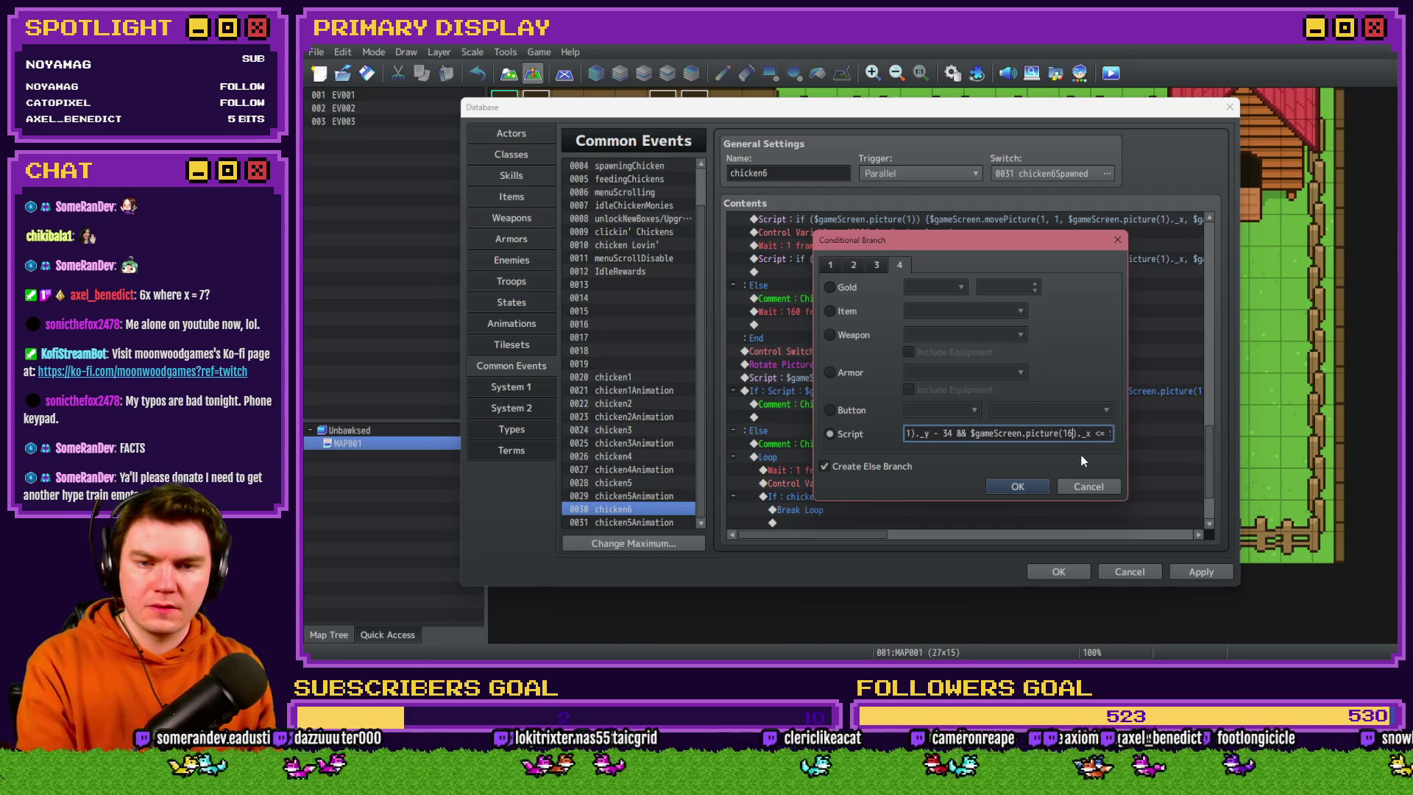
pyautogui.press('Right')
pyautogui.press('Right')
pyautogui.press('Right')
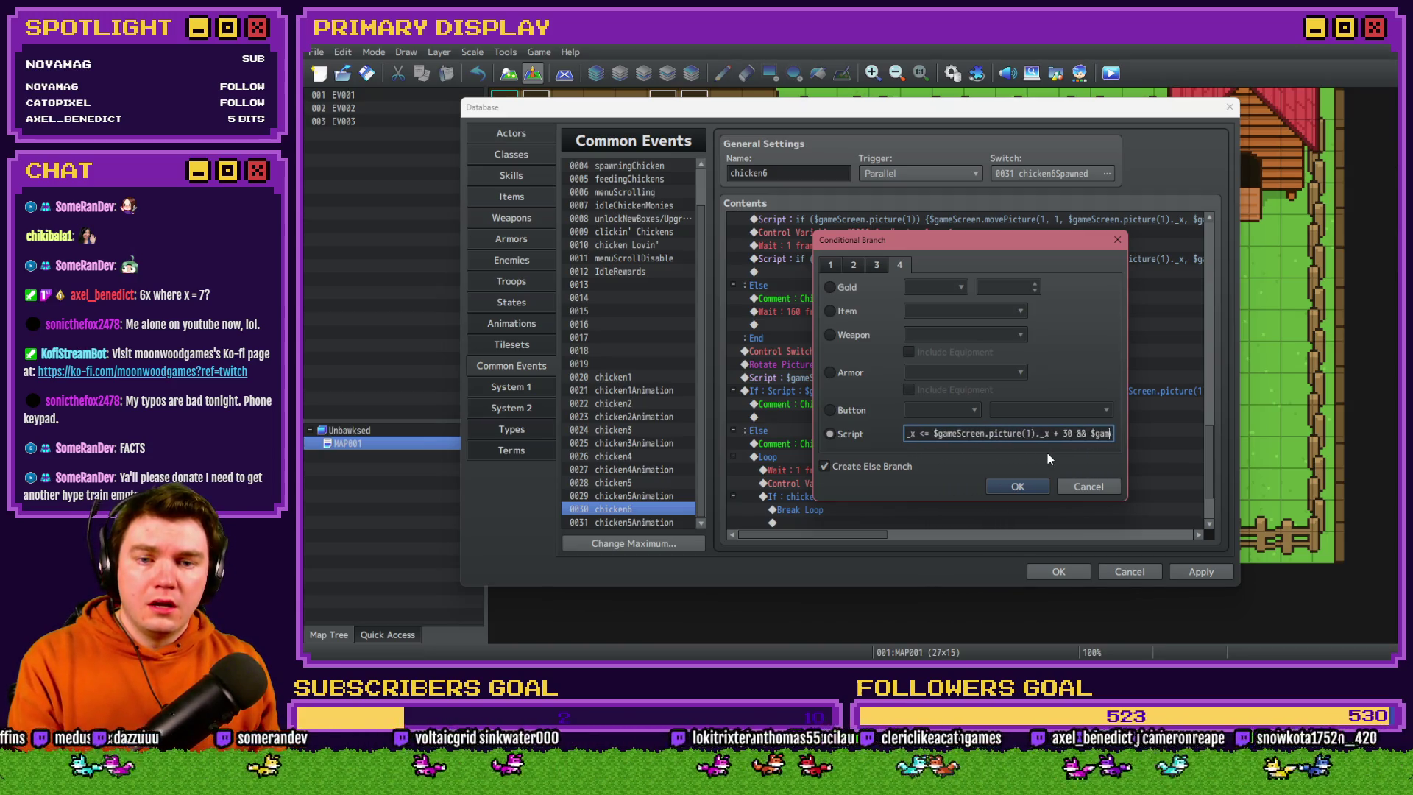
pyautogui.press('Right')
pyautogui.press('Right')
pyautogui.press('Right')
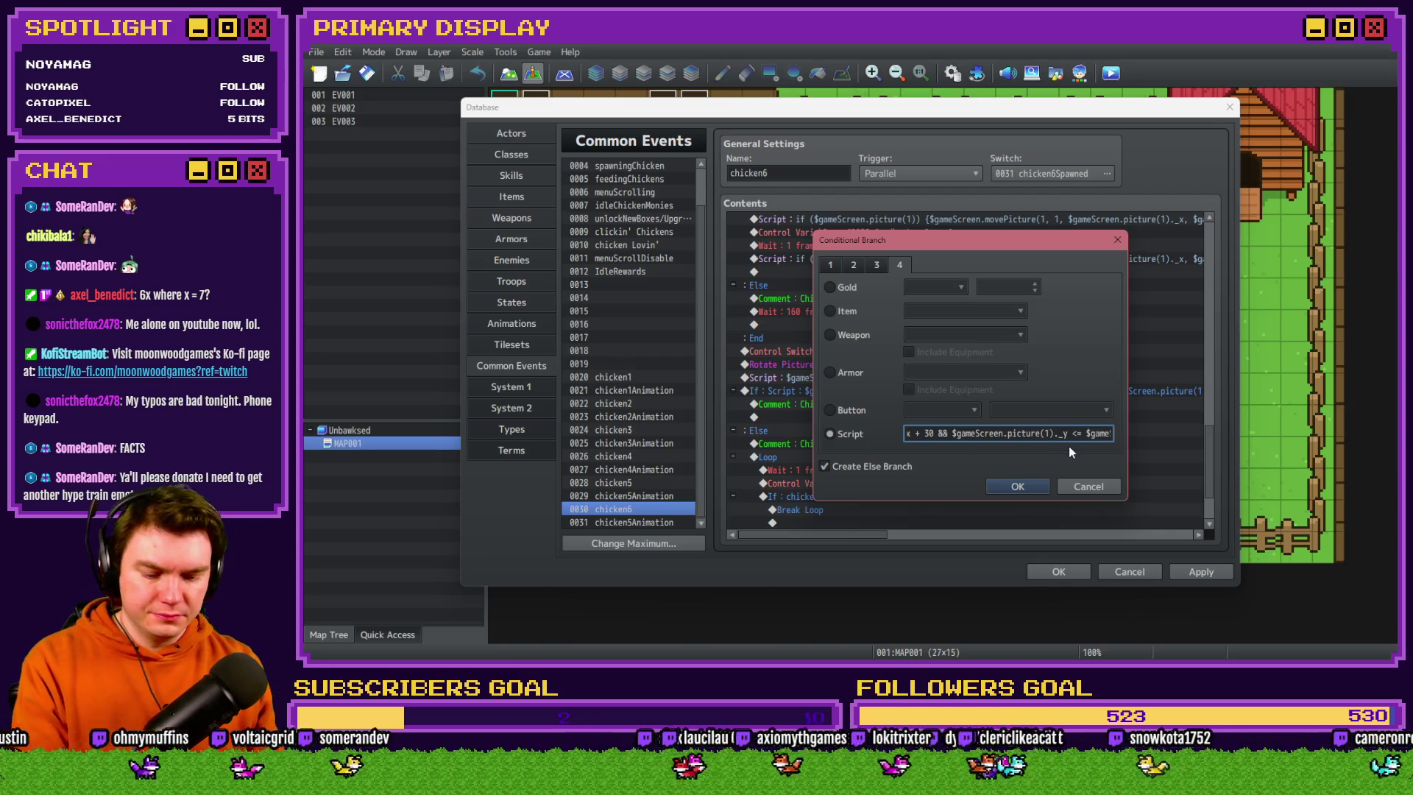
pyautogui.write('6')
pyautogui.press('Right')
pyautogui.press('Right')
pyautogui.press('Right')
pyautogui.press('Right')
pyautogui.press('Right')
pyautogui.press('Right')
pyautogui.click(1022, 482)
# Make the random-number command set chicken6X (1..40) instead of chicken5X
pyautogui.click(869, 324)
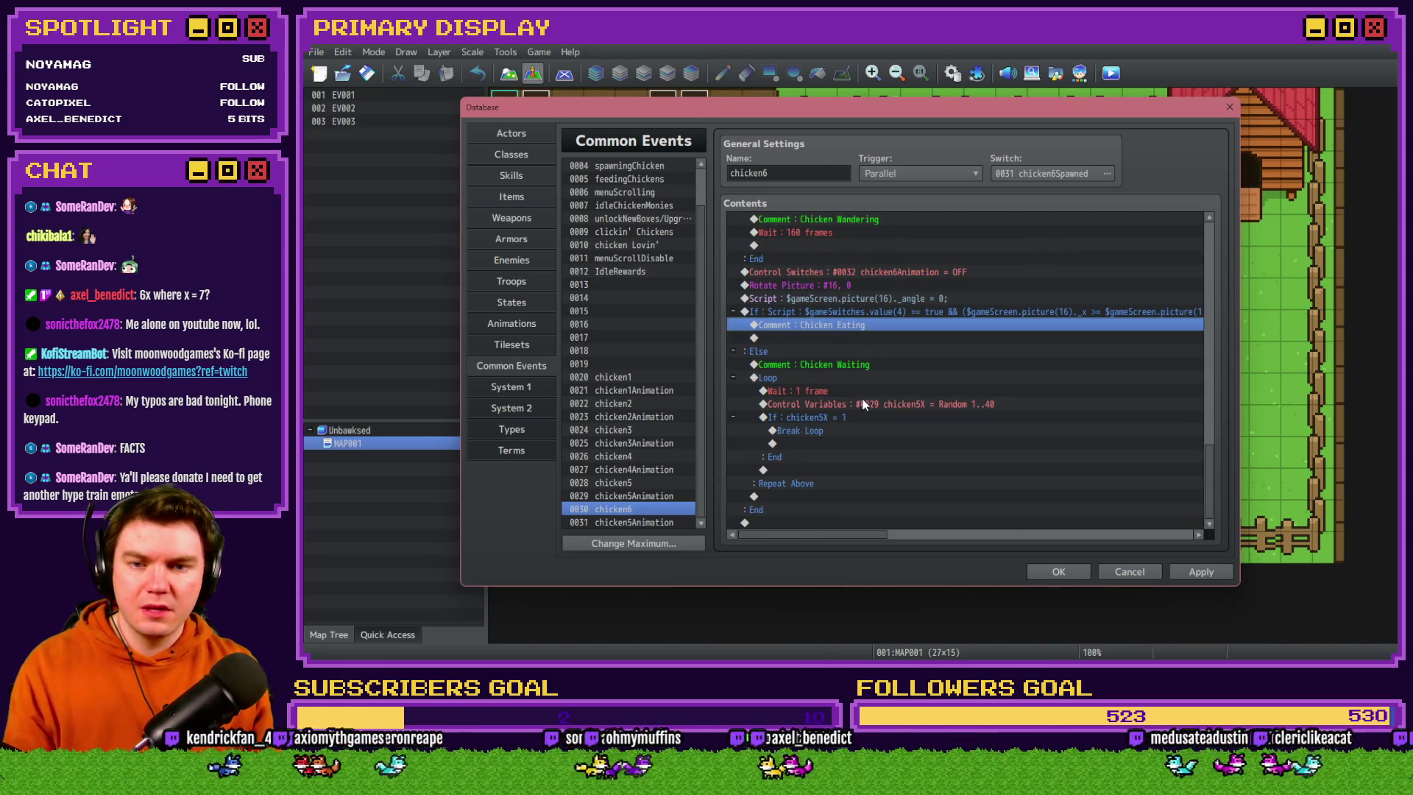
pyautogui.doubleClick(868, 404)
pyautogui.click(949, 271)
pyautogui.doubleClick(1028, 357)
pyautogui.click(992, 497)
# Set the loop's break condition to chicken6X equals 1 and apply the changes
pyautogui.scroll(-1, 876, 461)
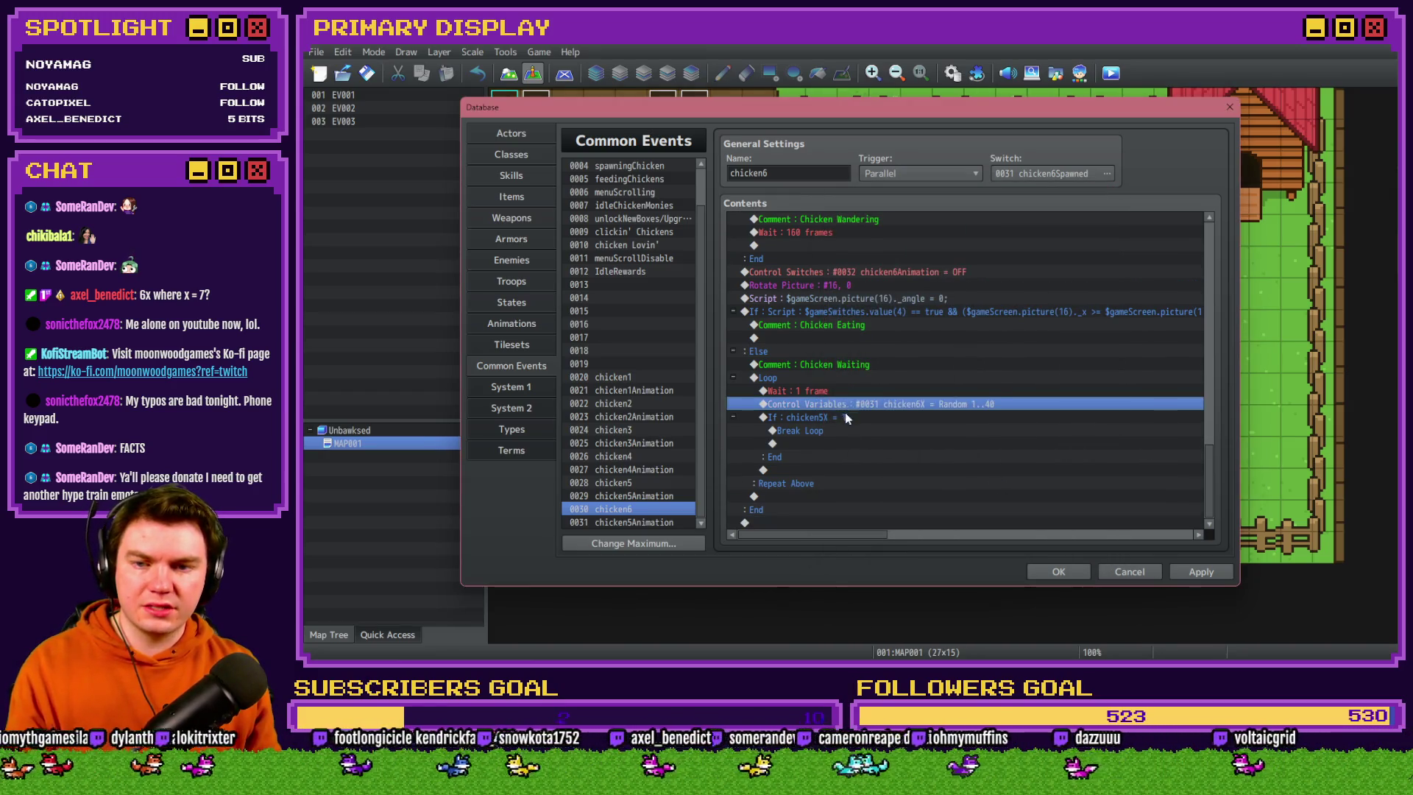
pyautogui.doubleClick(845, 405)
pyautogui.click(949, 270)
pyautogui.doubleClick(1038, 358)
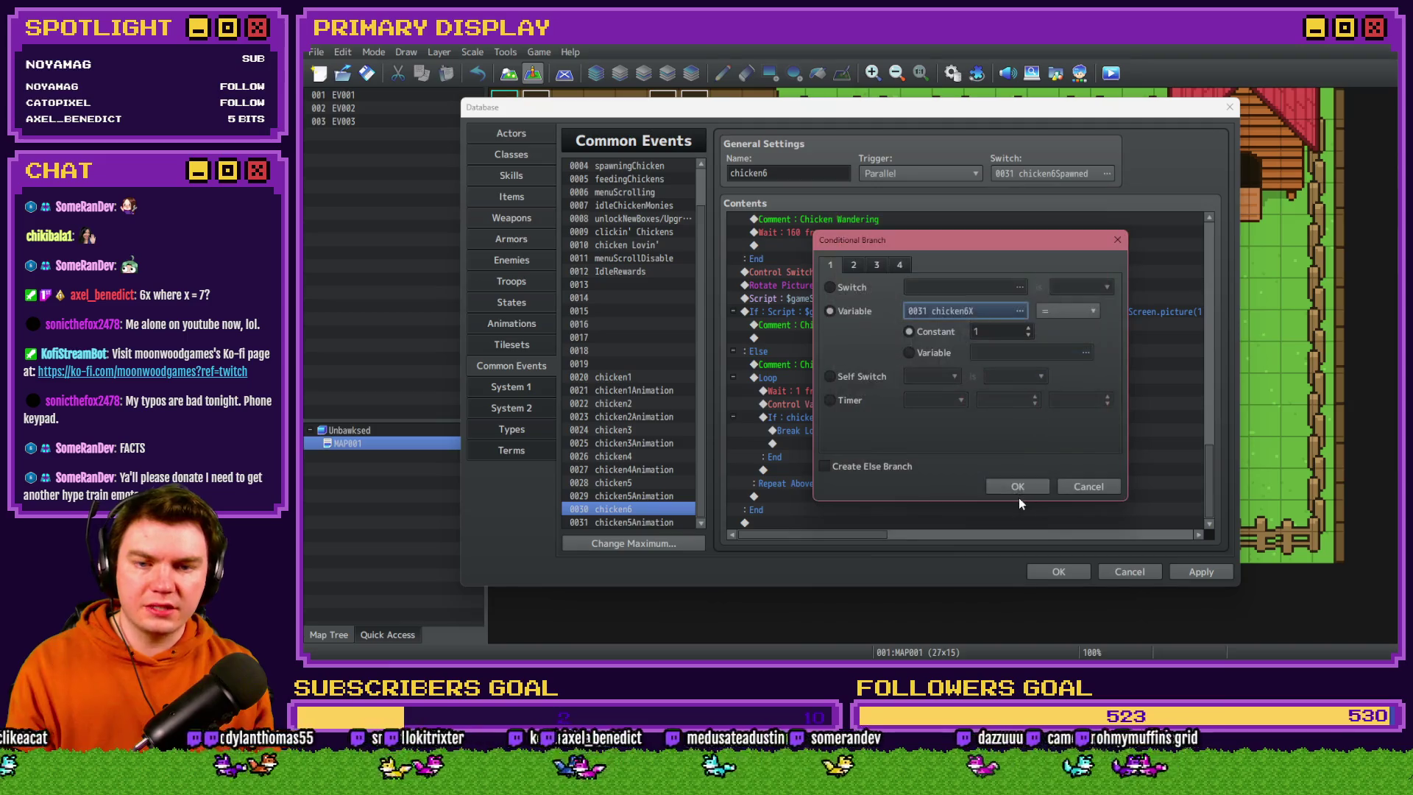
pyautogui.click(1021, 494)
pyautogui.click(1204, 572)
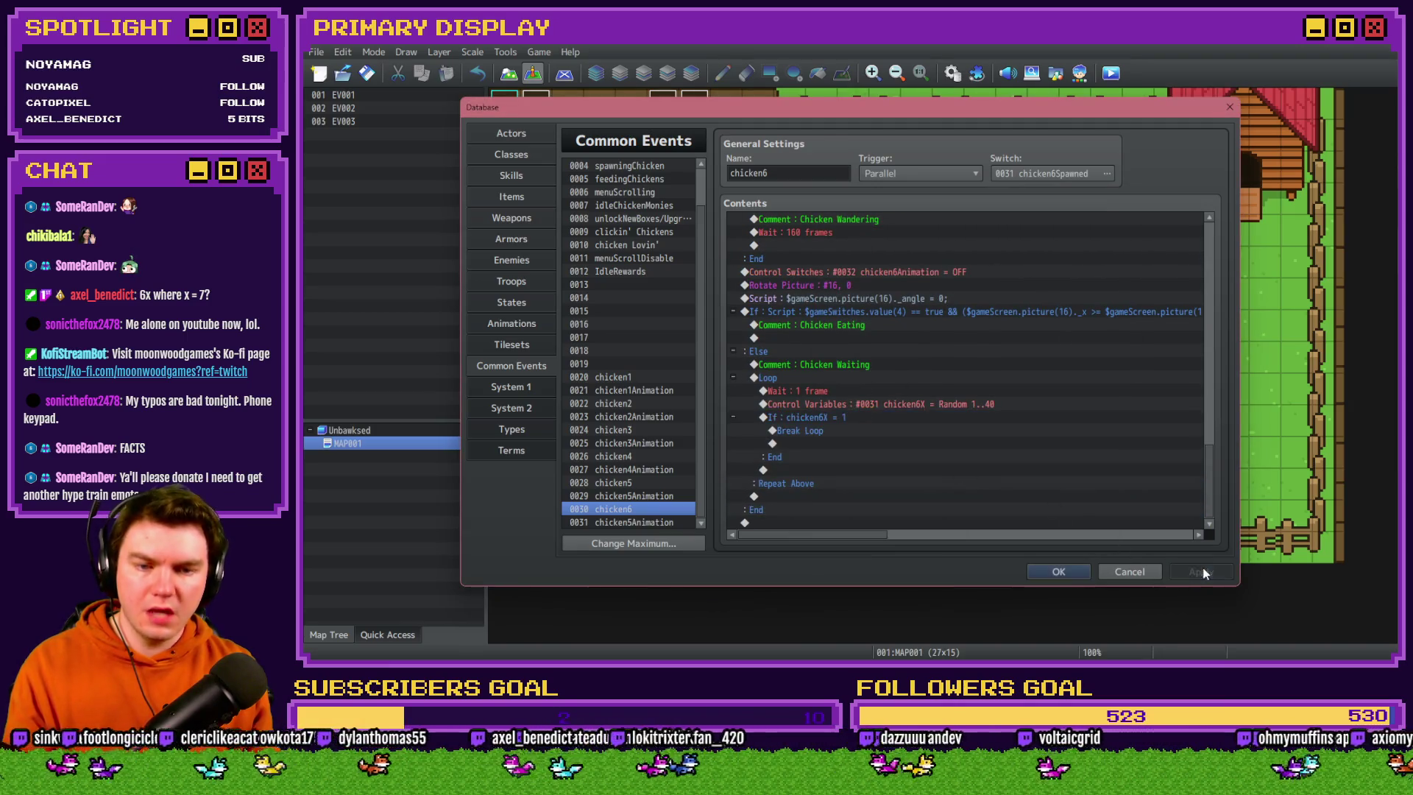
# Rename common event 0031 to chicken6Animation and trigger it on switch 0032 chicken6Animation
pyautogui.click(662, 523)
pyautogui.click(845, 171)
pyautogui.click(775, 173)
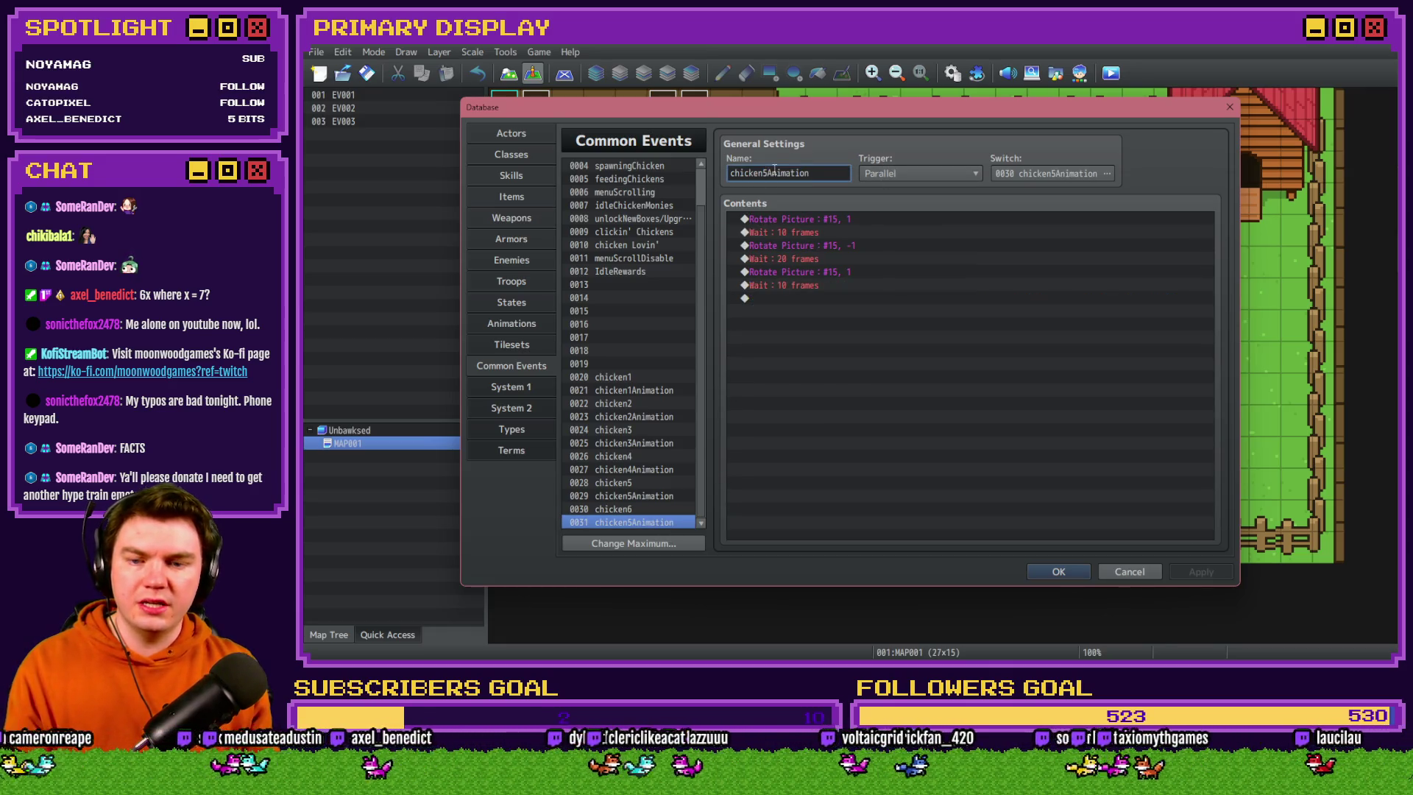
pyautogui.press('BackSpace')
pyautogui.write('6')
pyautogui.click(1107, 174)
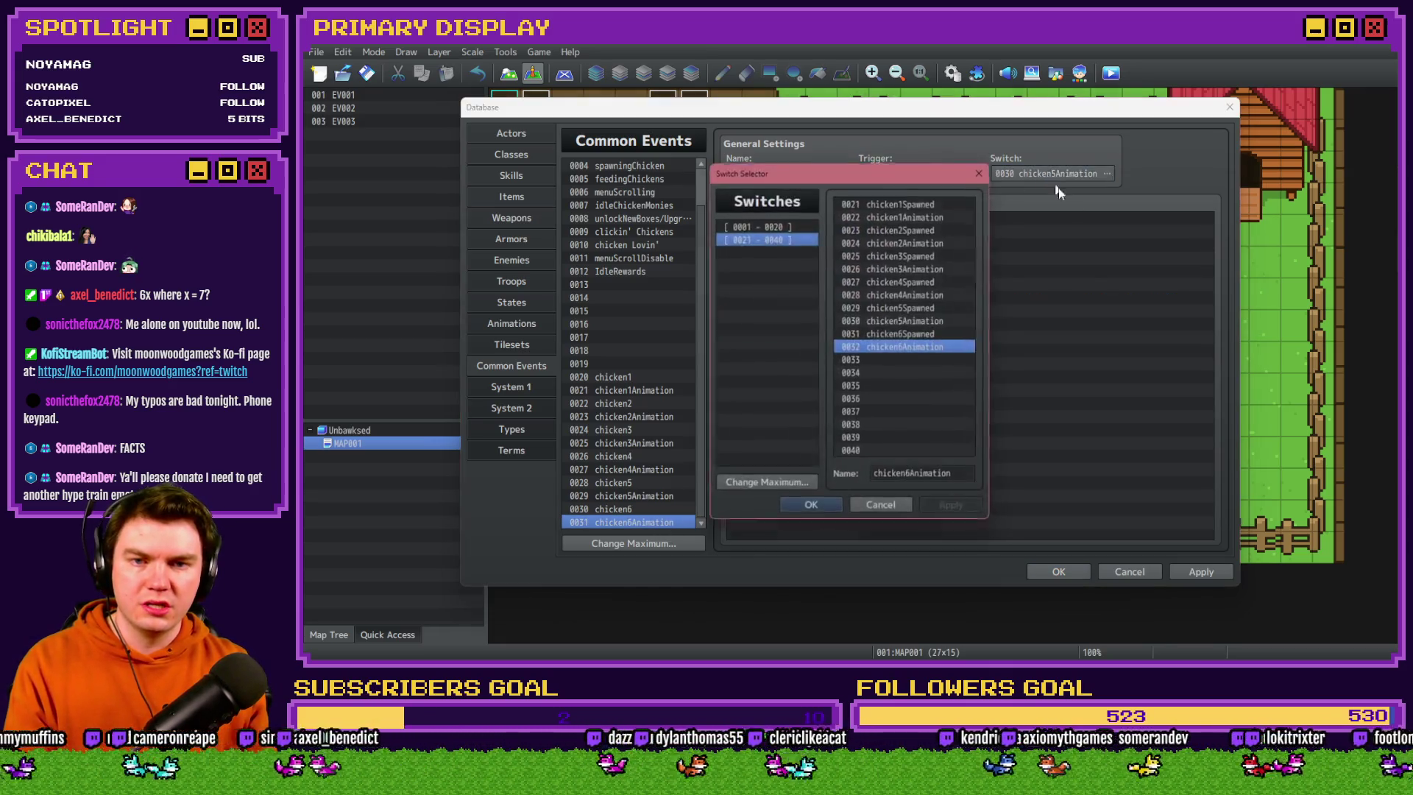
pyautogui.doubleClick(939, 350)
# Change all three Rotate Picture commands to picture #16, apply, and close the database
pyautogui.doubleClick(845, 219)
pyautogui.press('Up')
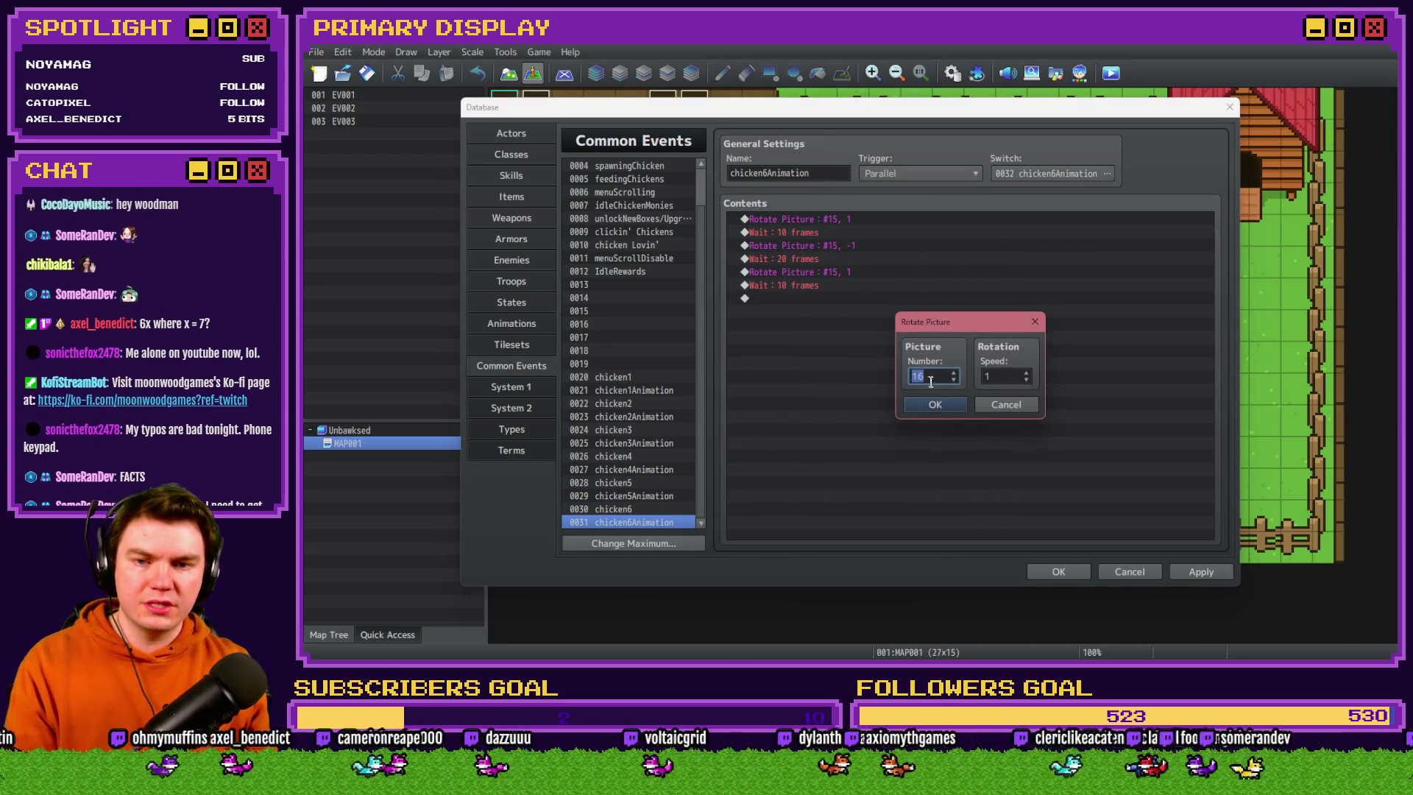
pyautogui.press('Return')
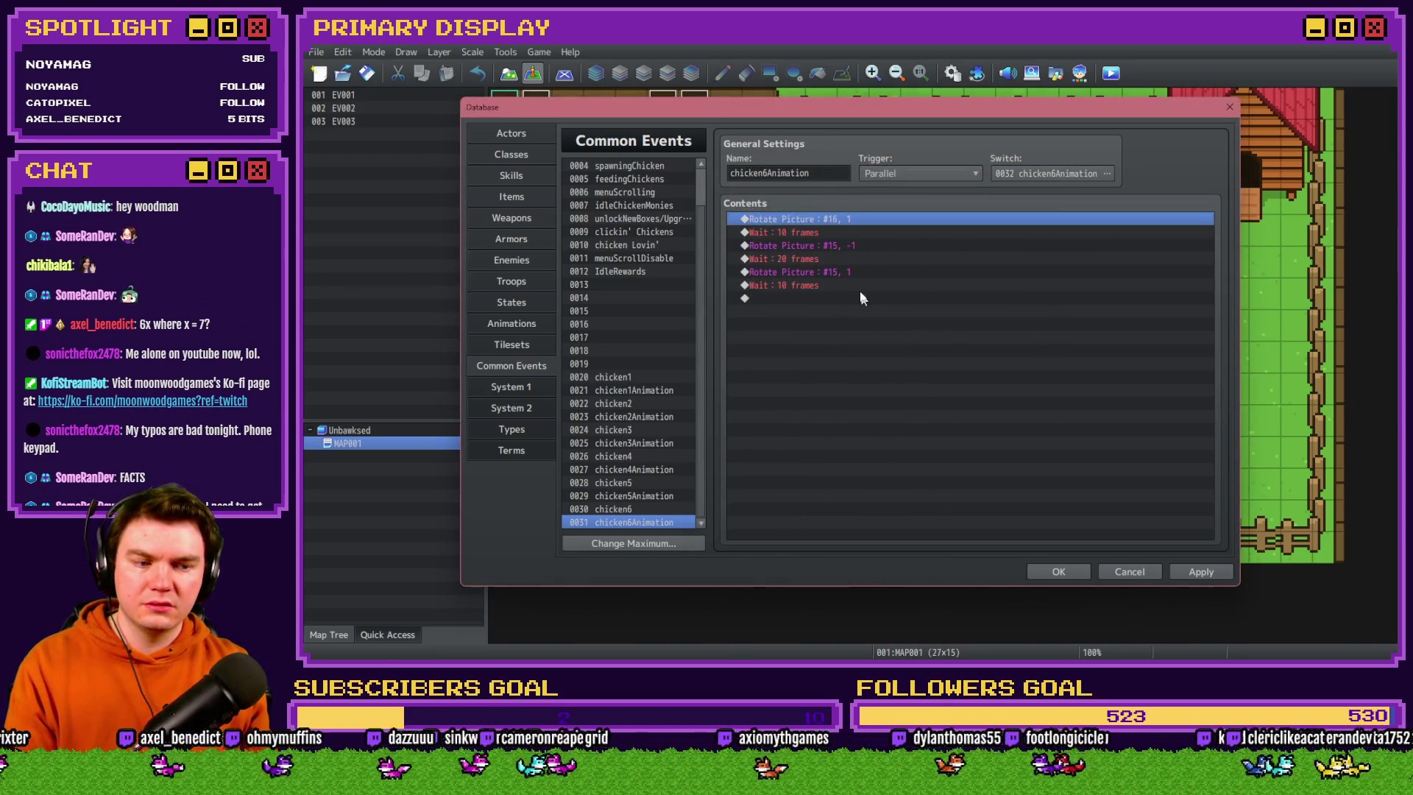
pyautogui.doubleClick(831, 245)
pyautogui.press('Up')
pyautogui.press('Return')
pyautogui.doubleClick(874, 272)
pyautogui.press('Up')
pyautogui.click(935, 404)
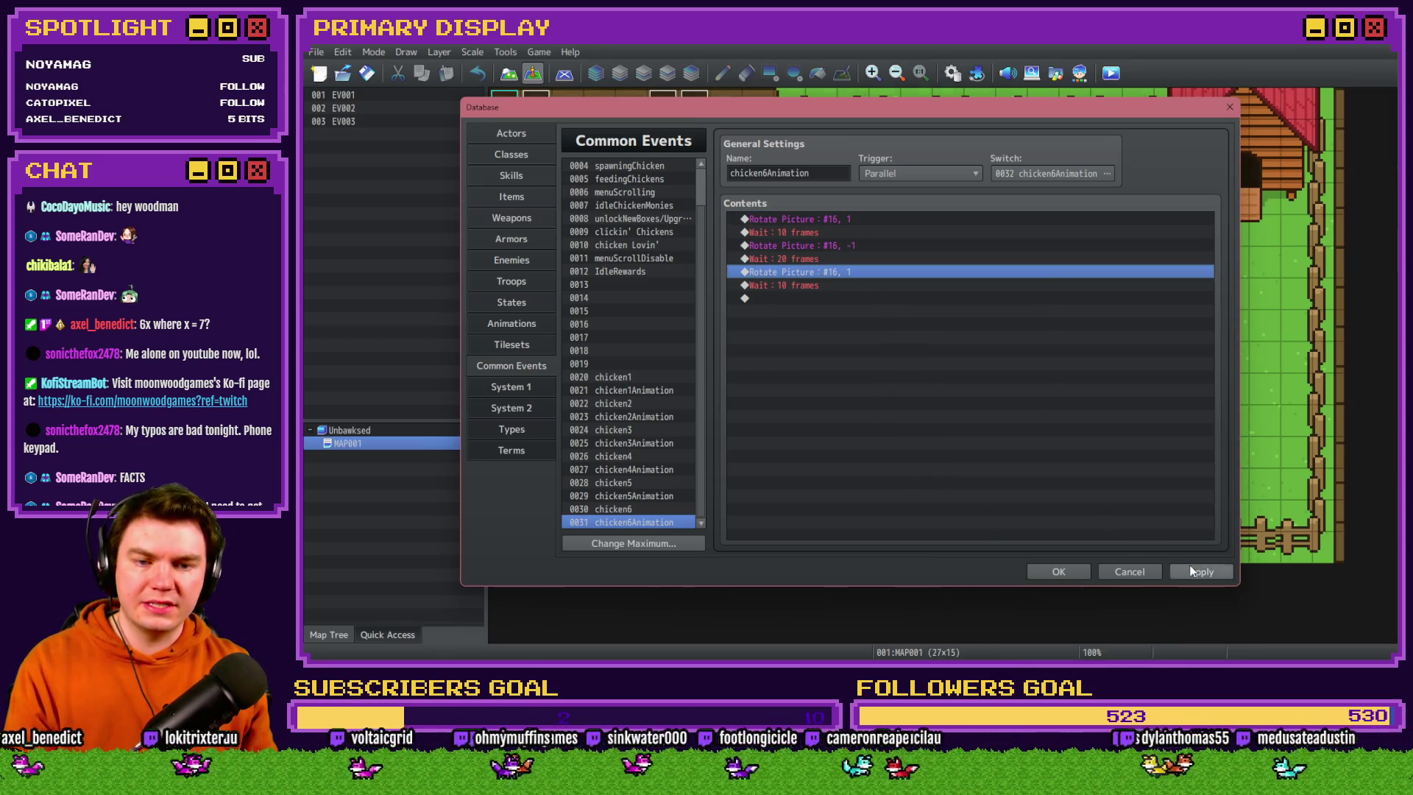
pyautogui.click(1058, 572)
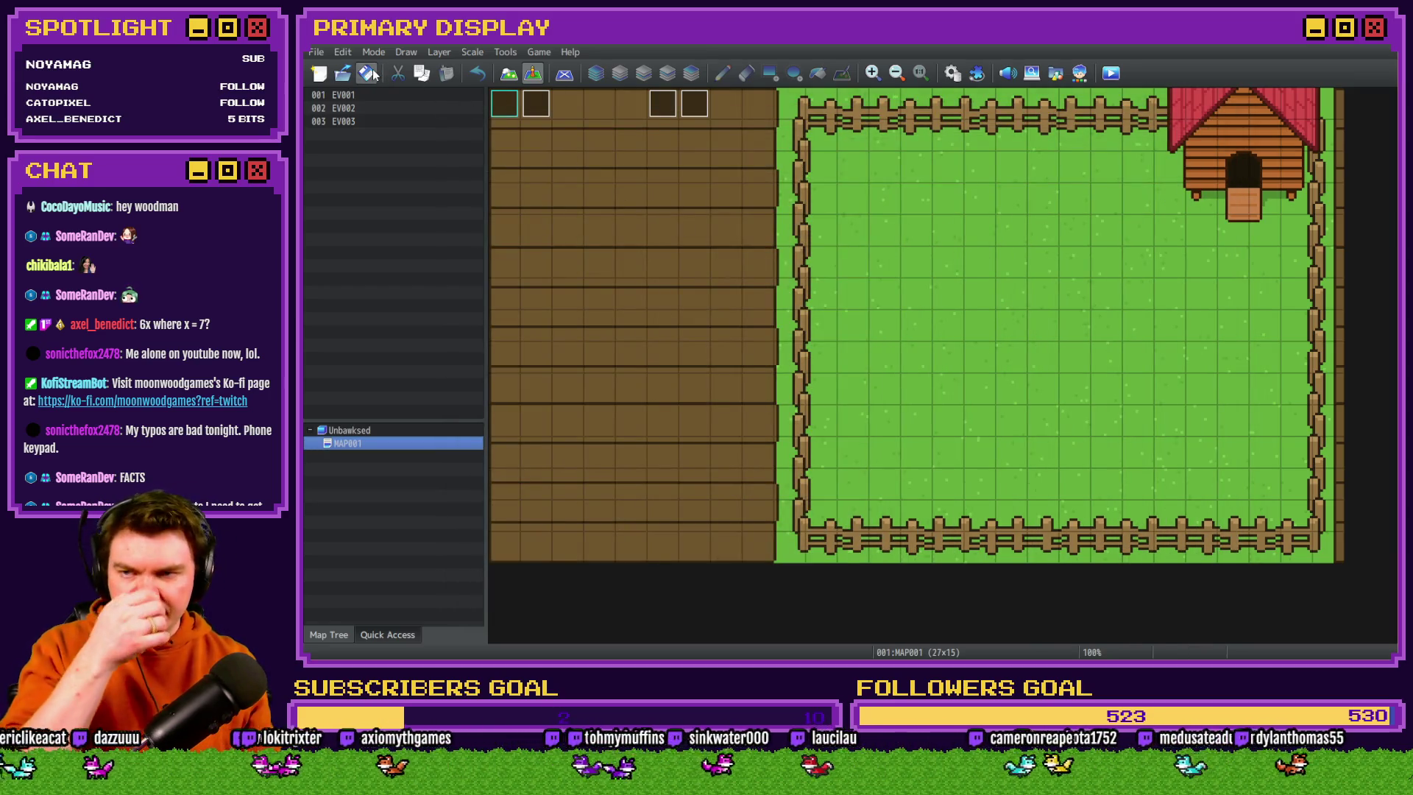
# Duplicate EV001's Chicken 5 stats block and relabel its comment 'Chicken 6 Starting Stats'
pyautogui.doubleClick(527, 103)
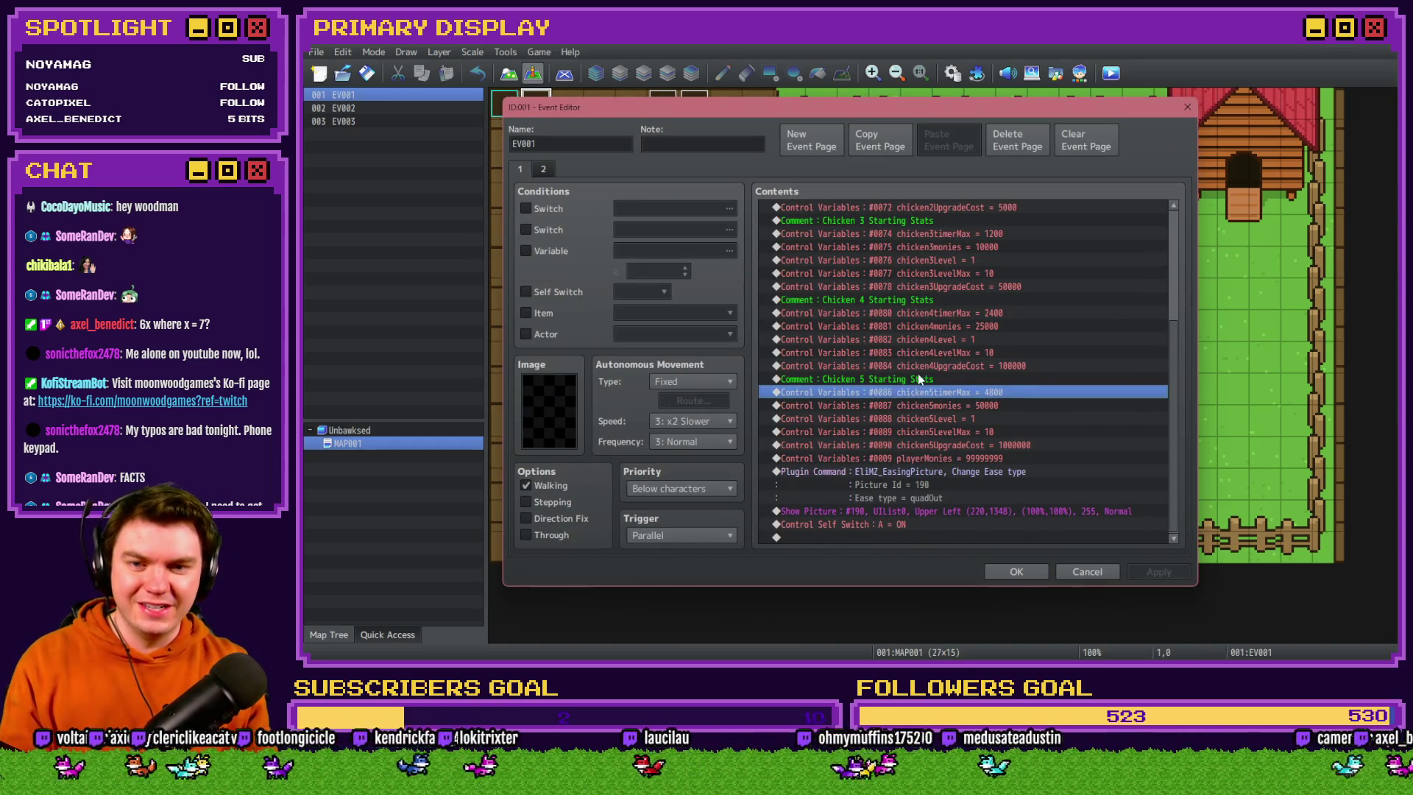
pyautogui.click(948, 446)
pyautogui.keyDown('shift'); pyautogui.click(945, 379); pyautogui.keyUp('shift')
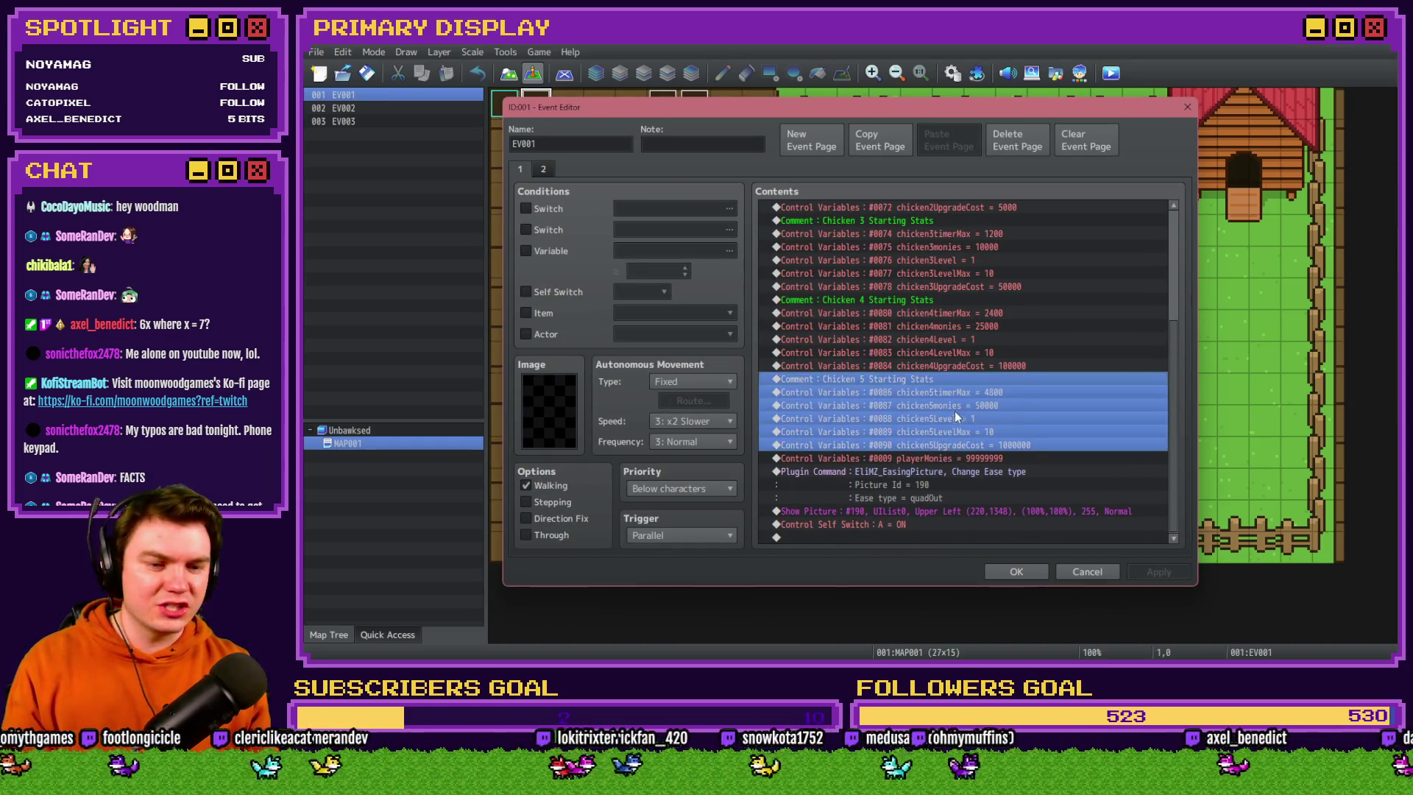
pyautogui.hotkey('ctrl', 'c')
pyautogui.click(944, 457)
pyautogui.hotkey('ctrl', 'v')
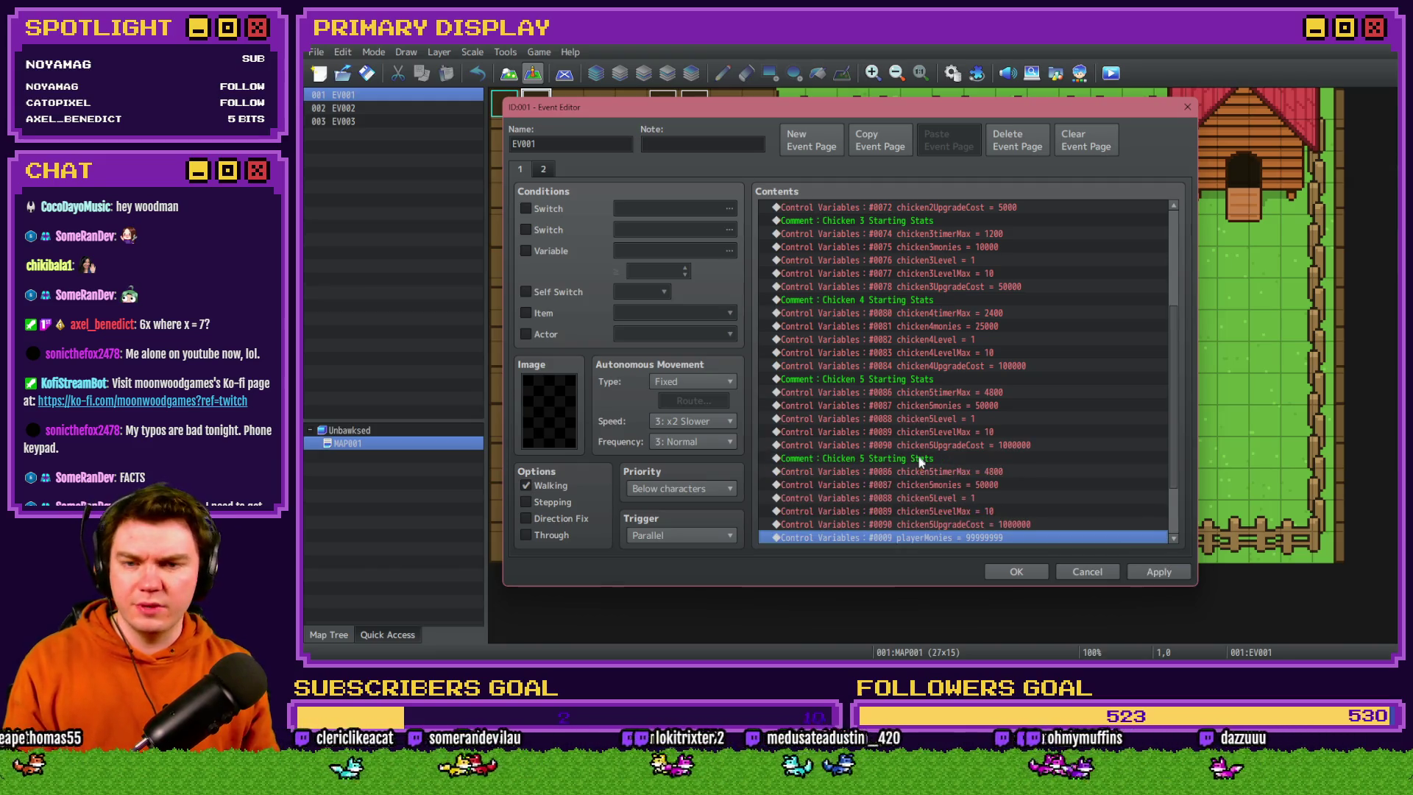
pyautogui.doubleClick(917, 457)
pyautogui.write('6 Starting Stats')
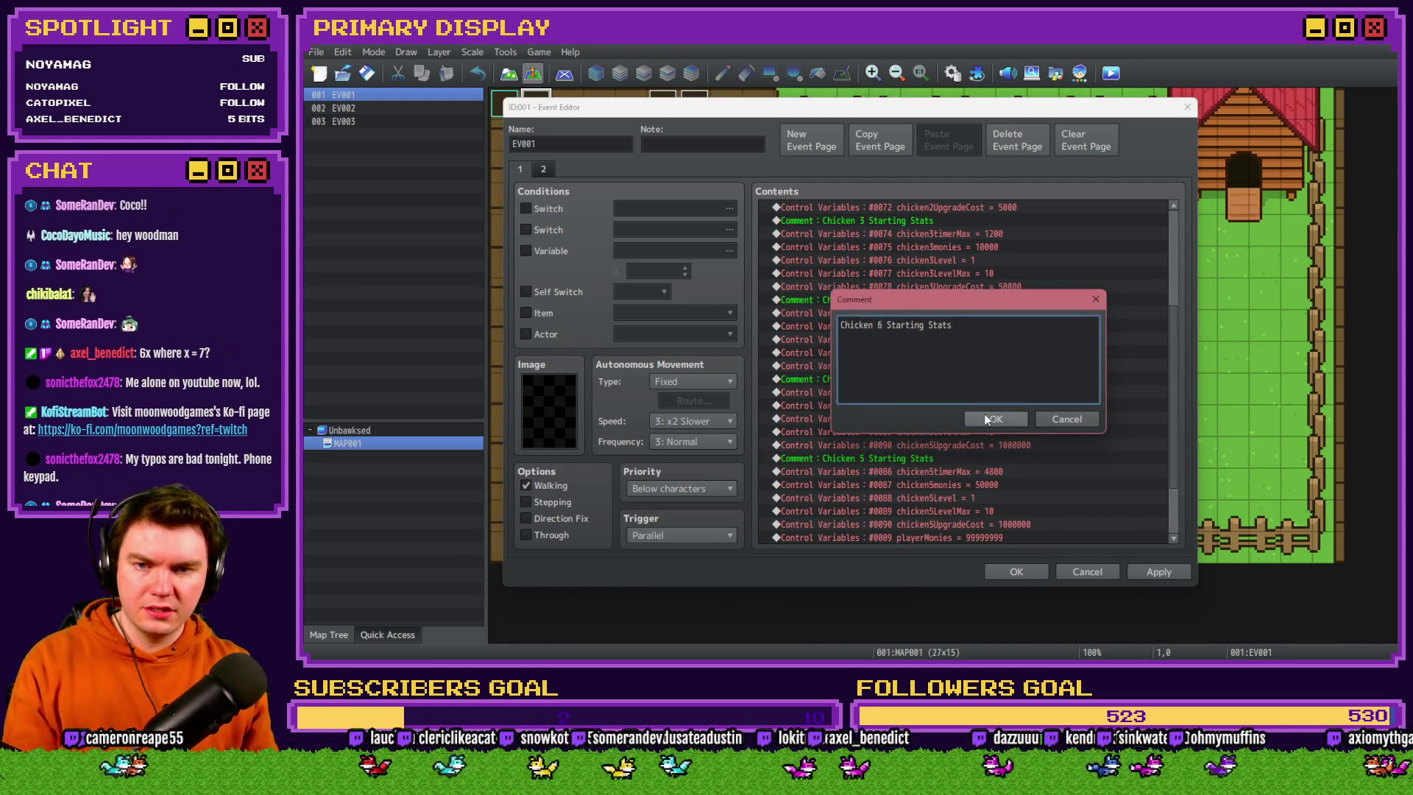
pyautogui.click(972, 419)
# Change the copied timer max constant from 4800 to 9600
pyautogui.click(954, 393)
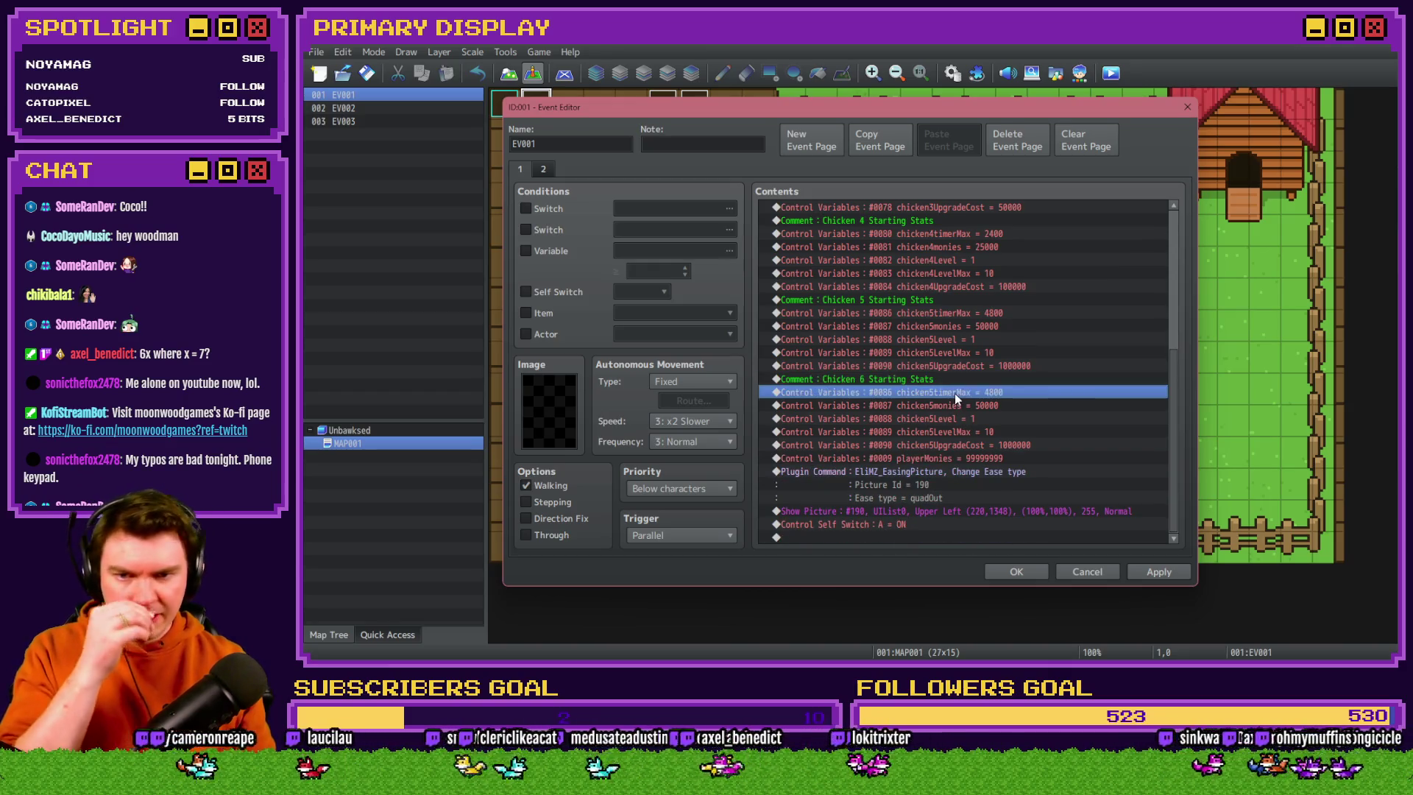
pyautogui.doubleClick(973, 396)
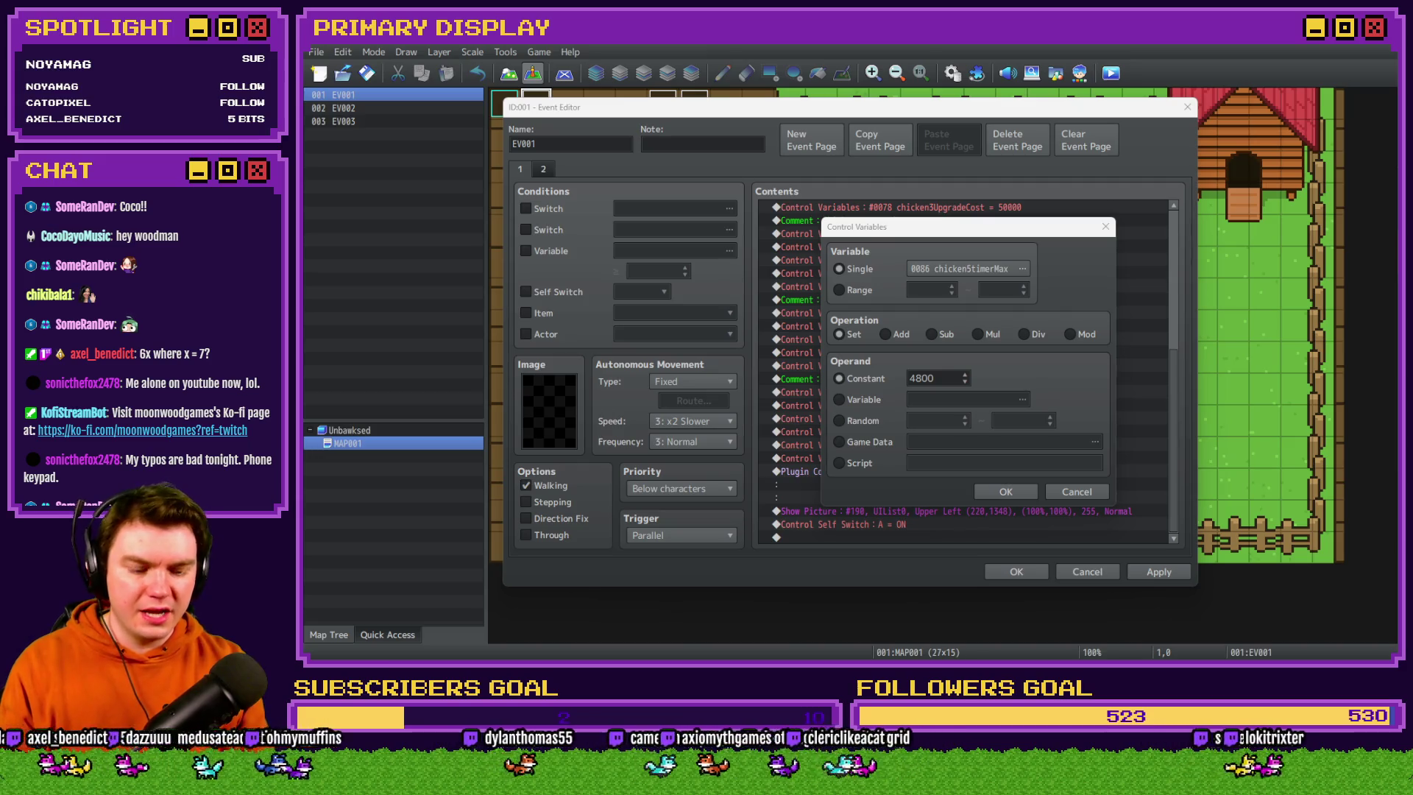
pyautogui.doubleClick(954, 378)
pyautogui.write('9600')
pyautogui.click(1008, 493)
# Set the copied monies constant to 100000
pyautogui.click(1005, 417)
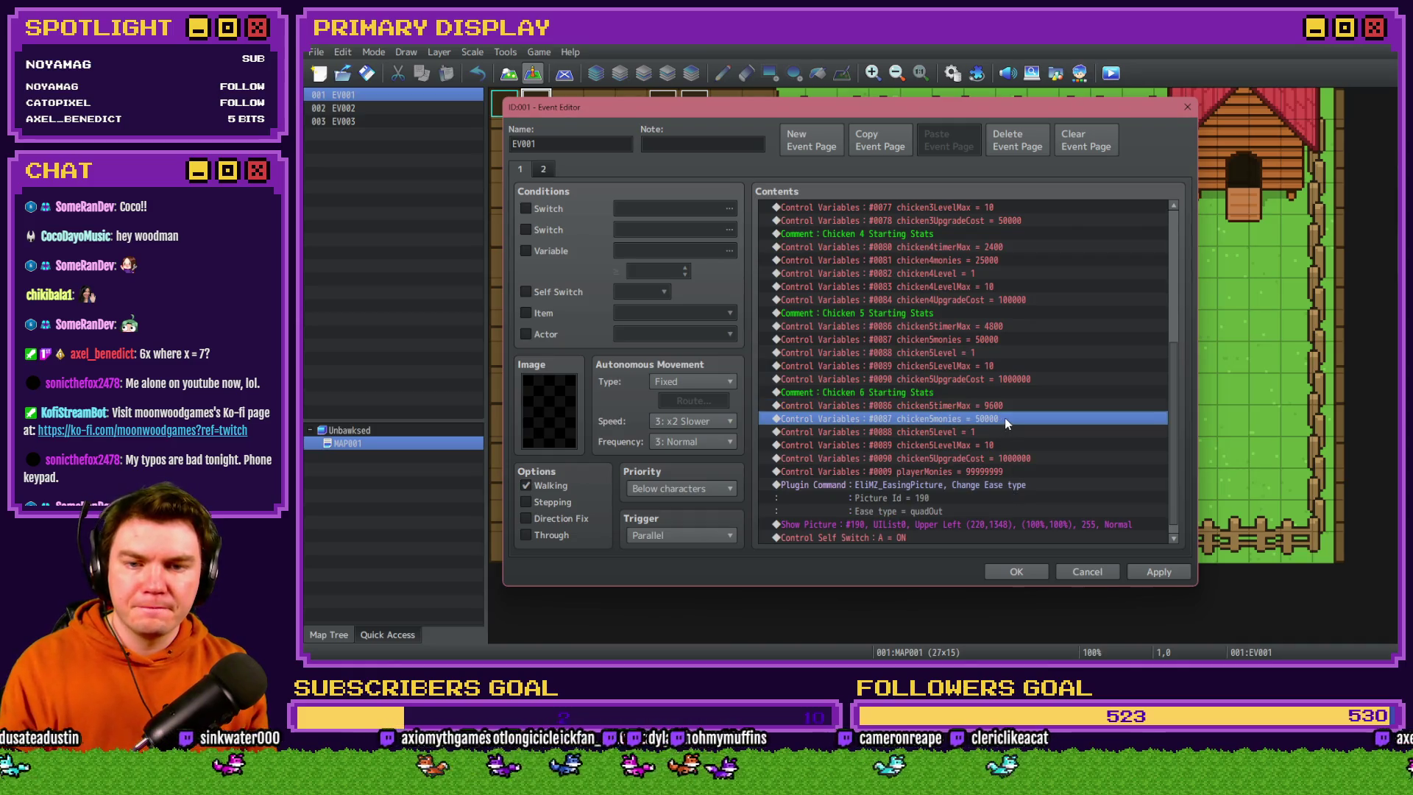
pyautogui.doubleClick(1005, 418)
pyautogui.write('10000')
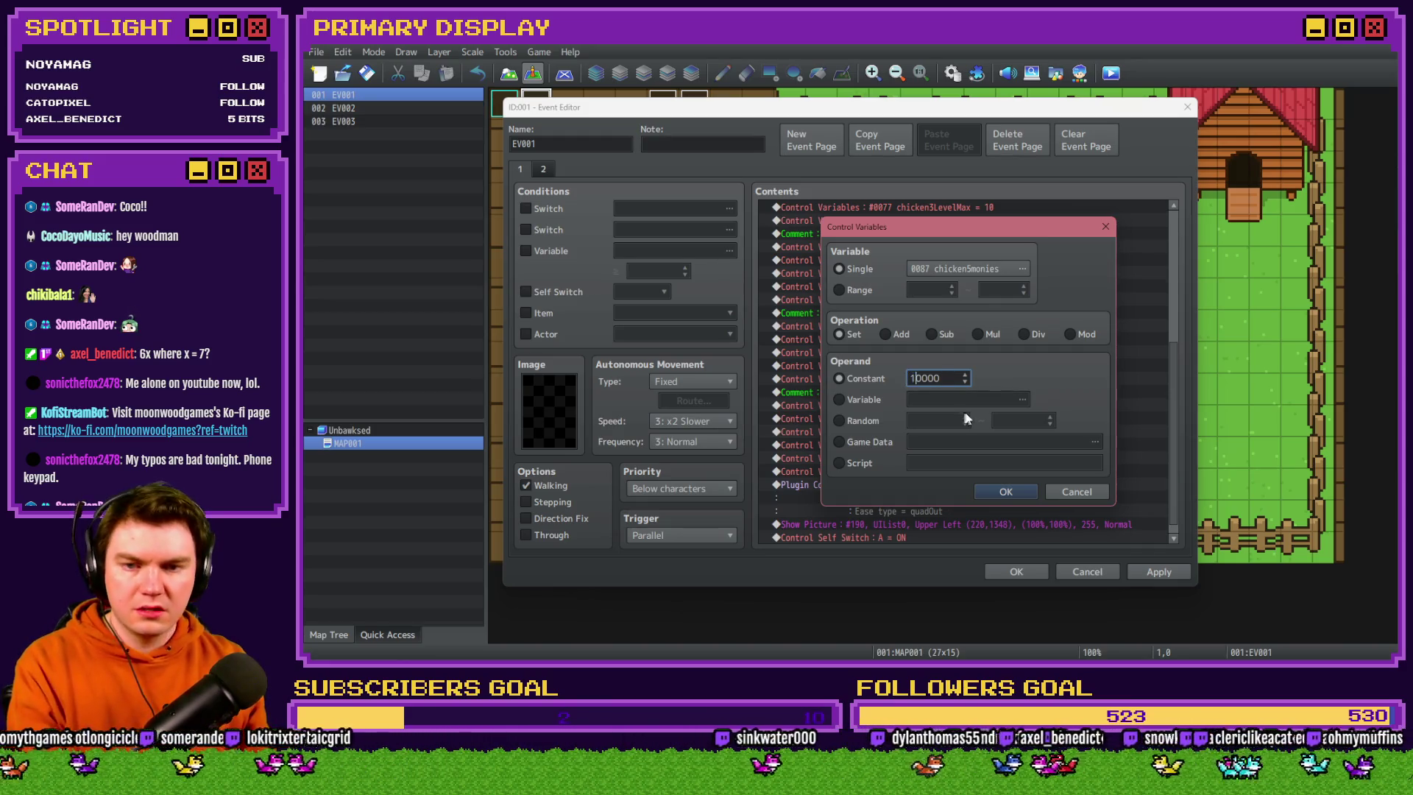
pyautogui.write('0')
pyautogui.press('Return')
# Review the level setting unchanged and recheck the timer max row's variable
pyautogui.doubleClick(958, 432)
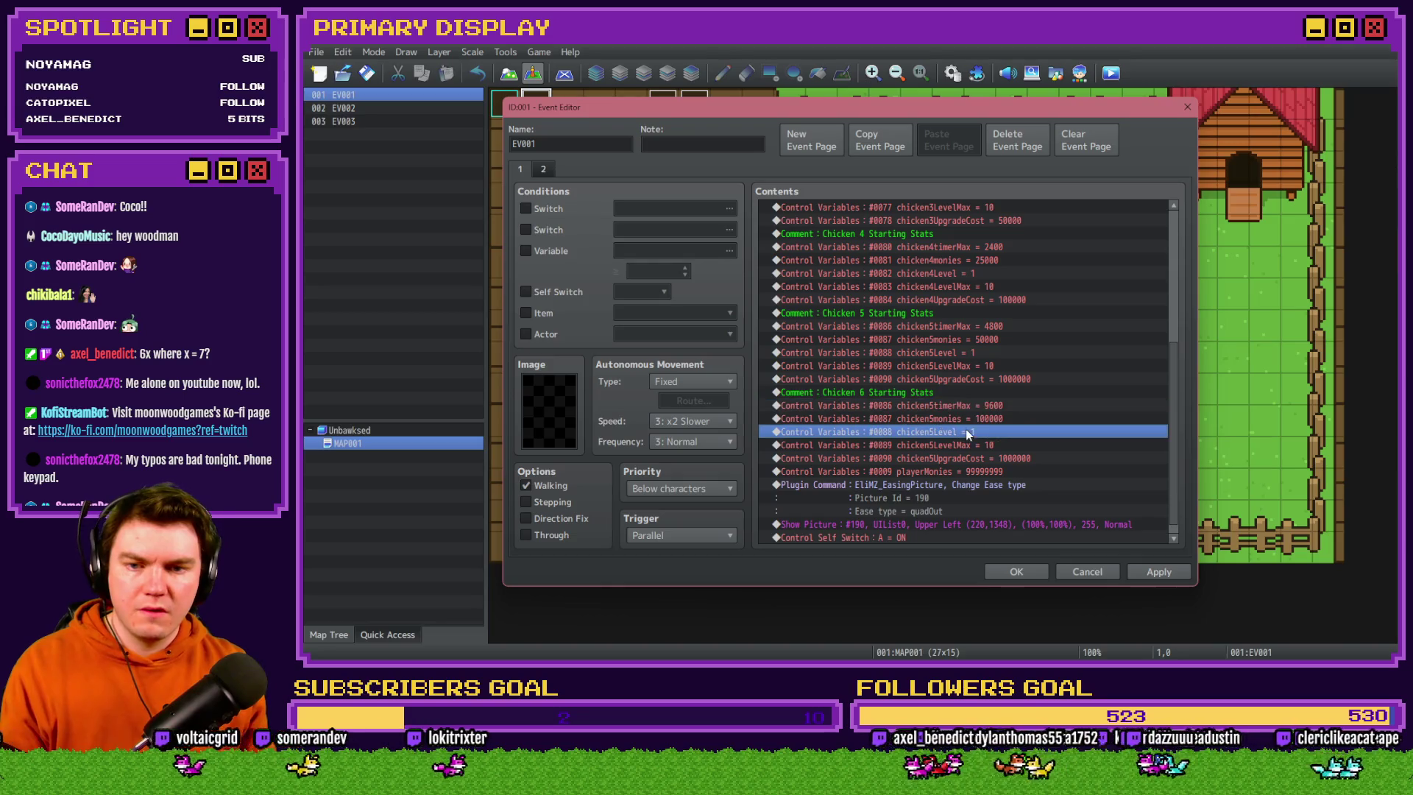
pyautogui.click(1065, 487)
pyautogui.click(974, 400)
pyautogui.doubleClick(974, 401)
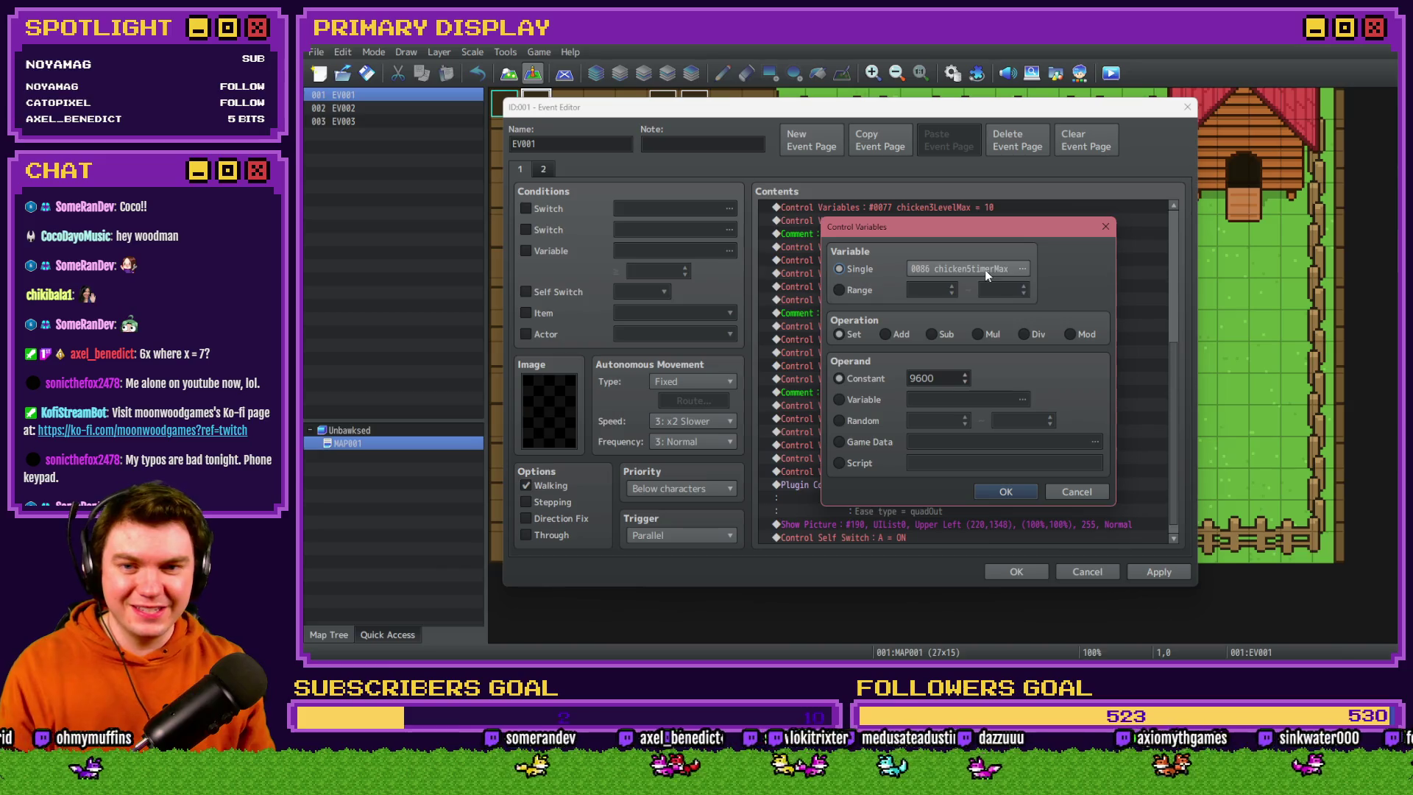